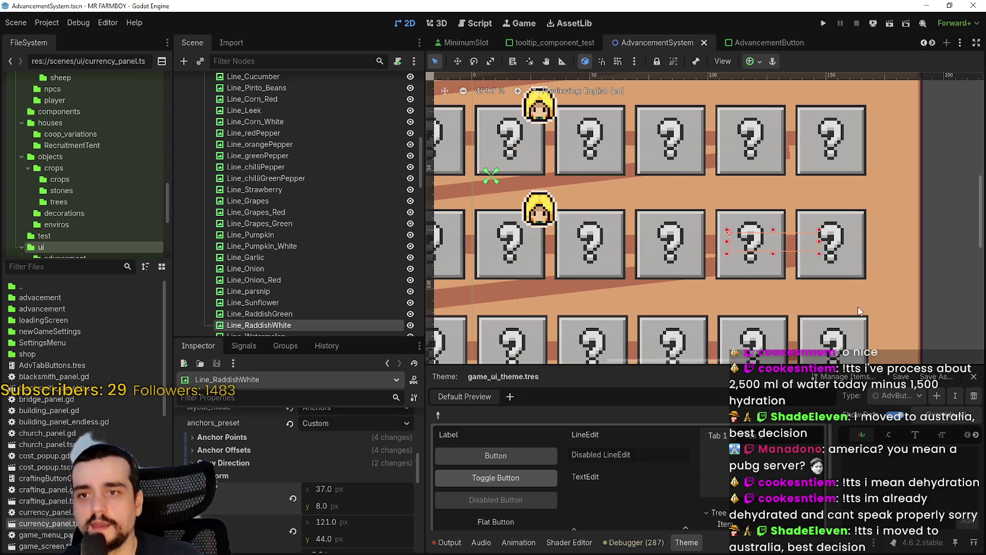
Inspect the Line_redPepper and Line_Corn connectors on the canvas
scroll(706, 264, up, 2)
click(722, 234)
scroll(720, 243, up, 2)
scroll(720, 244, down, 4)
scroll(779, 266, down, 1)
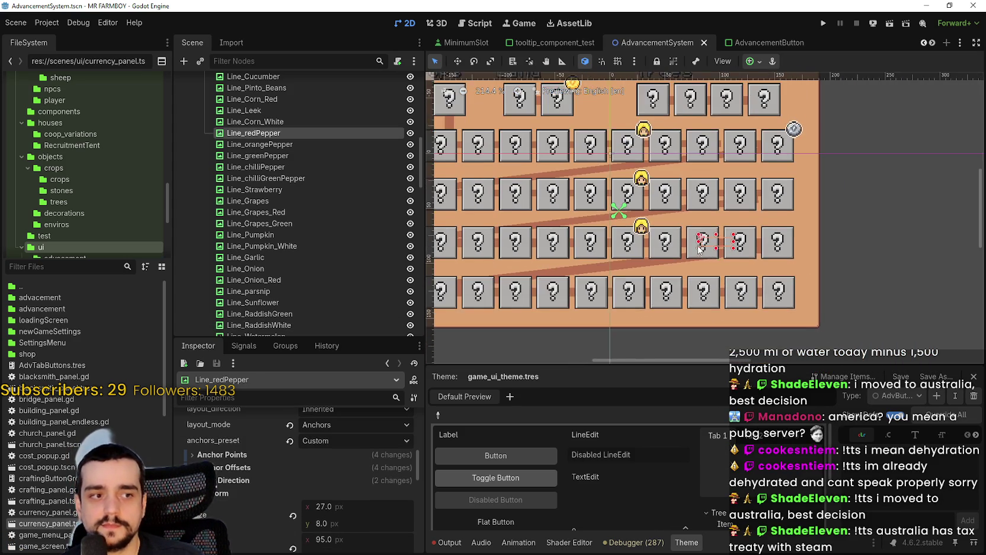
scroll(616, 239, up, 3)
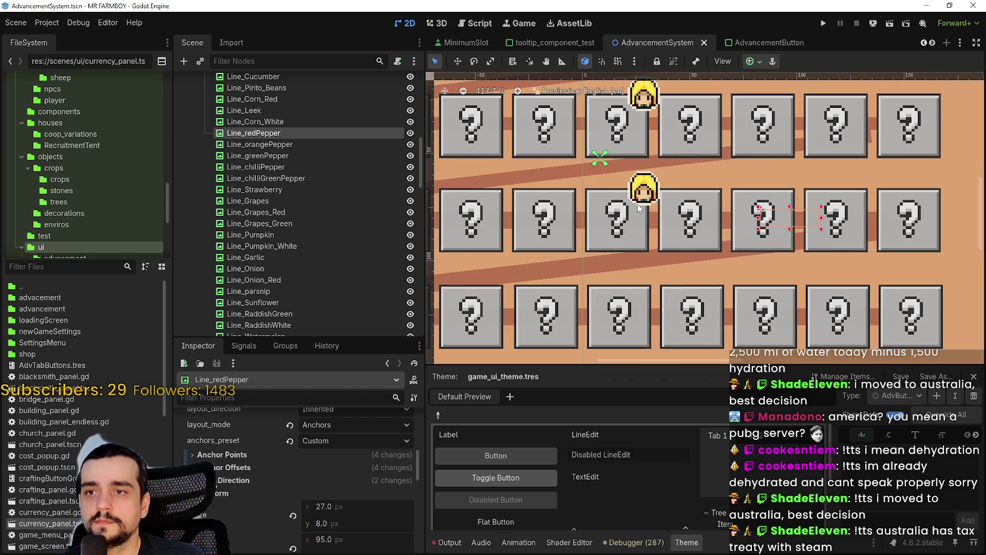
scroll(638, 205, down, 2)
click(639, 252)
scroll(638, 252, down, 3)
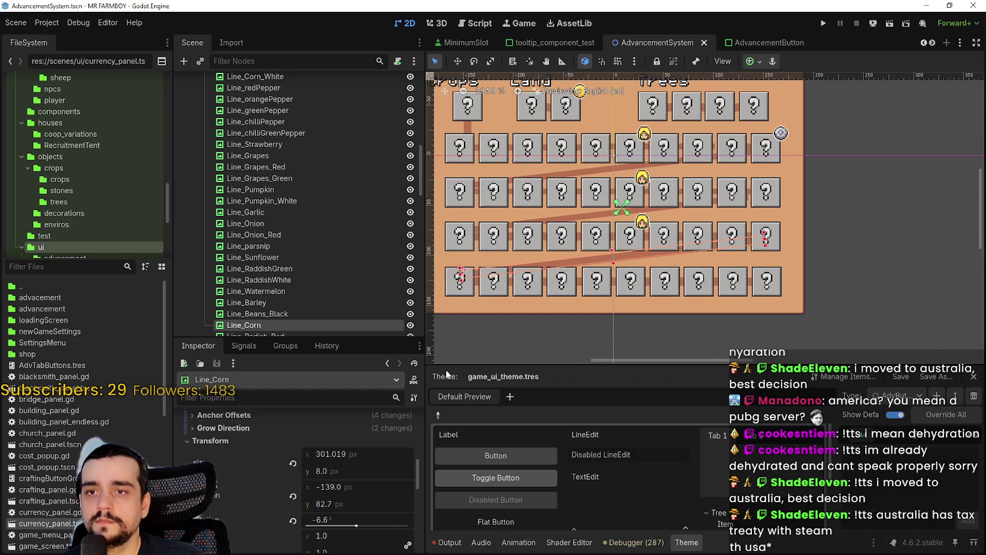
scroll(603, 289, up, 2)
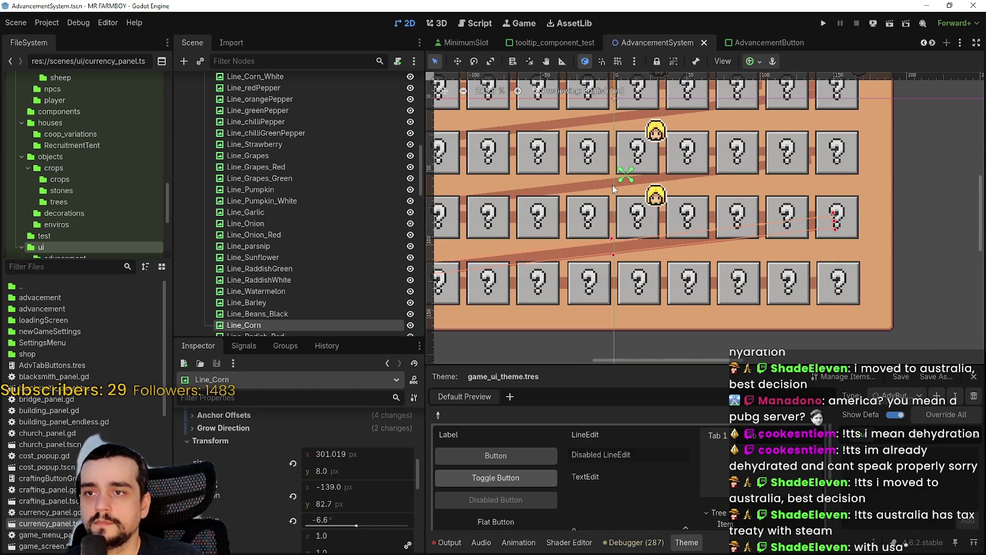
Select Line_Barley and set its Transform size y to 8 px
click(614, 190)
scroll(613, 189, up, 1)
scroll(318, 498, down, 5)
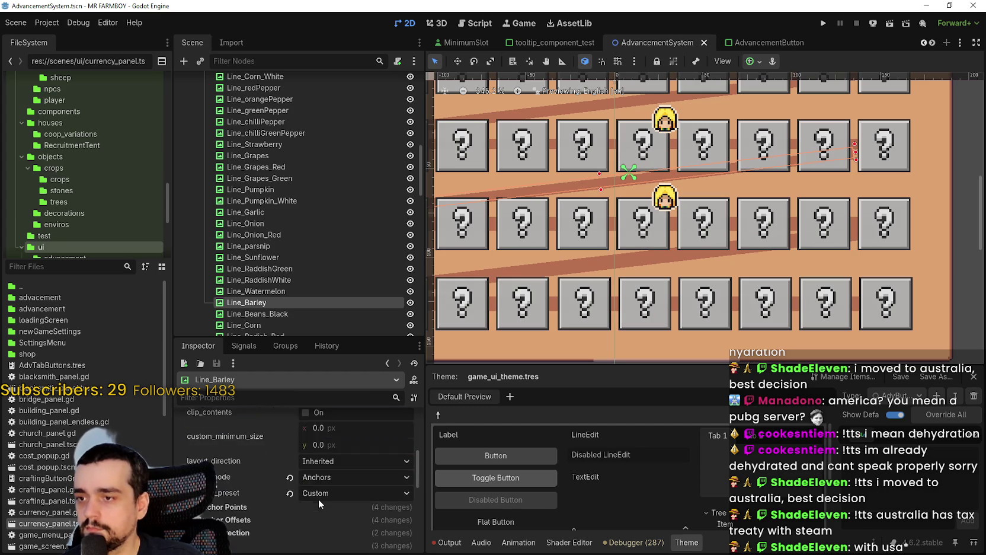
scroll(318, 498, down, 3)
scroll(251, 492, down, 1)
click(323, 470)
text(8)
key(Return)
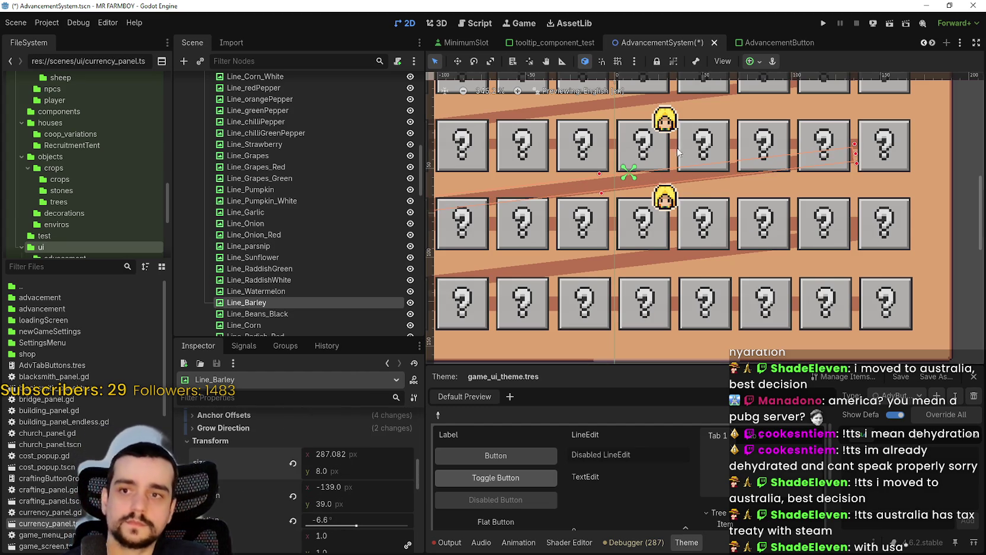
Lengthen Line_Barley's right end slightly, to about 297.877 px wide
drag(681, 144, 756, 228)
mouse_move(909, 239)
mouse_down()
mouse_move(860, 261)
mouse_move(869, 241)
mouse_up()
scroll(854, 247, up, 1)
scroll(869, 241, down, 3)
scroll(847, 243, up, 2)
Save the AdvancementSystem scene
key(ctrl+s)
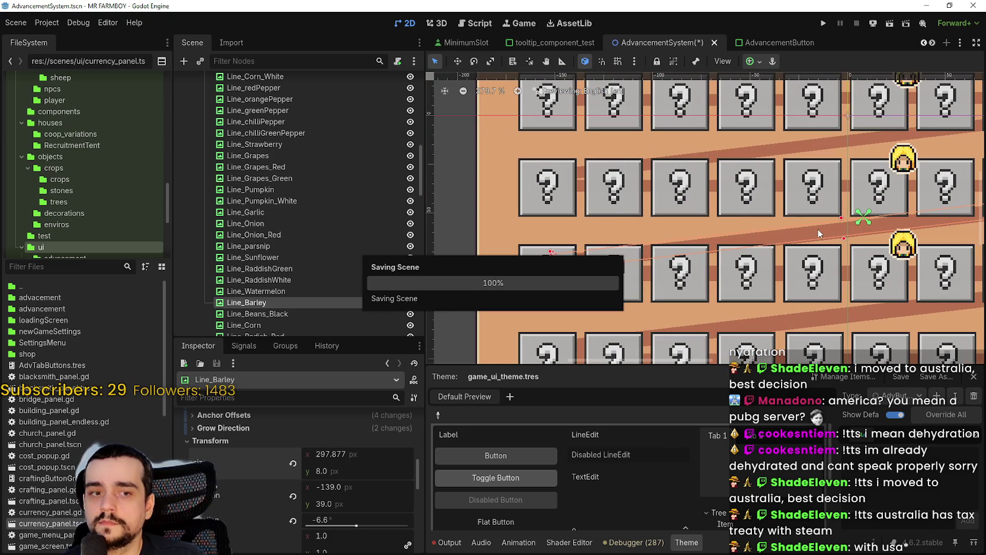
scroll(819, 237, down, 4)
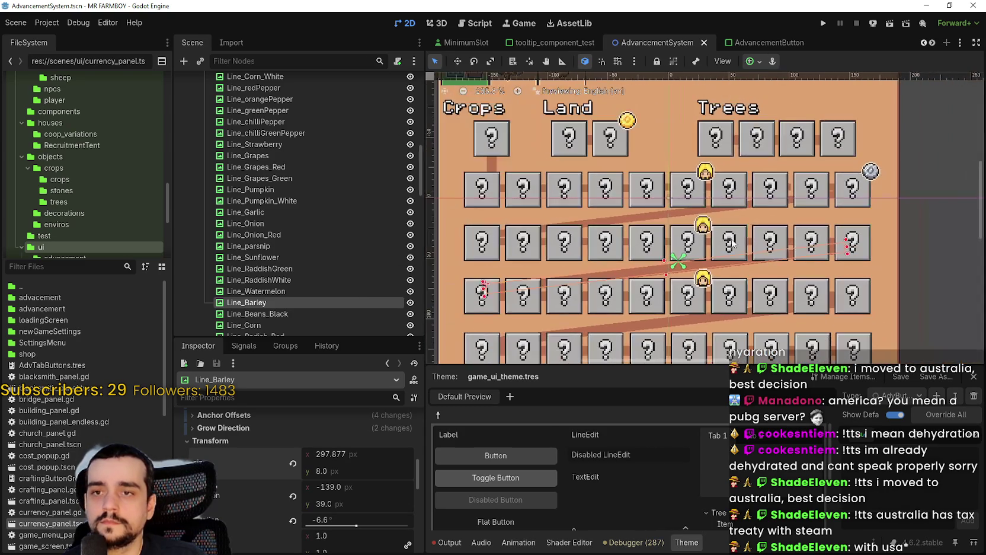
scroll(820, 248, up, 2)
scroll(819, 251, up, 2)
Select Line_Corn_Red and set its height to 8 px
click(855, 223)
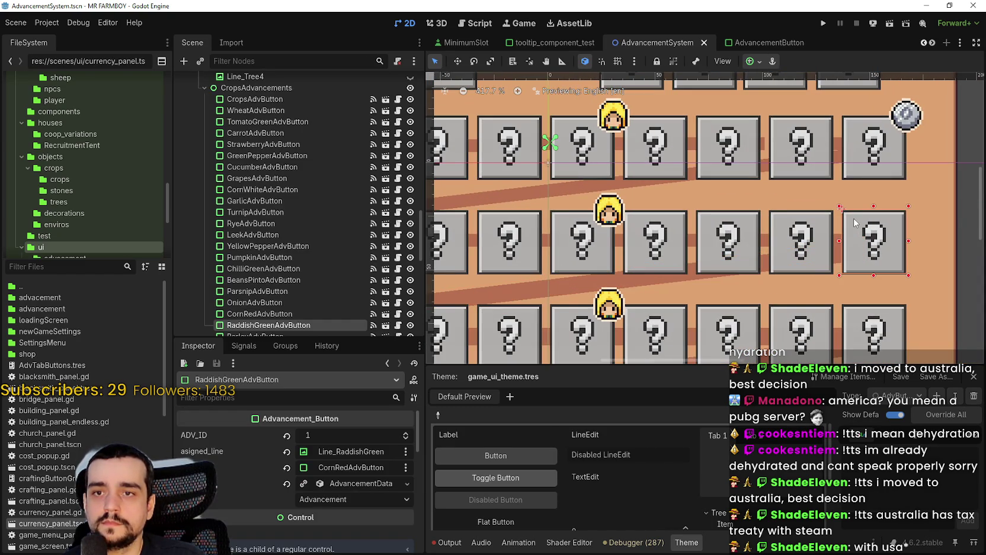
scroll(764, 240, up, 3)
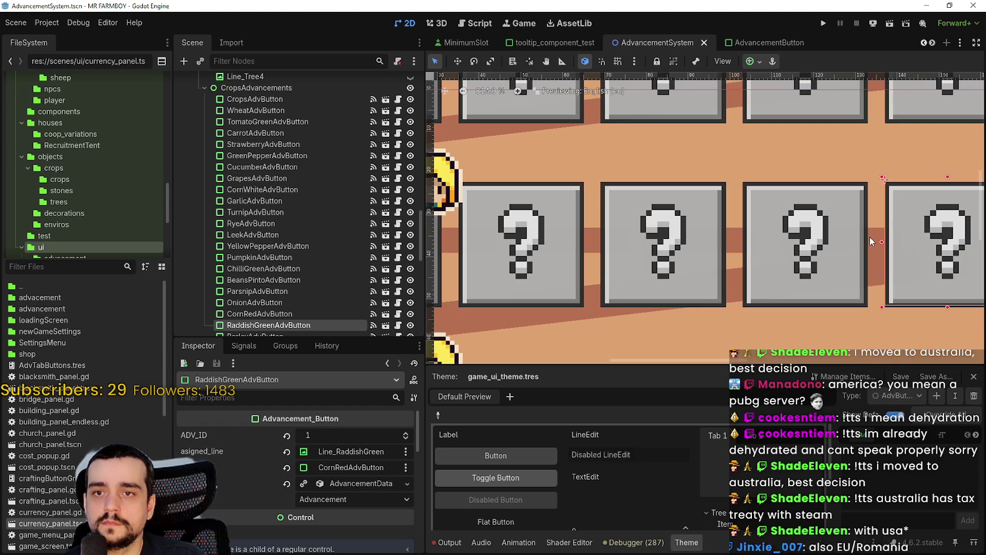
click(734, 248)
scroll(735, 246, down, 3)
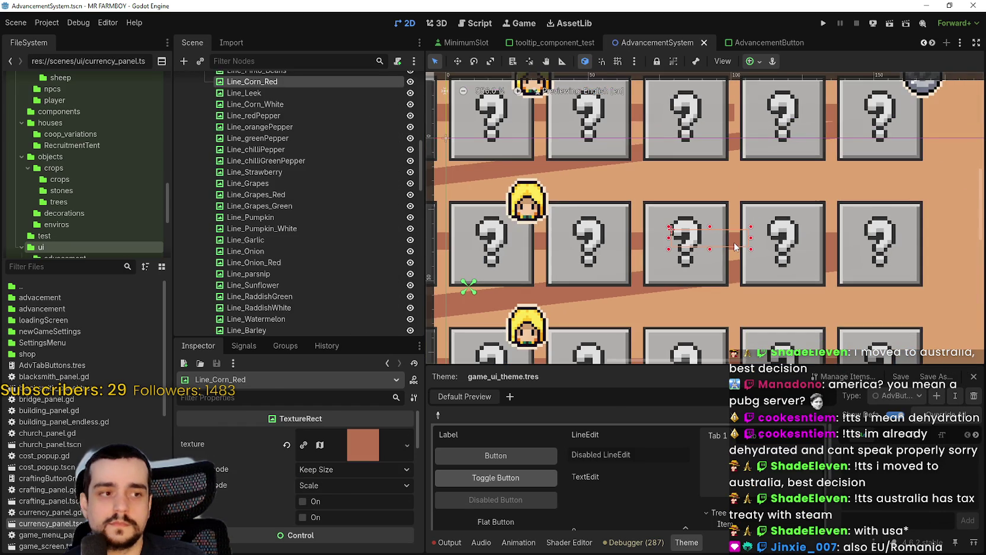
scroll(334, 487, down, 5)
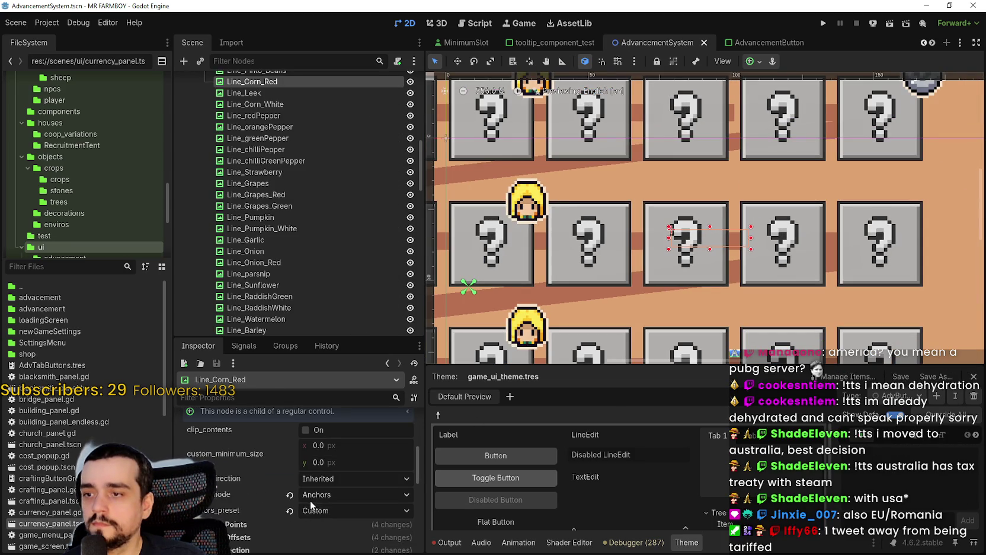
scroll(237, 518, down, 2)
click(344, 522)
text(8)
key(Return)
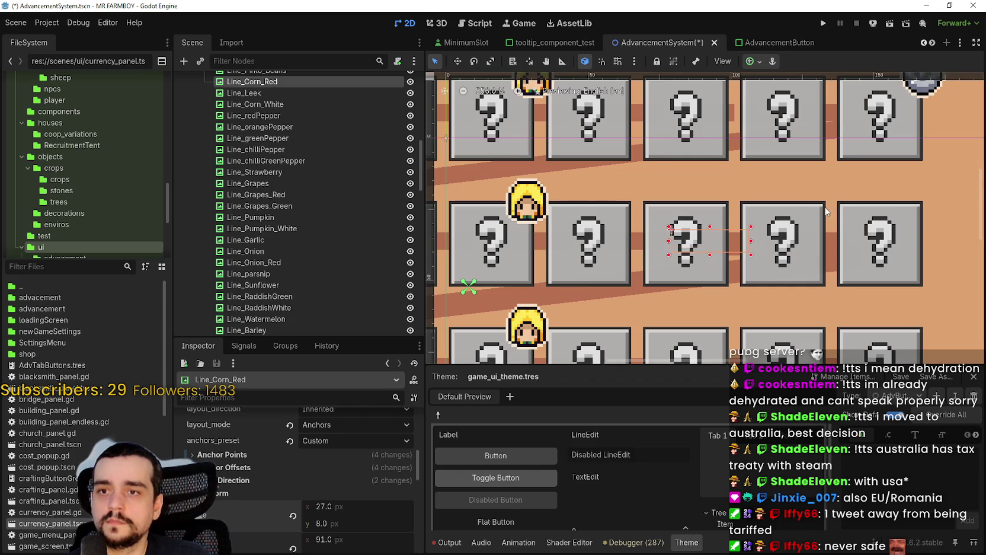
Widen Line_Corn_Red to 36 px toward the next slot
scroll(719, 247, down, 1)
scroll(719, 248, up, 5)
drag(767, 241, 828, 241)
scroll(859, 260, down, 10)
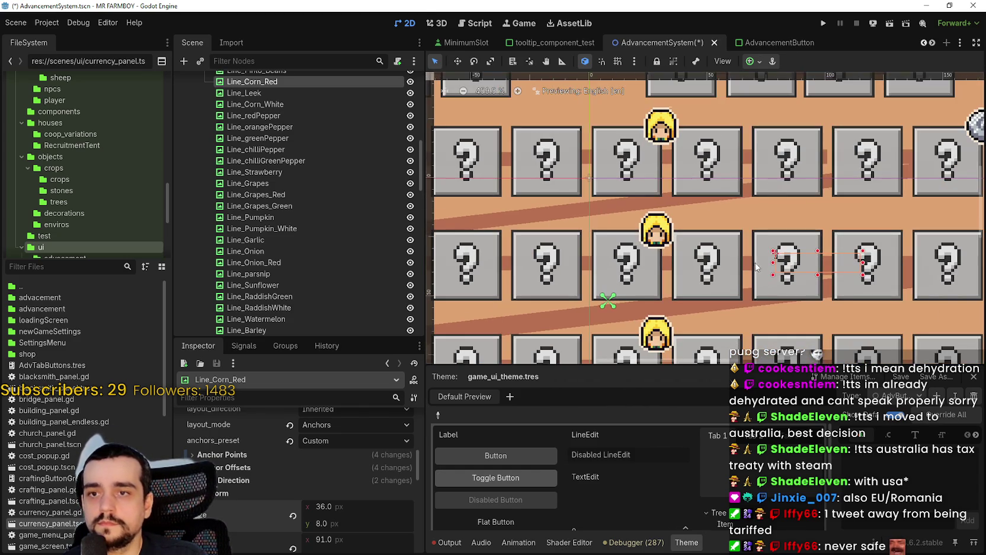
Select only Line_Onion and set its height to 8 px, making it 29 × 8
click(748, 271)
scroll(765, 278, up, 2)
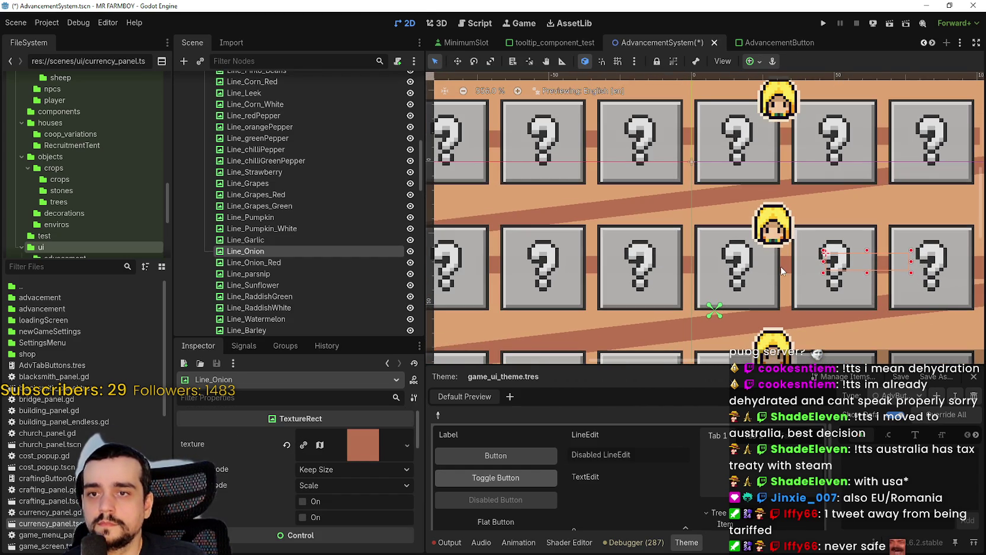
shift+click(784, 268)
click(861, 289)
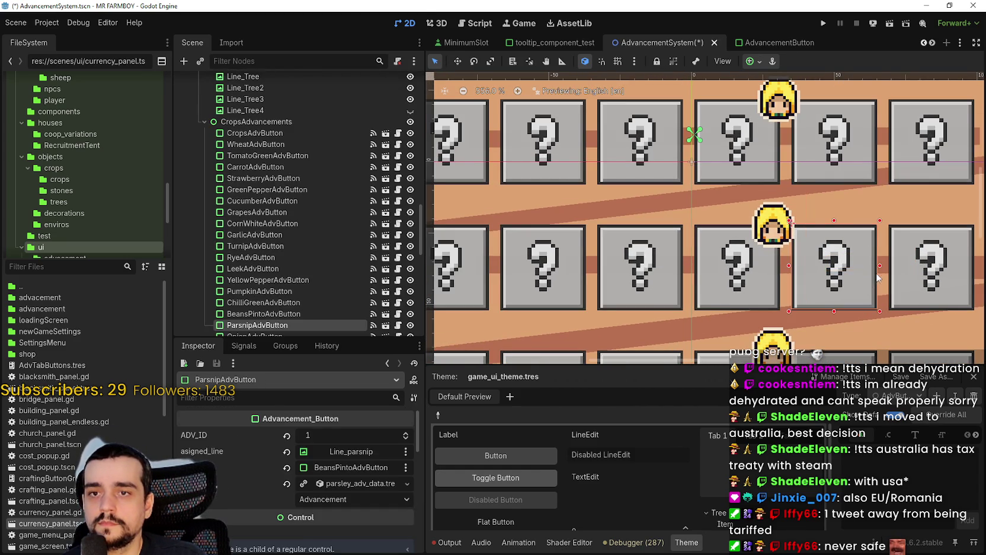
click(886, 271)
scroll(237, 476, down, 5)
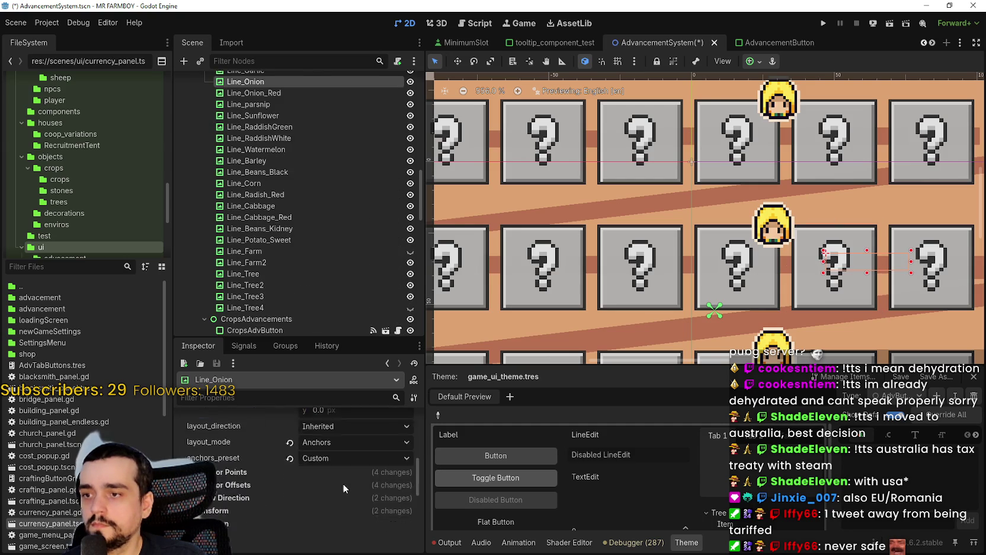
click(328, 501)
text(8)
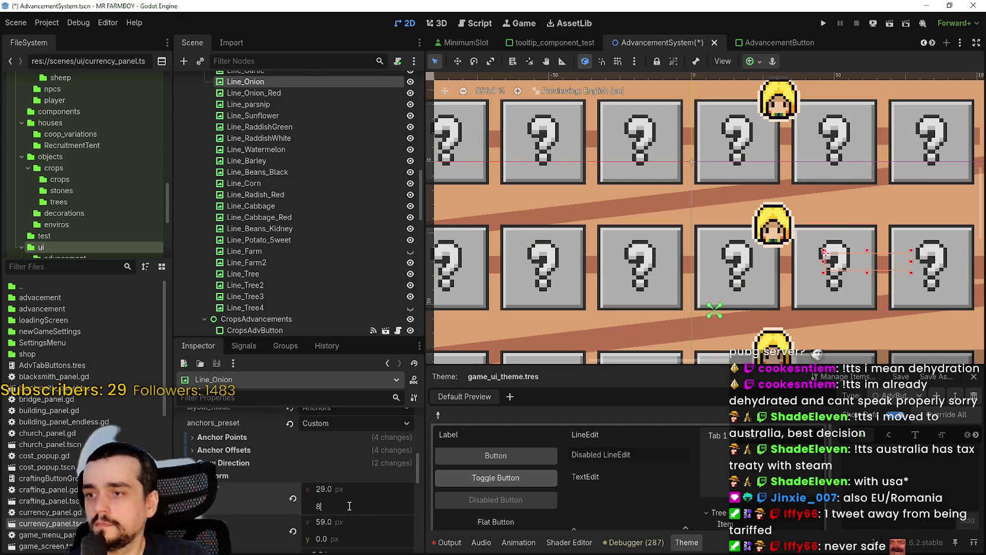
key(Return)
Save the AdvancementSystem scene with the thickened connectors
scroll(629, 292, down, 4)
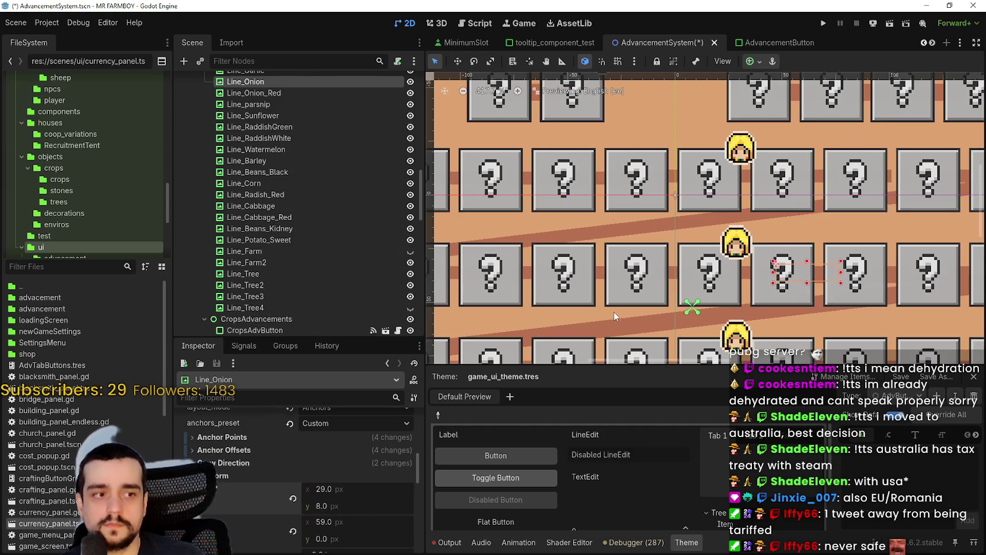
scroll(597, 318, up, 4)
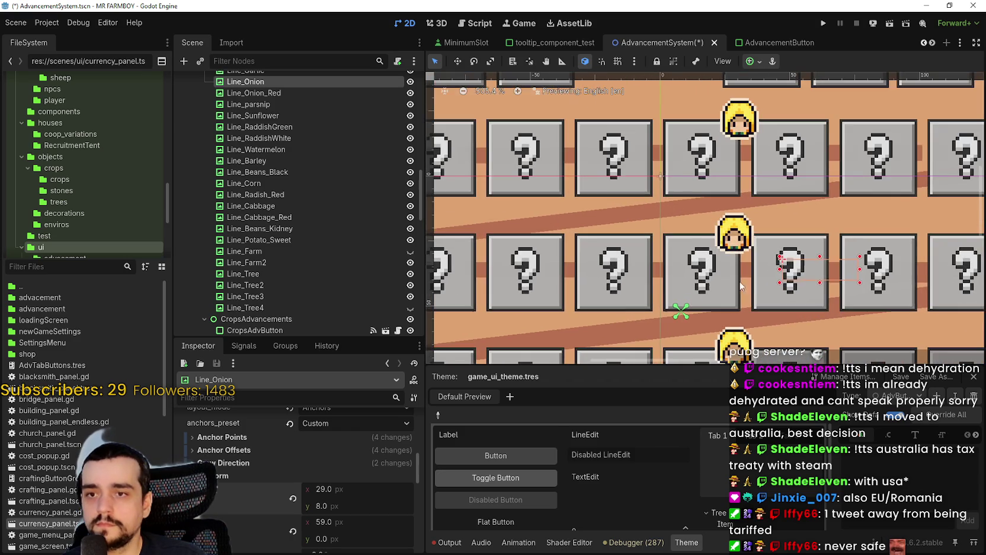
key(ctrl+s)
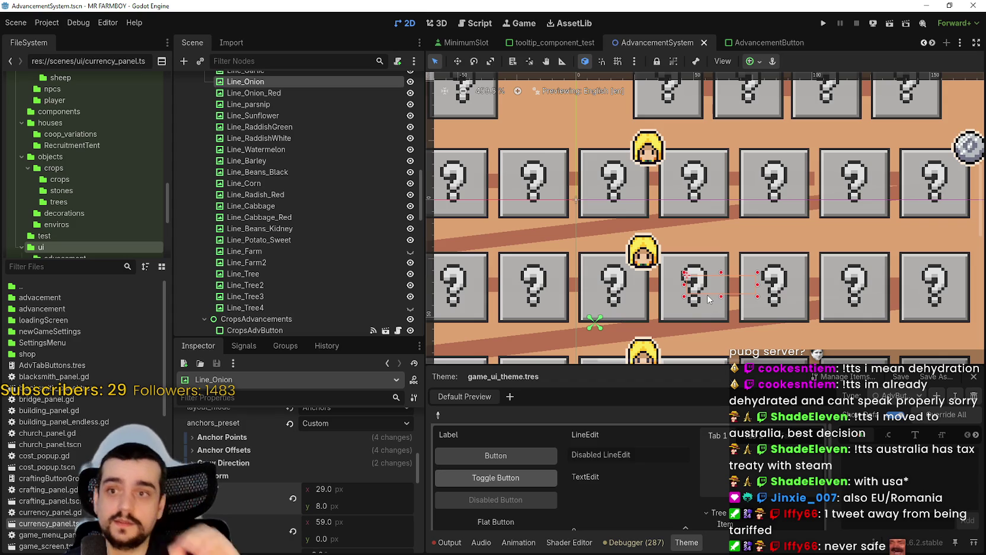
scroll(710, 279, up, 1)
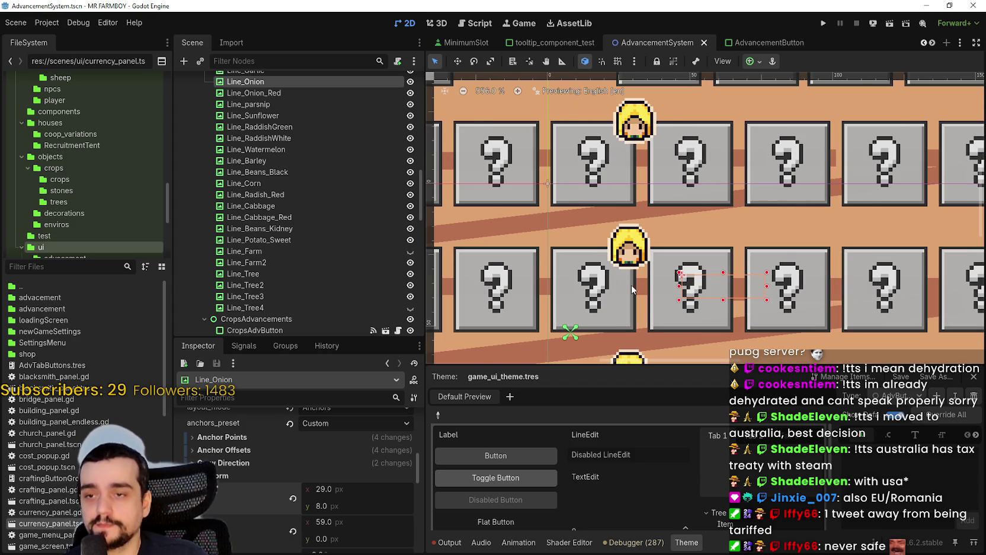
click(643, 285)
scroll(644, 286, down, 1)
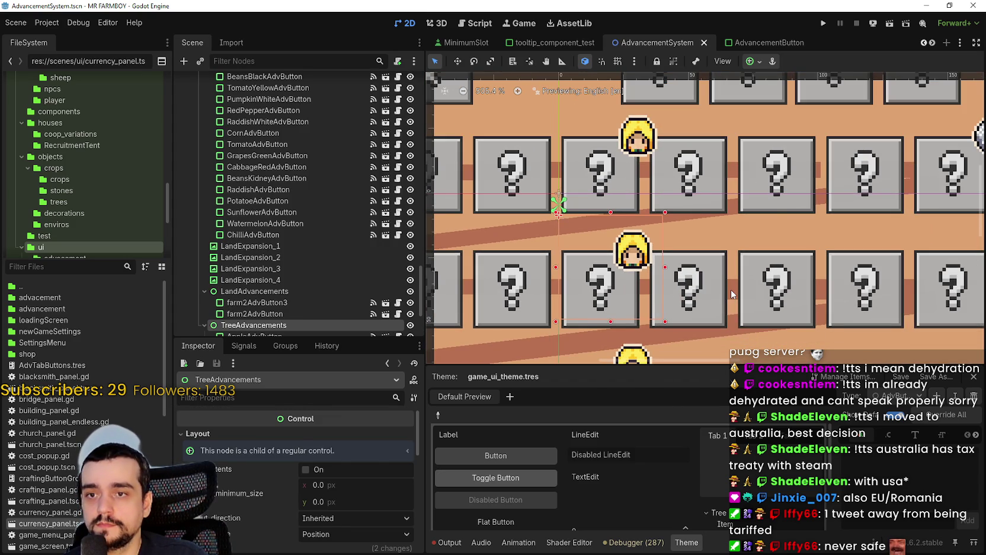
click(691, 299)
scroll(645, 290, up, 1)
click(671, 287)
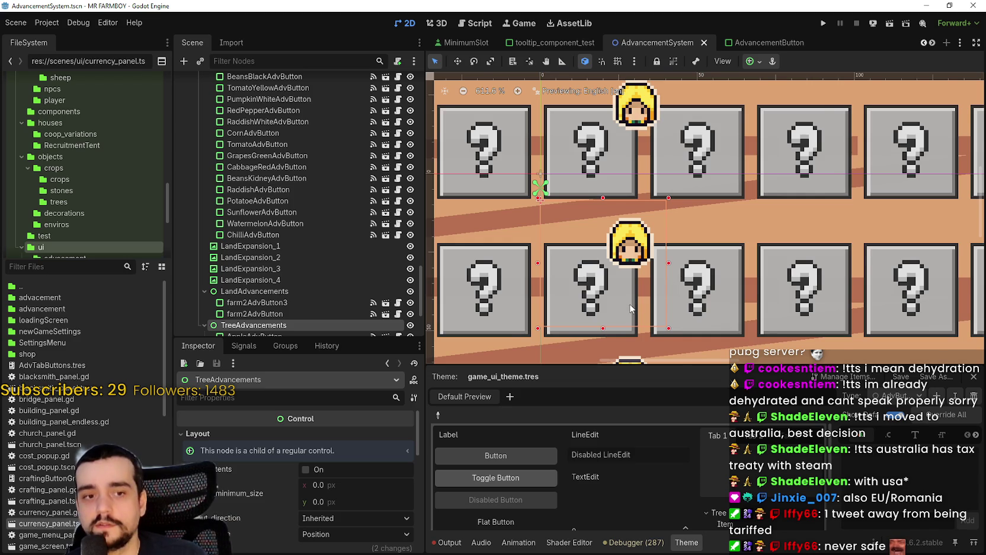
scroll(628, 322, up, 2)
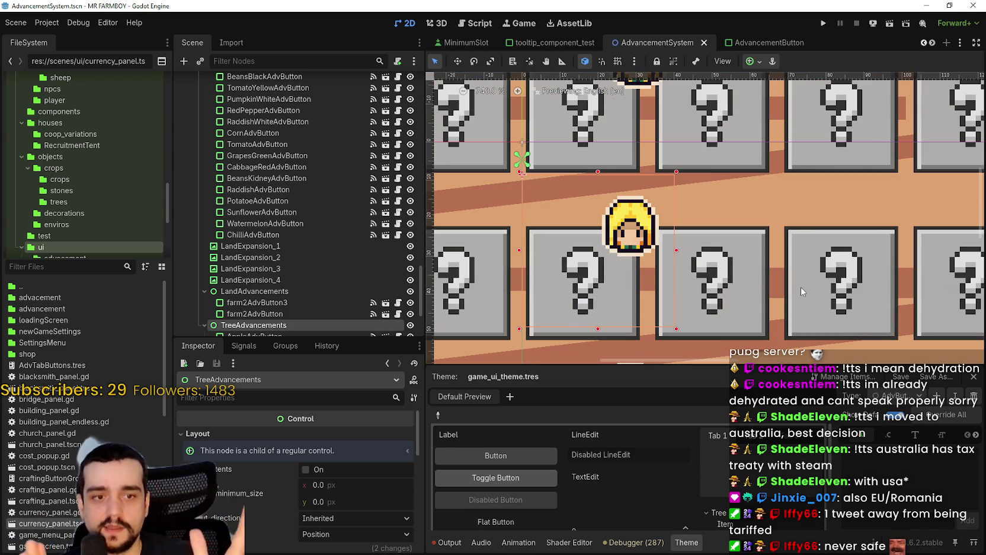
scroll(801, 286, down, 2)
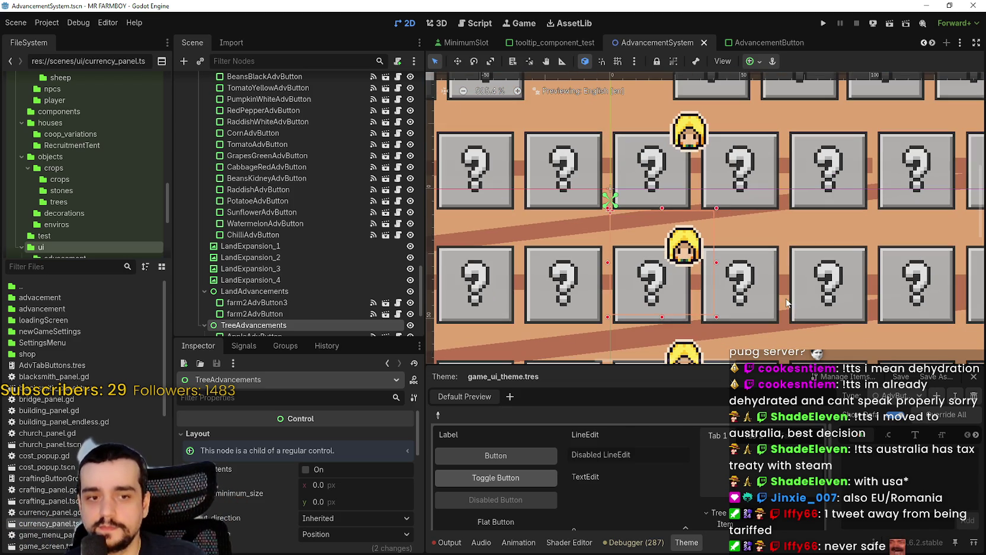
click(597, 283)
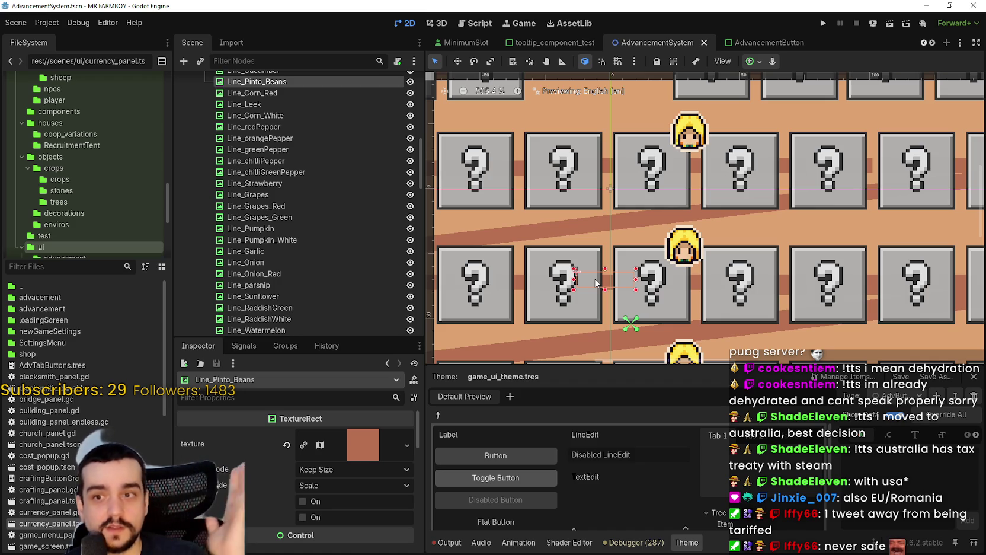
Set Line_Pinto_Beans' height to 8 px
scroll(610, 321, down, 3)
scroll(633, 309, up, 4)
scroll(327, 524, down, 4)
scroll(327, 525, down, 5)
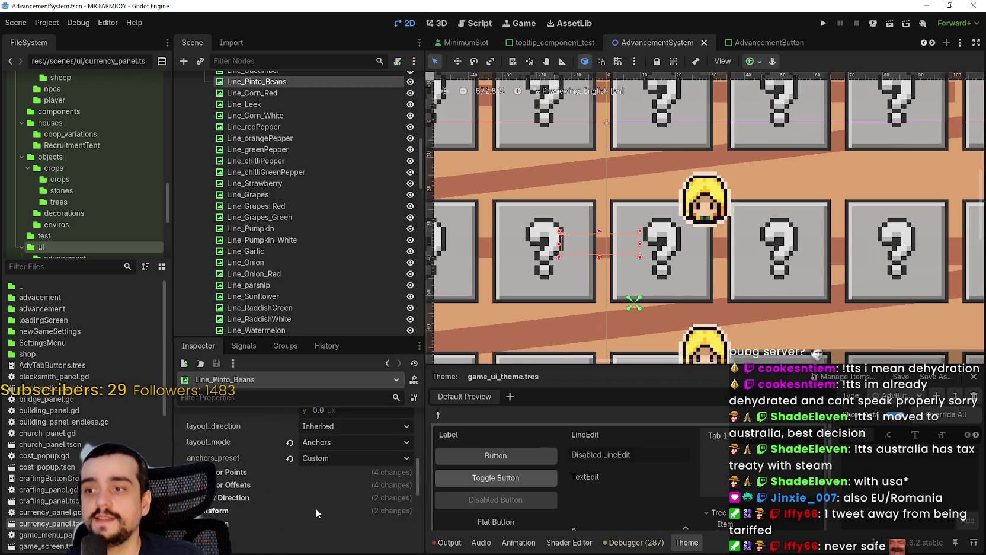
click(256, 428)
click(359, 454)
text(8)
key(Return)
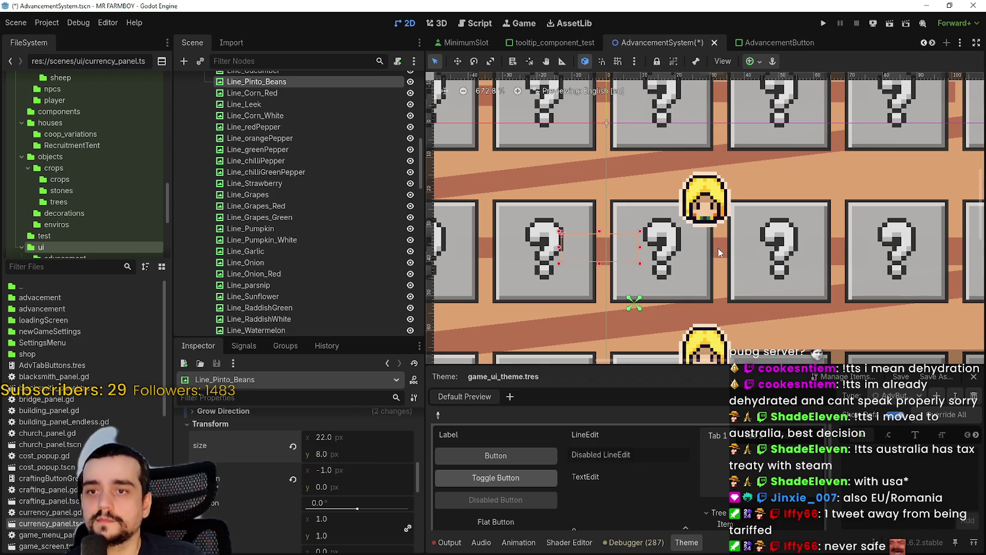
Select the chilliGreenPepper connector line and set its height to 8 px
click(716, 247)
click(840, 248)
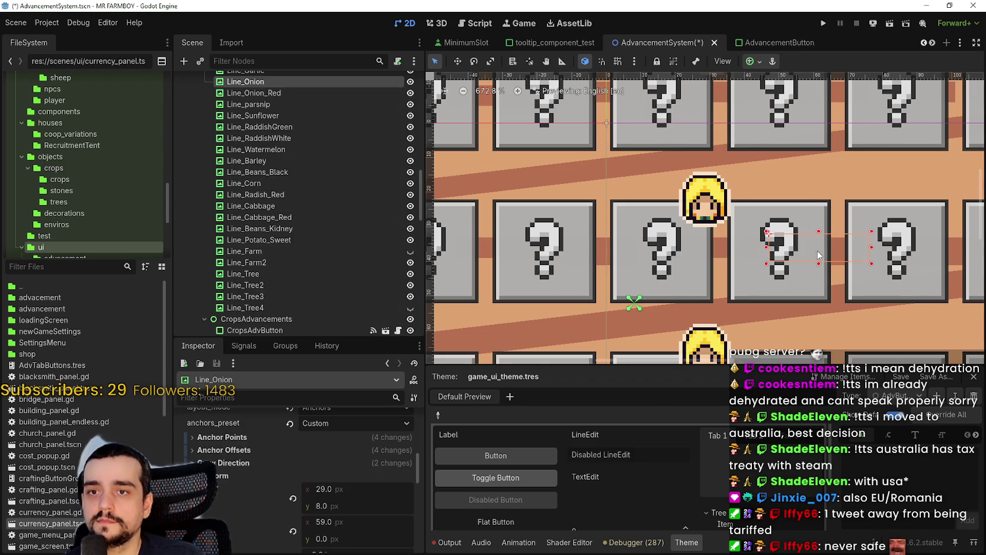
scroll(326, 224, up, 3)
click(273, 165)
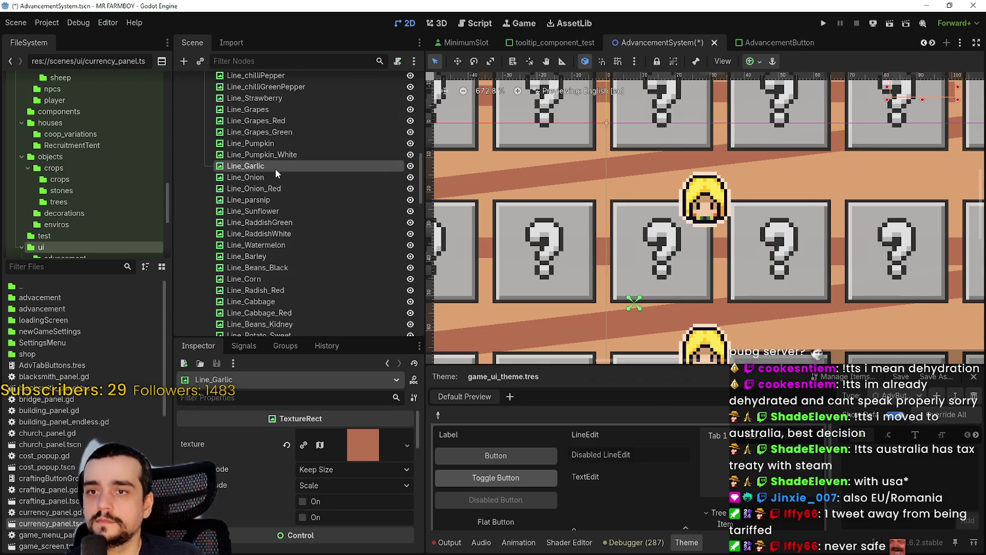
double_click(275, 156)
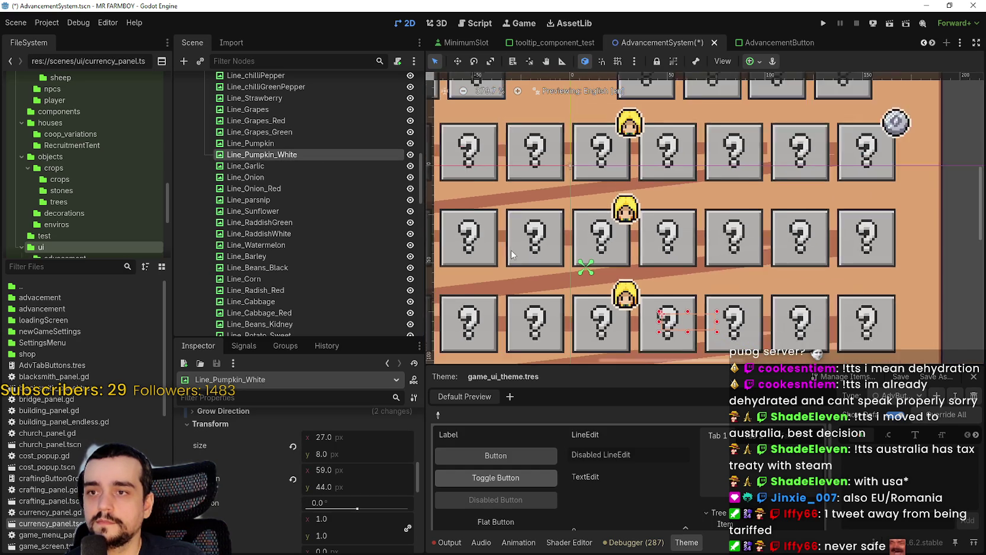
click(564, 237)
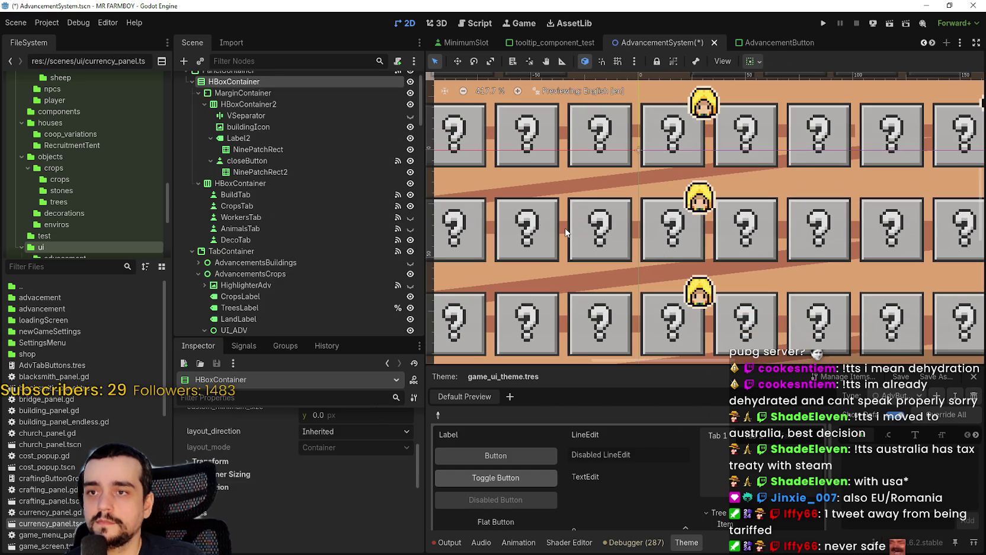
click(566, 235)
scroll(339, 495, down, 5)
scroll(284, 503, down, 2)
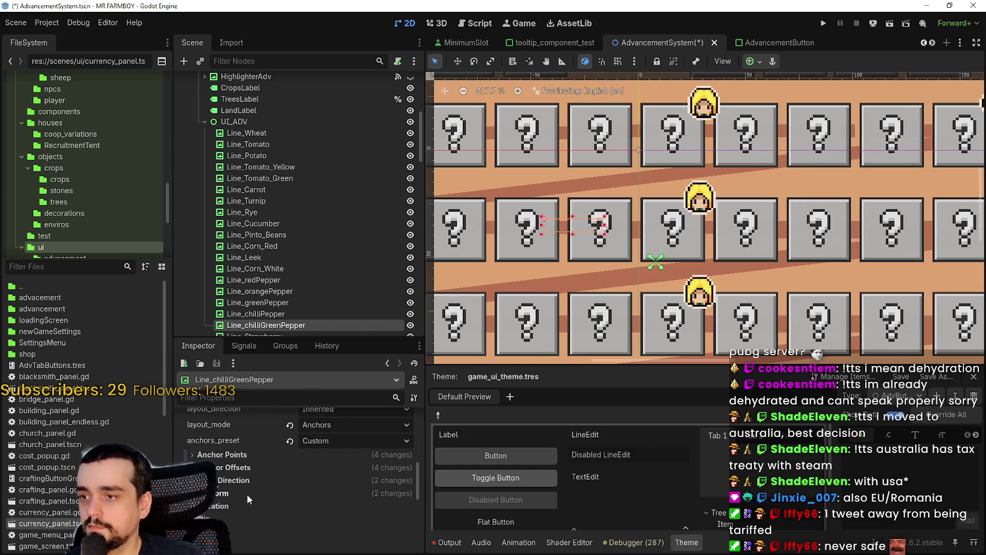
click(340, 521)
text(8)
key(Return)
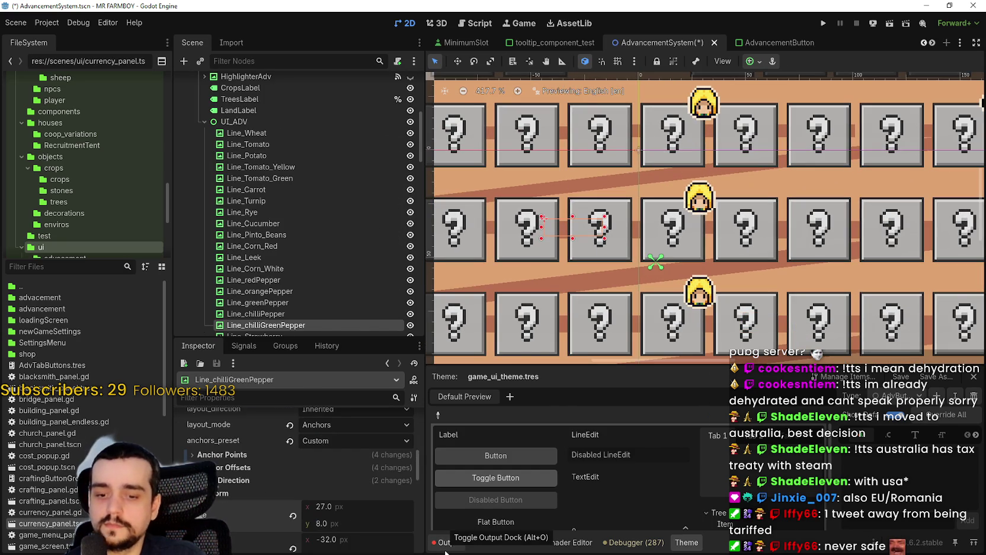
Set the Pumpkin connector line's height to 8 px
scroll(521, 219, up, 3)
scroll(808, 346, down, 1)
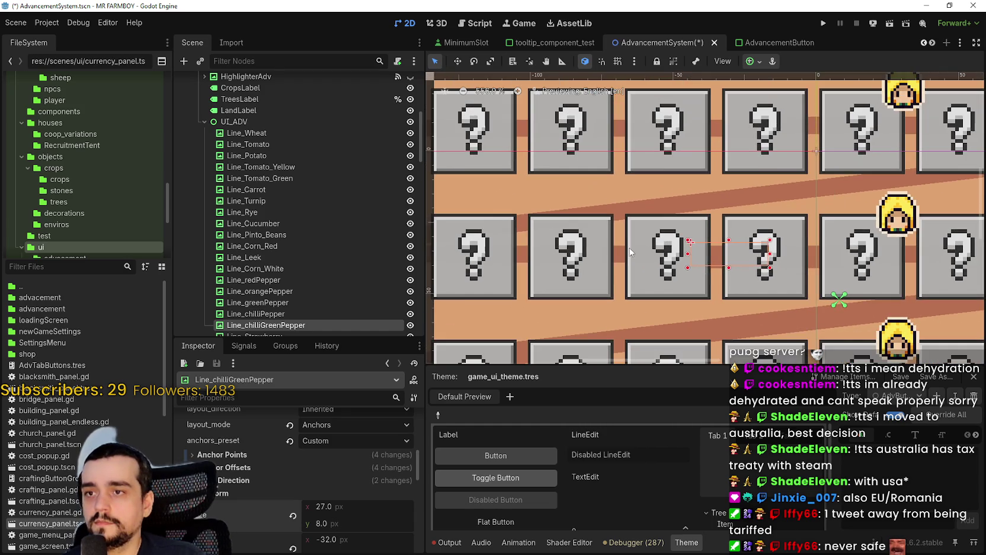
click(631, 251)
scroll(281, 467, up, 5)
scroll(302, 479, down, 3)
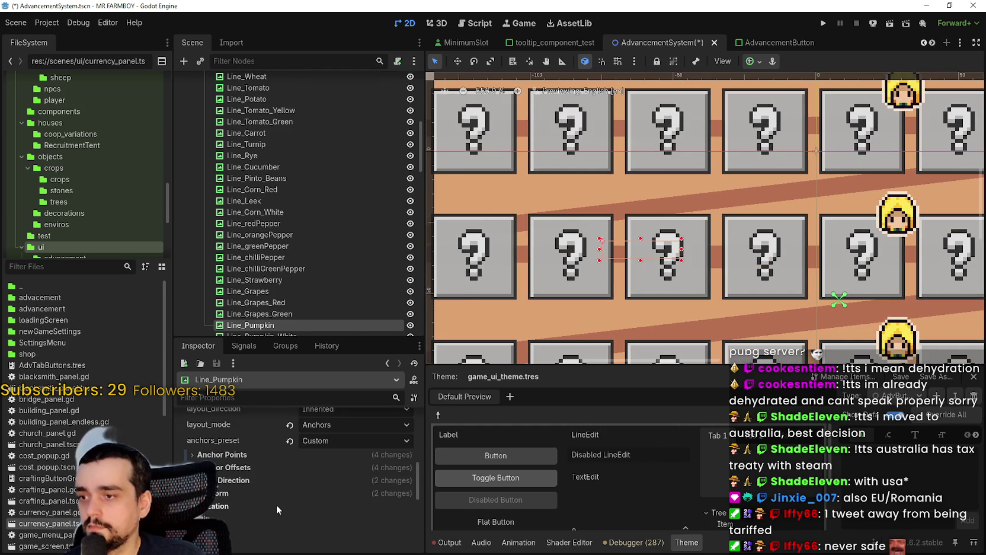
text(8)
key(Return)
Set the orangePepper connector line's height to 8 px and save
scroll(551, 260, up, 4)
scroll(527, 264, down, 4)
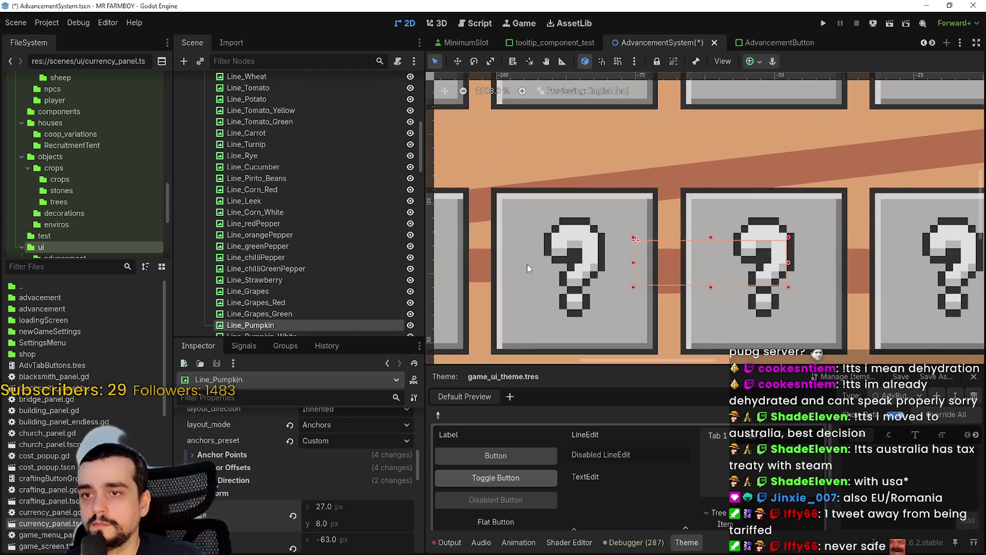
click(537, 262)
scroll(349, 482, down, 6)
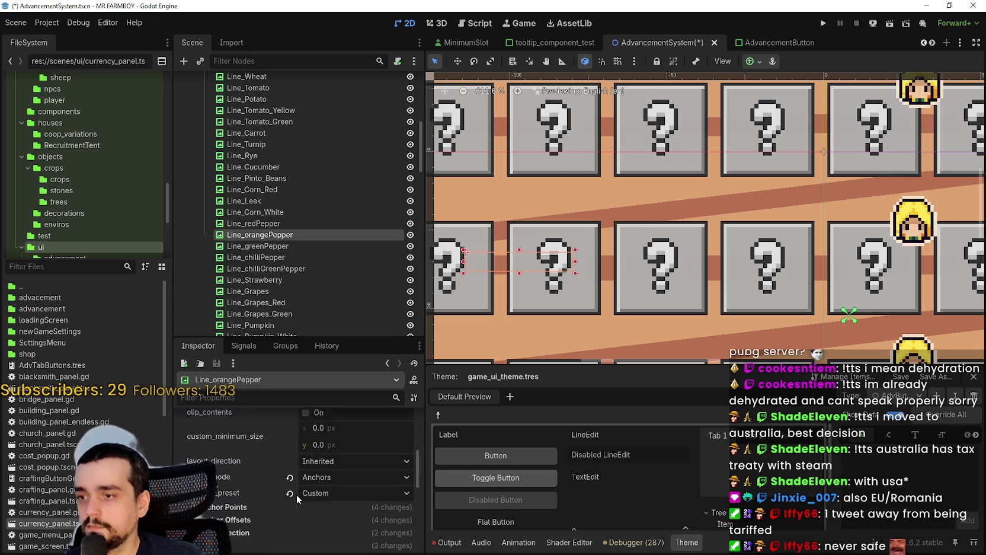
click(344, 520)
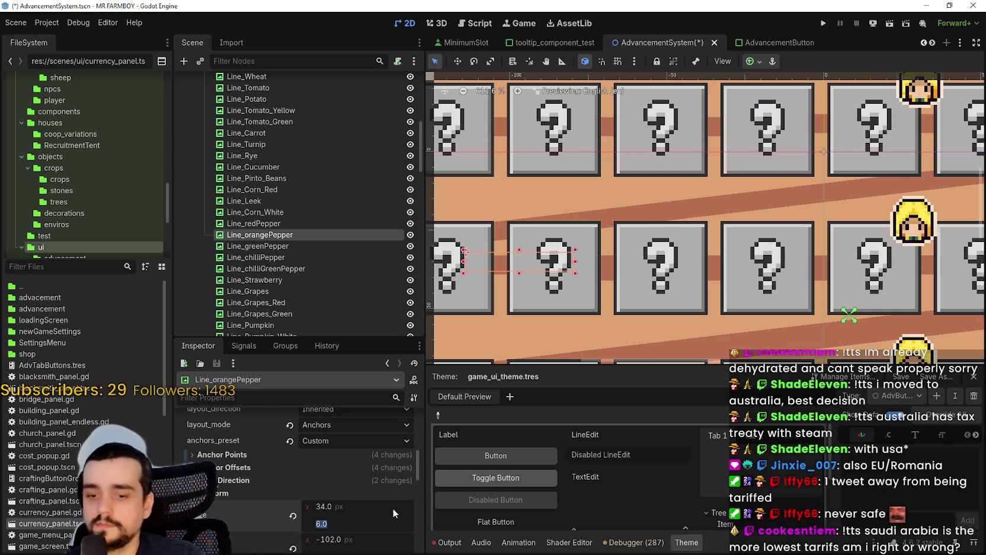
text(8)
key(Return)
key(ctrl+s)
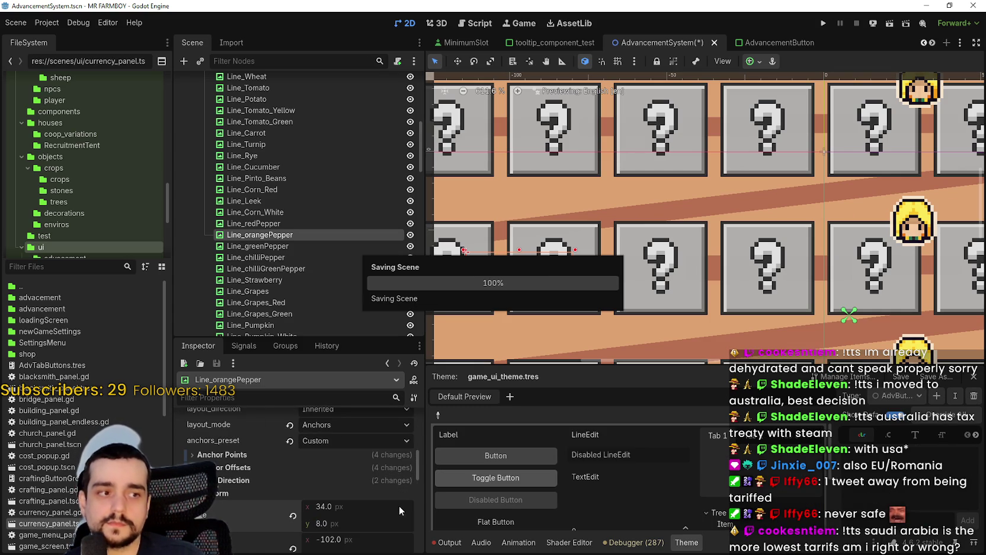
Raise Line_Leek's height from 6 to 8 px and save
scroll(662, 295, down, 5)
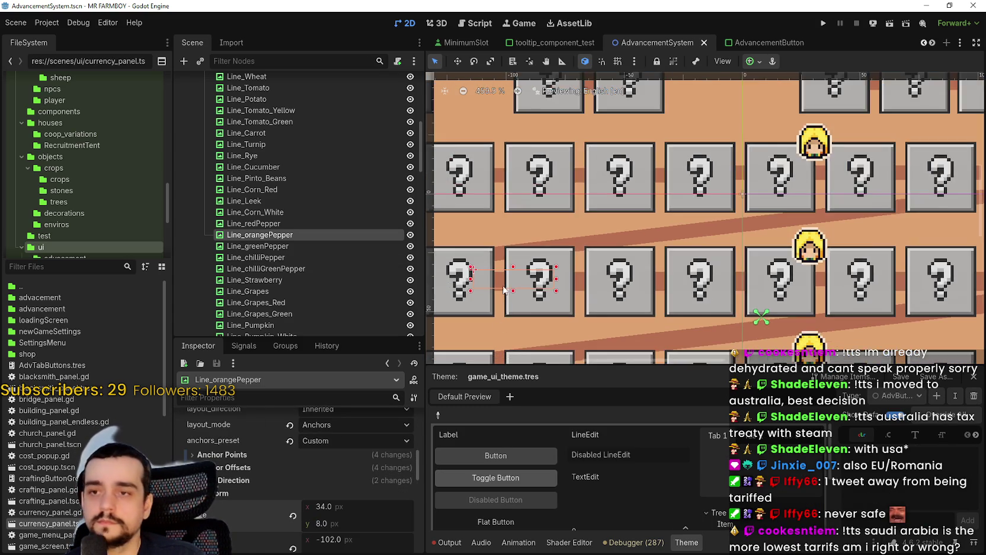
scroll(555, 252, up, 3)
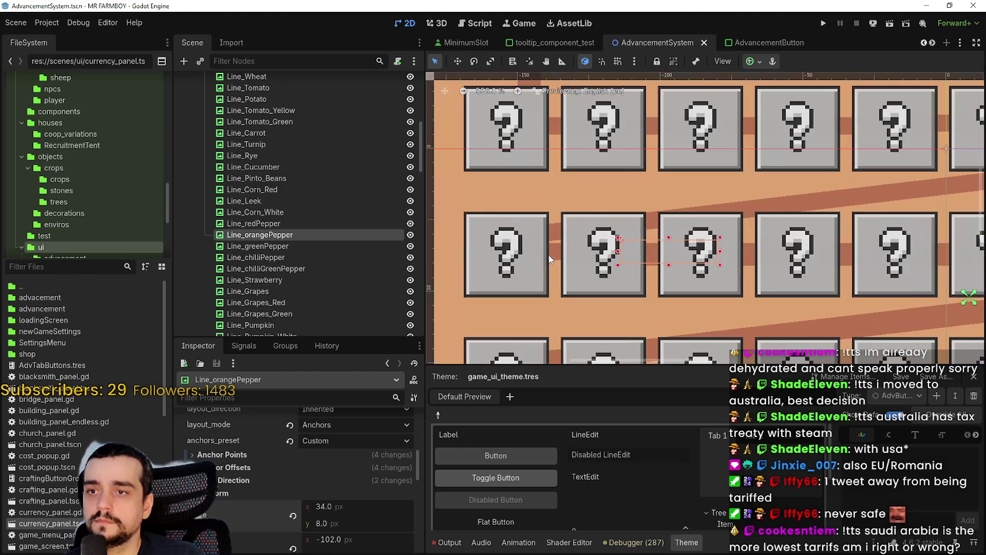
click(554, 252)
scroll(312, 457, down, 5)
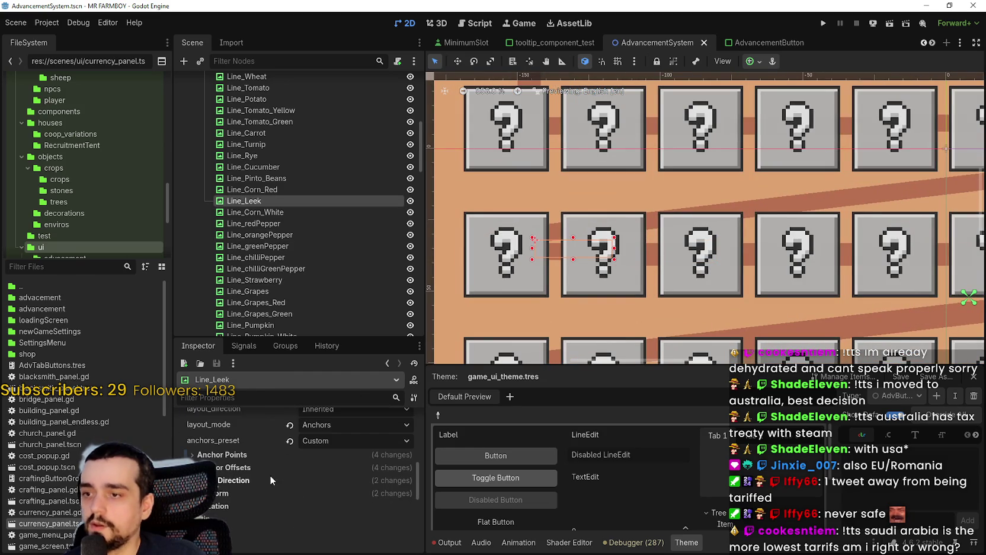
drag(358, 519, 397, 500)
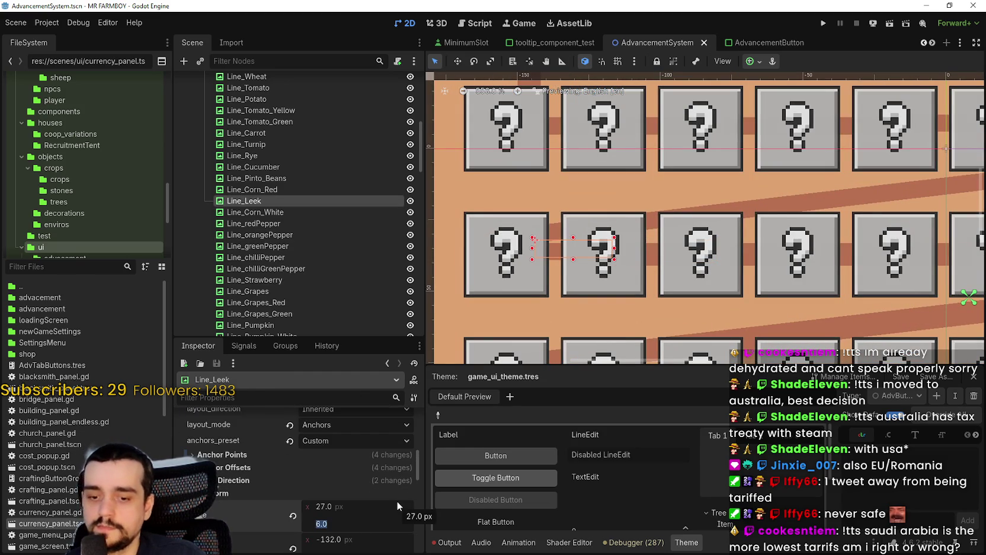
scroll(601, 318, up, 2)
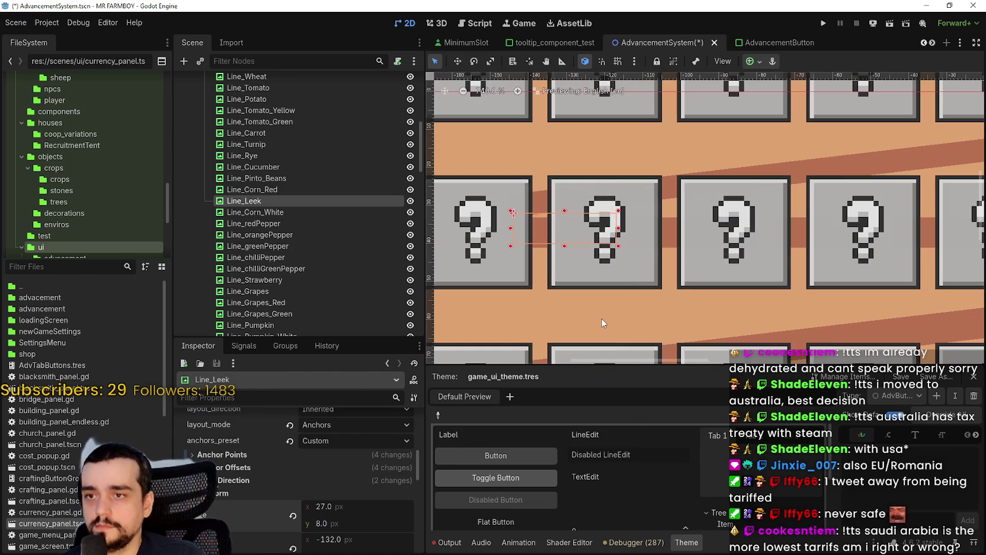
key(ctrl+s)
Set Line_Rye's Position y to 8 and save the scene
scroll(694, 196, down, 2)
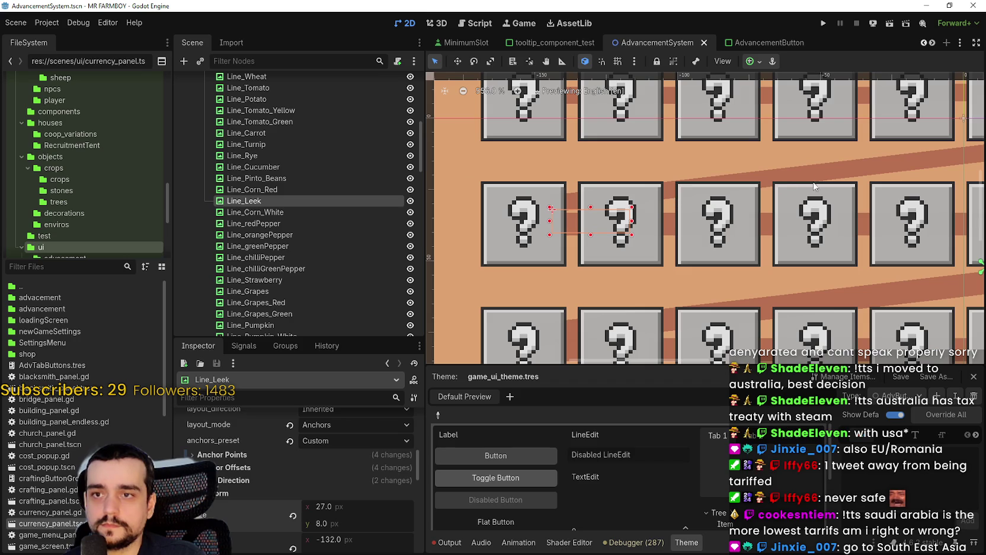
click(806, 178)
scroll(348, 512, up, 2)
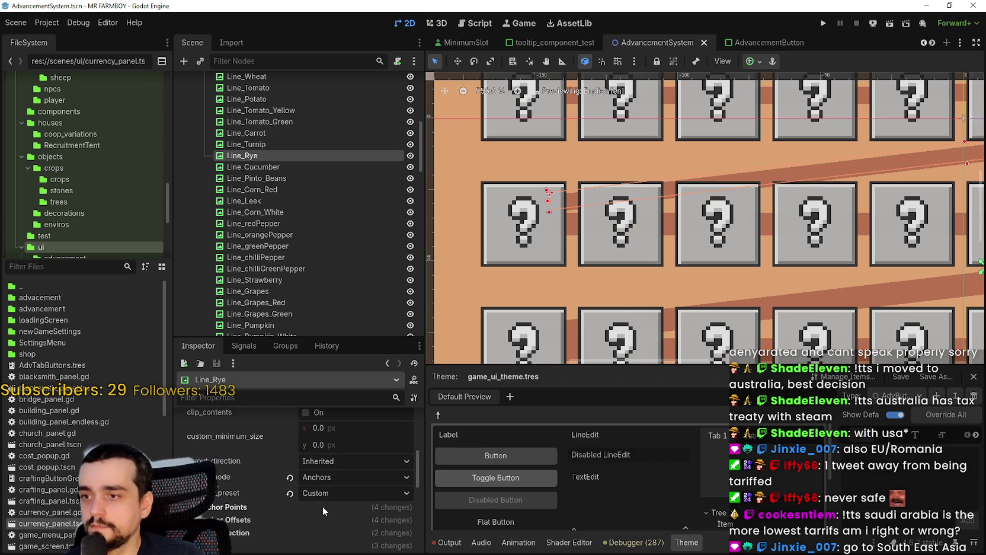
scroll(322, 496, down, 3)
click(217, 476)
click(339, 506)
text(8)
key(Return)
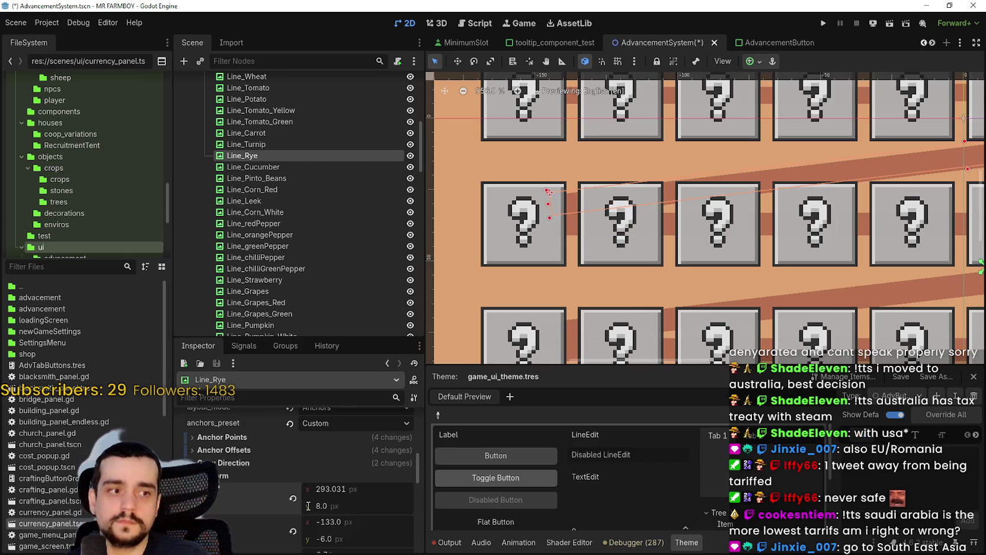
key(ctrl+s)
scroll(719, 275, down, 7)
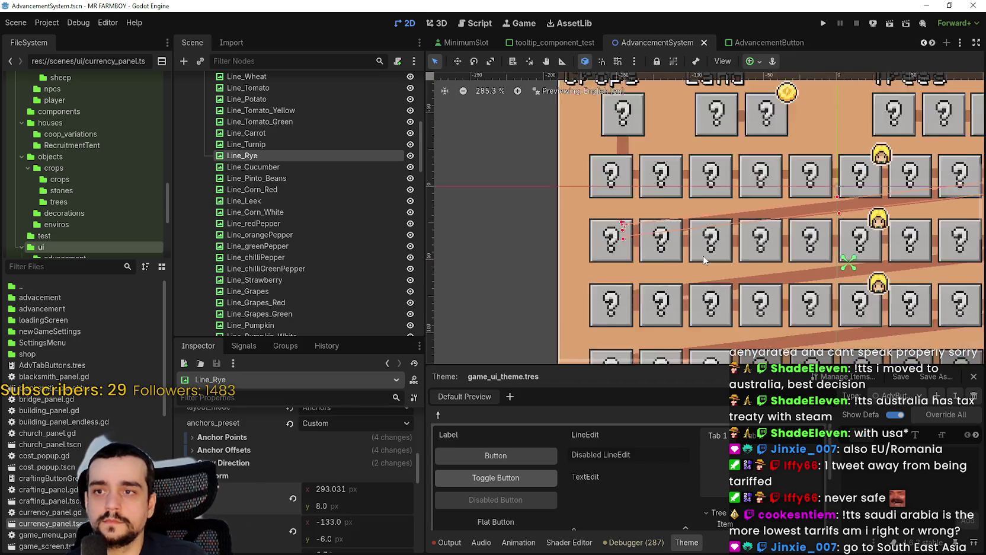
scroll(754, 263, up, 2)
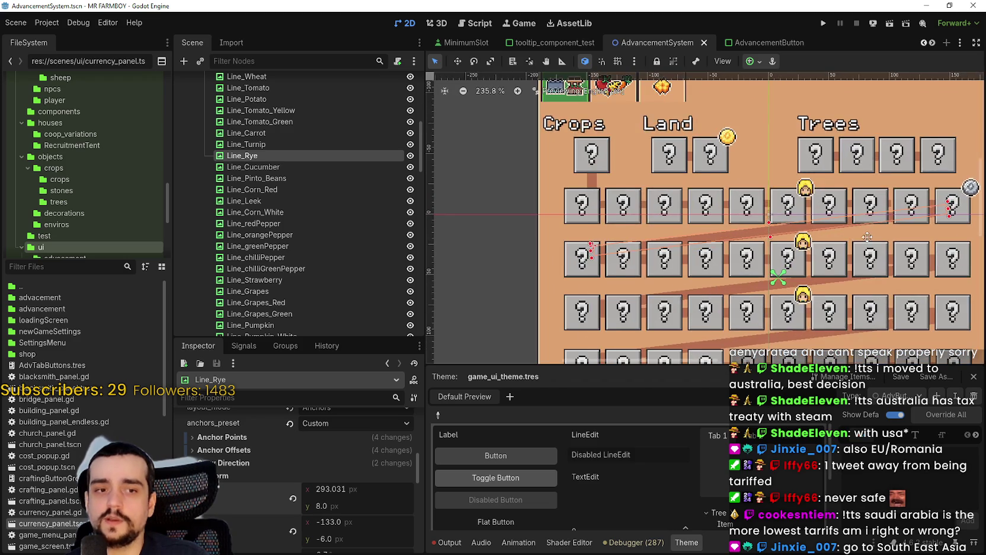
scroll(766, 252, up, 1)
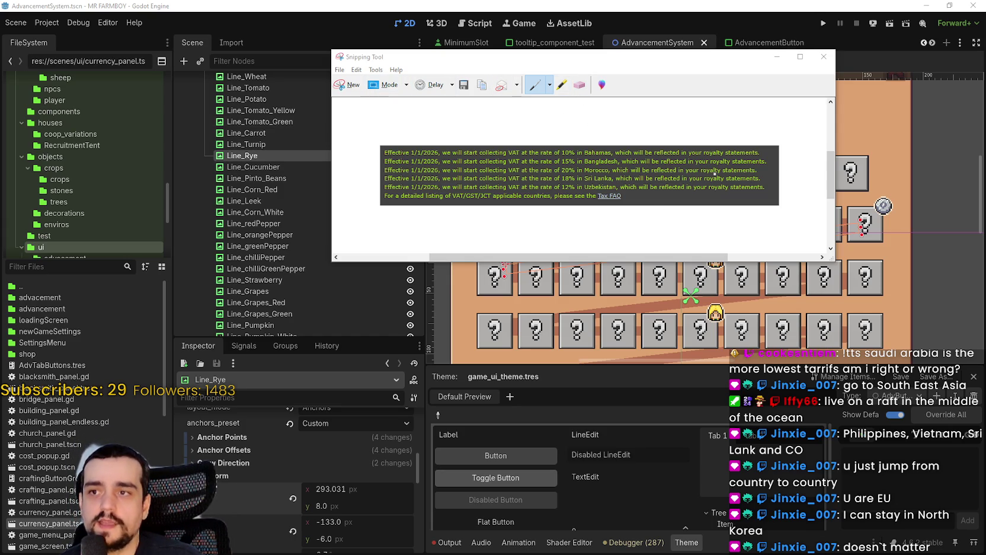
Drag the VAT notice snip window aside and close it
drag(710, 62, 775, 74)
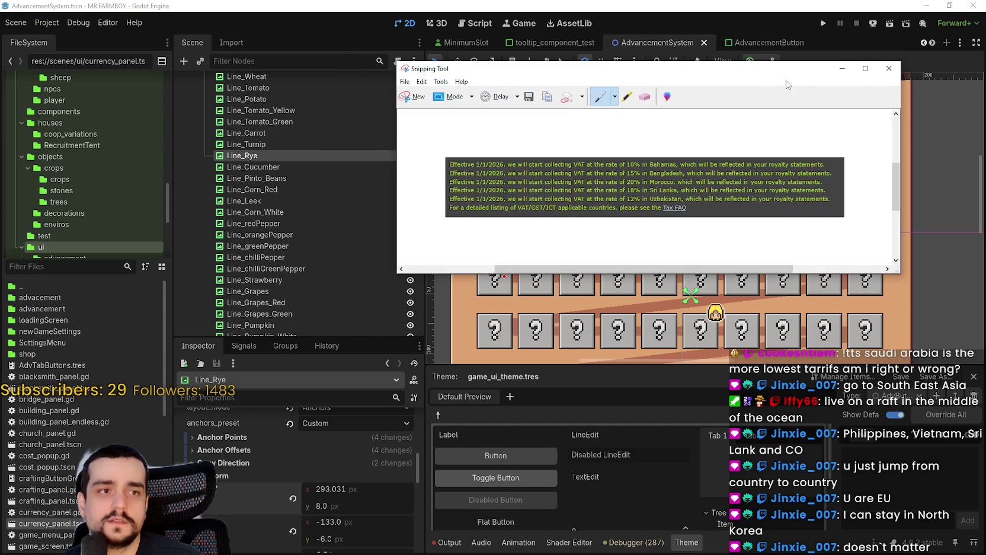
click(889, 68)
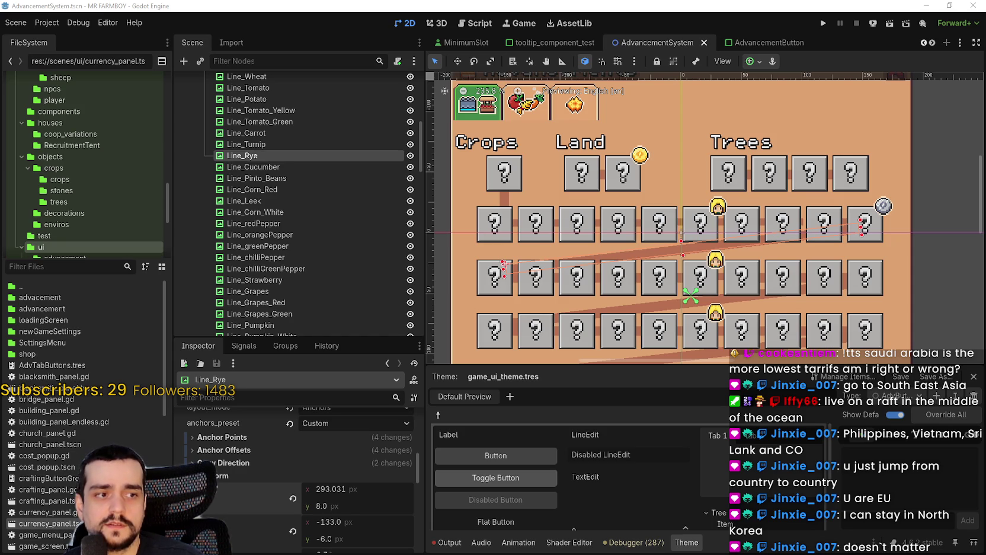
Save the AdvancementSystem scene
scroll(722, 273, down, 2)
scroll(705, 243, up, 4)
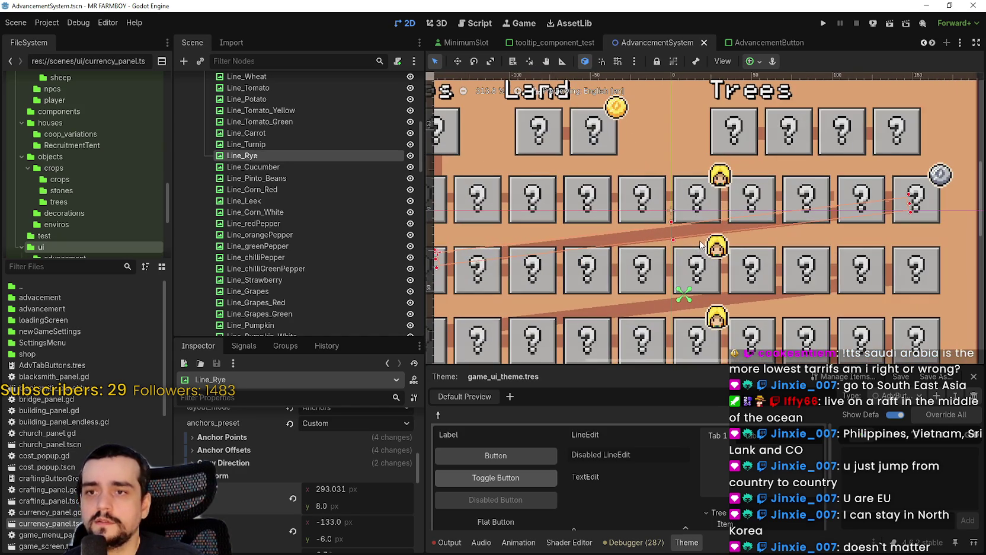
key(ctrl+s)
scroll(701, 227, up, 1)
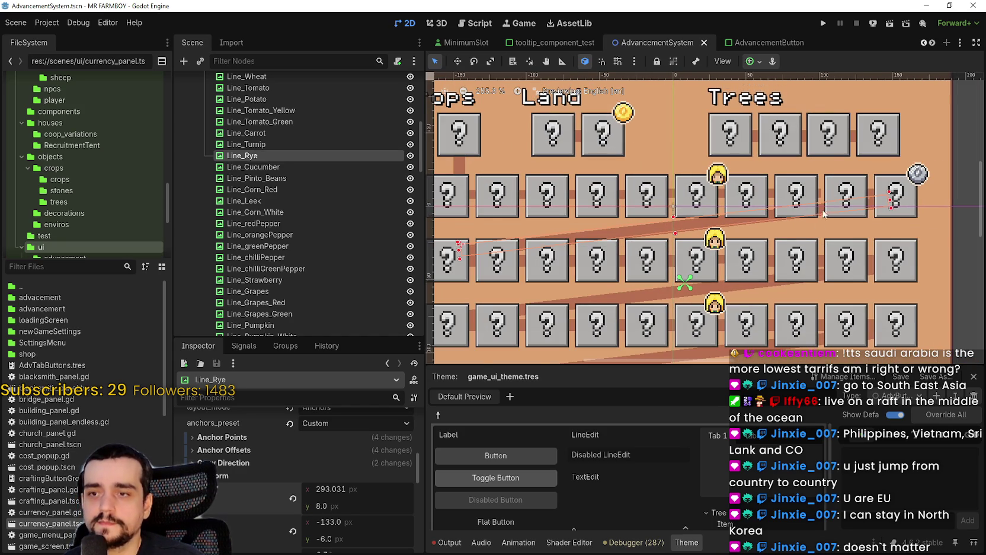
scroll(833, 196, up, 1)
scroll(873, 189, up, 1)
Inspect Line_Turnip and the Turnip advancement tile
click(886, 193)
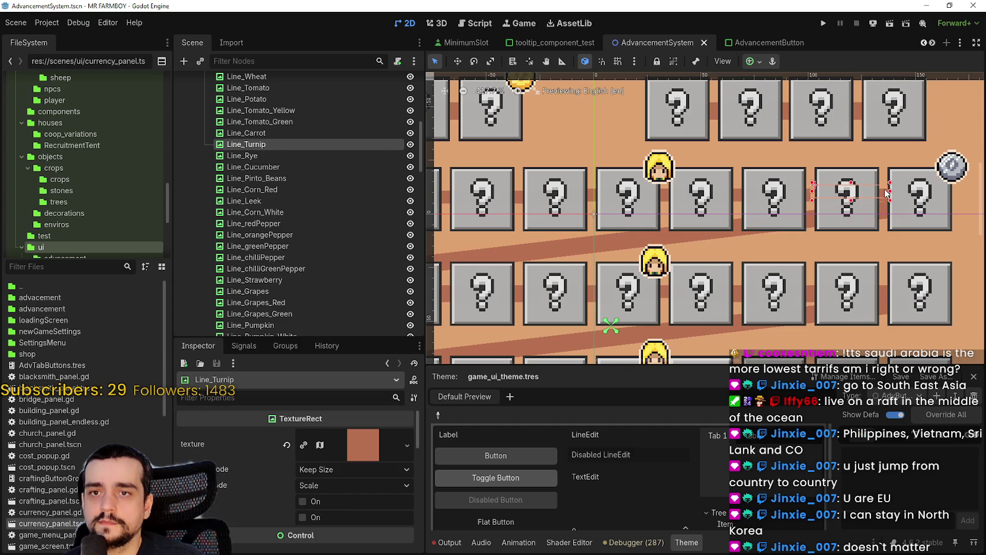
scroll(896, 204, down, 5)
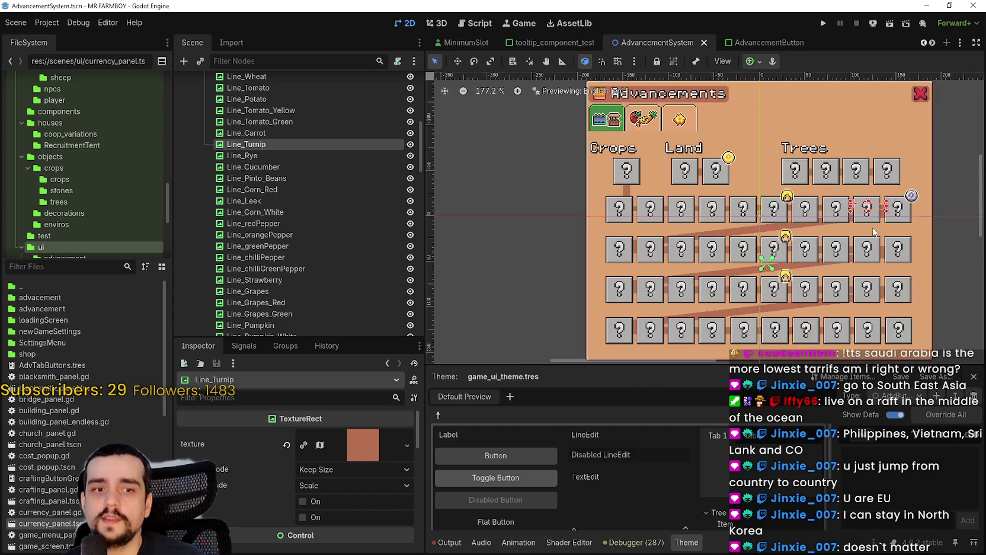
scroll(867, 233, up, 5)
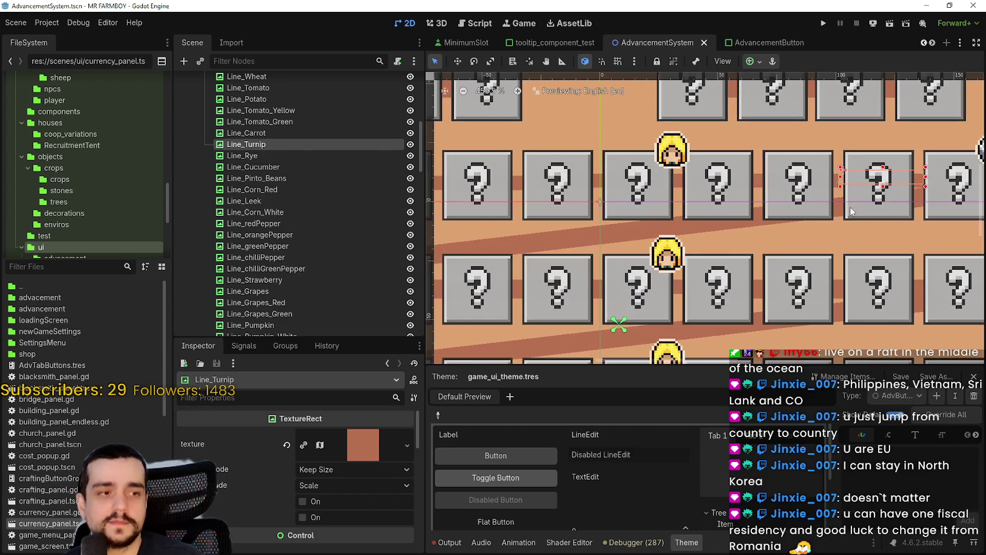
scroll(851, 212, down, 4)
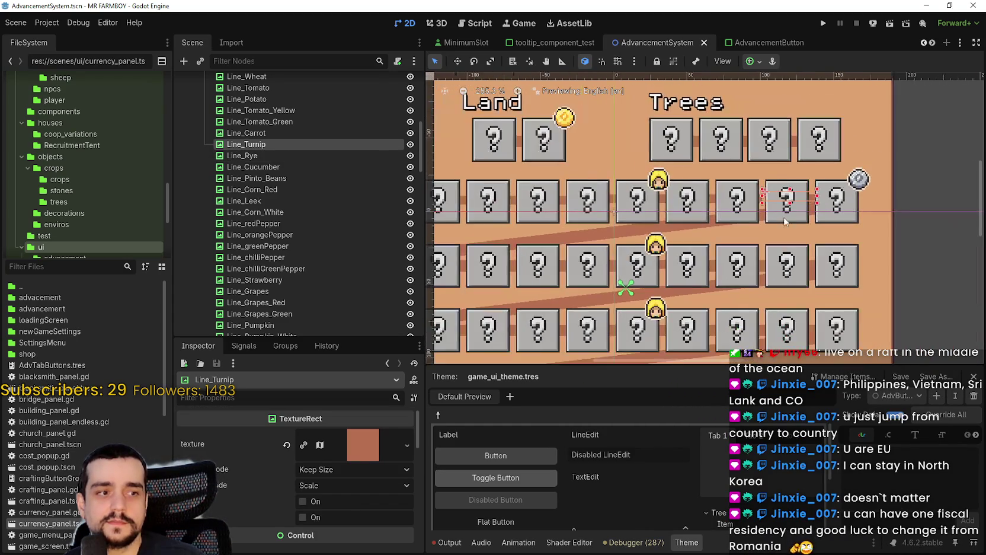
scroll(807, 229, up, 3)
click(825, 230)
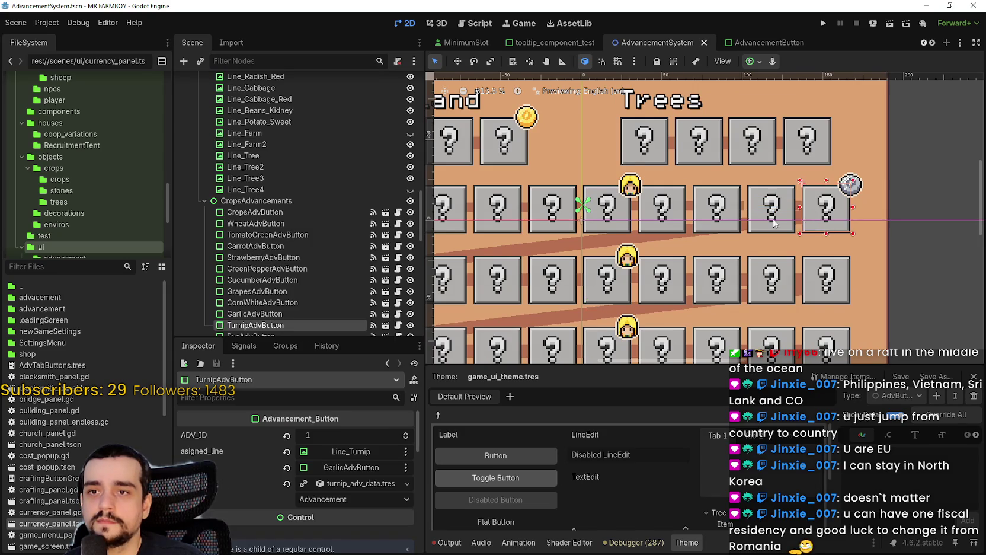
Select Line_Garlic and bring its Inspector Layout section into view
scroll(768, 210, up, 2)
click(780, 207)
scroll(780, 207, down, 4)
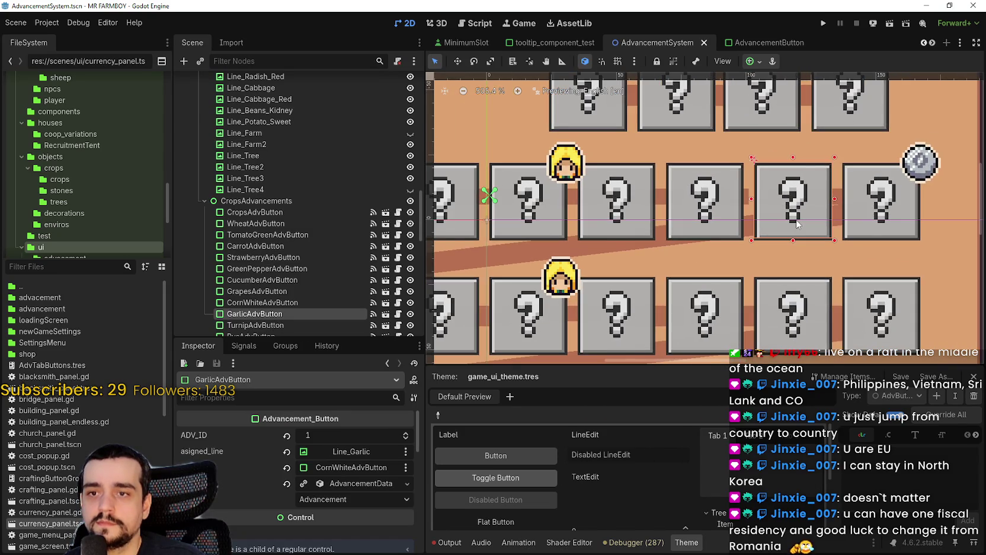
scroll(754, 226, up, 5)
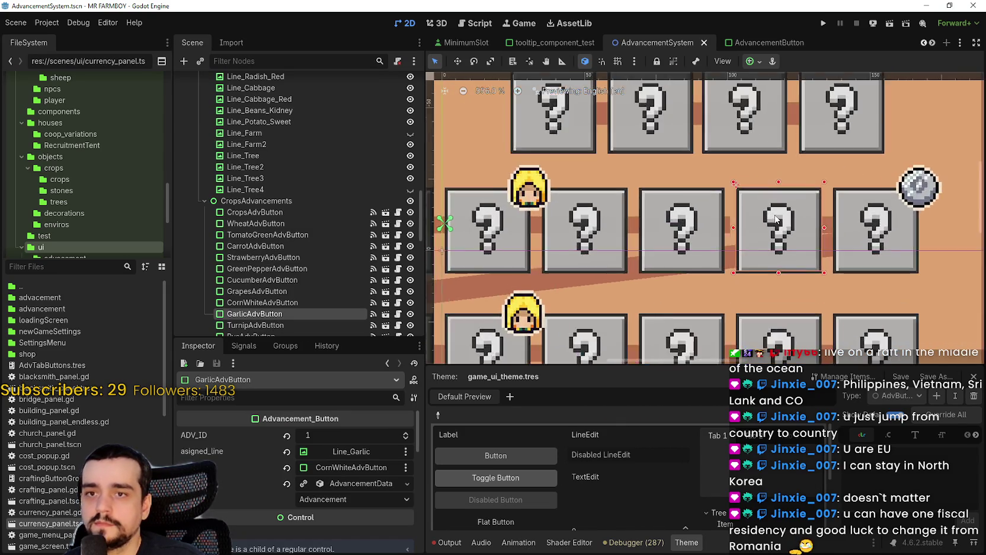
click(714, 232)
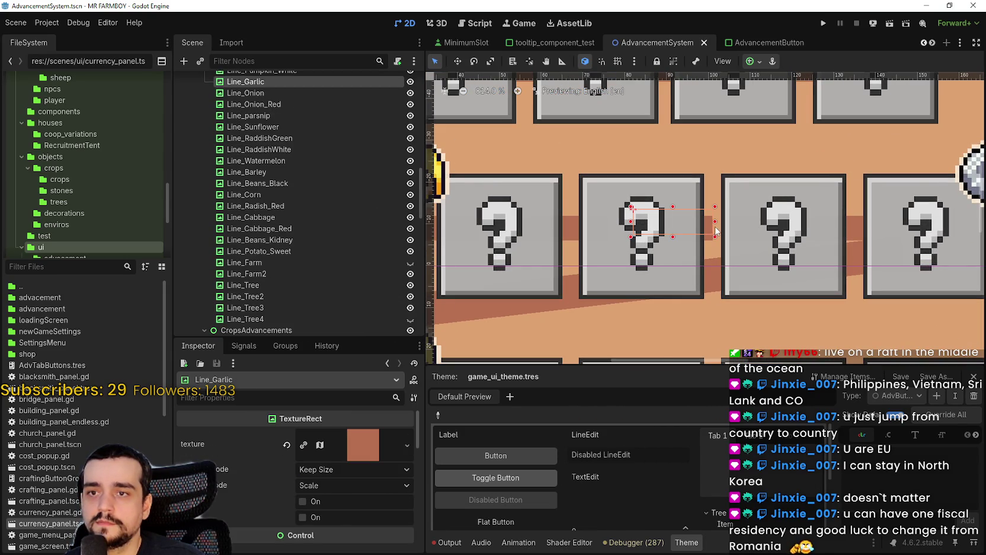
scroll(715, 231, down, 3)
scroll(727, 255, down, 1)
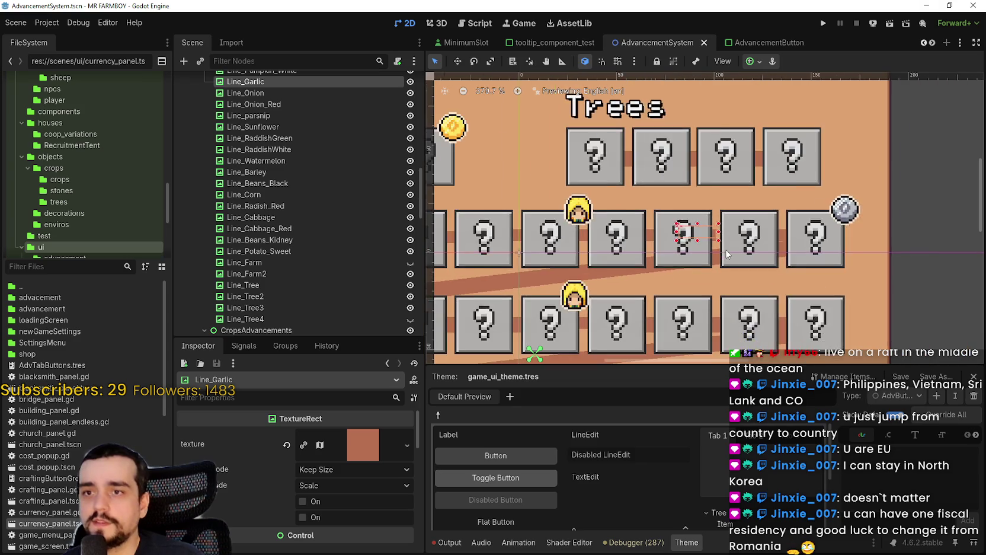
scroll(727, 255, down, 1)
scroll(327, 483, down, 5)
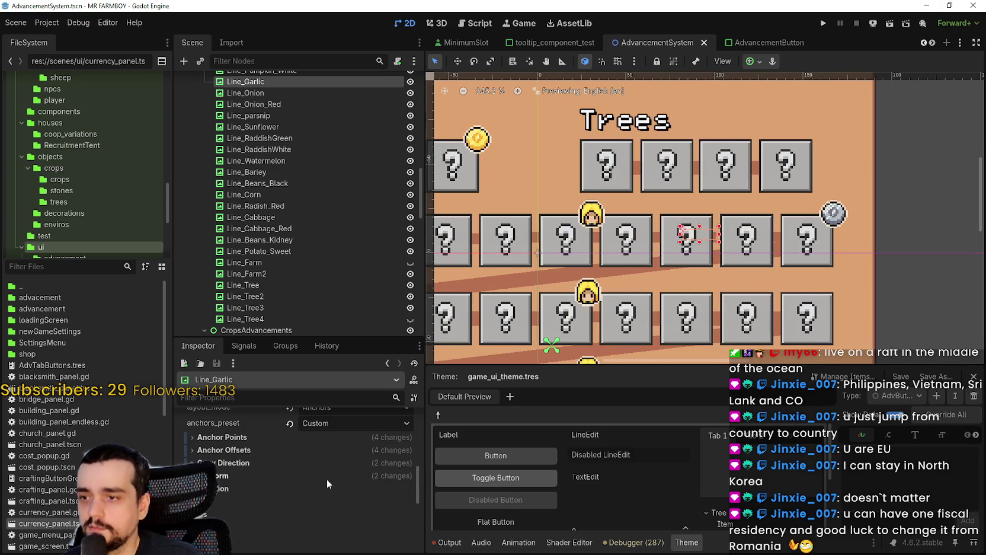
Set Line_Garlic's Transform Size y to 8 px
click(327, 478)
scroll(349, 492, down, 2)
click(348, 474)
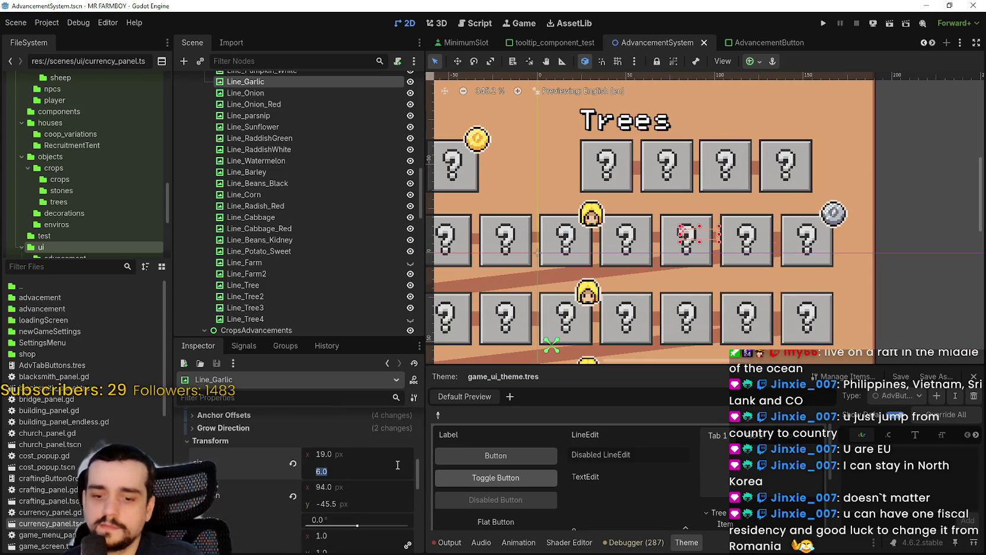
text(8)
key(Return)
scroll(742, 224, up, 6)
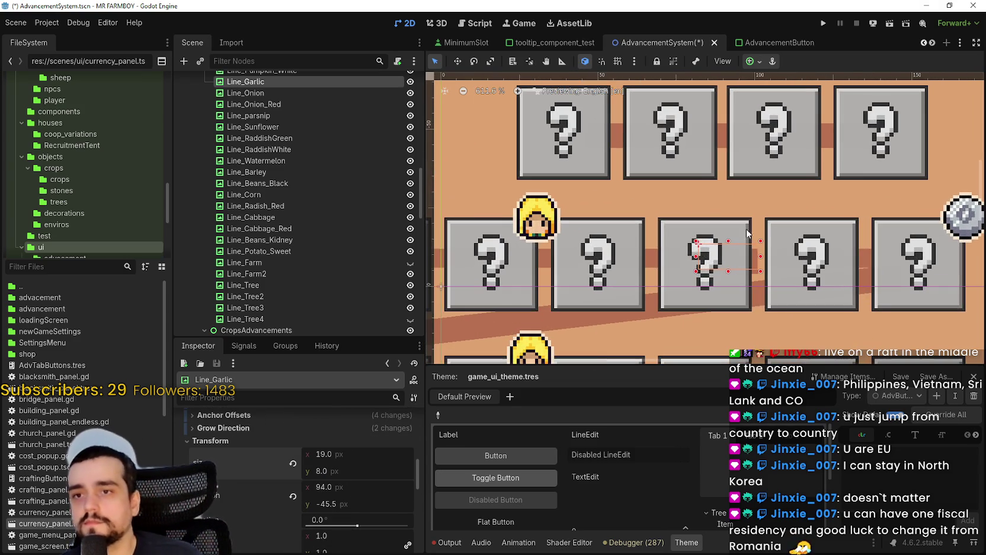
Make Line_Turnip taller by dragging its bottom edge down
click(774, 259)
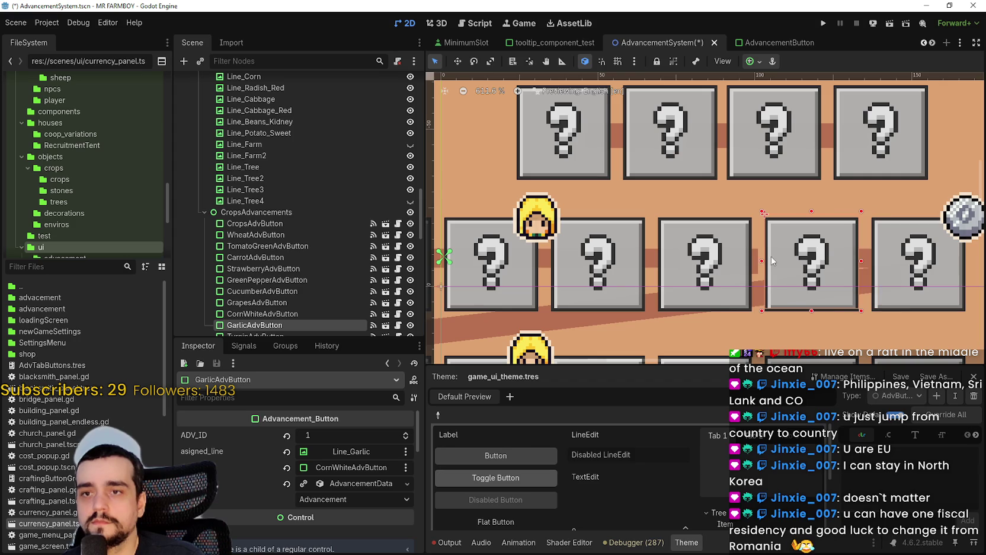
click(758, 259)
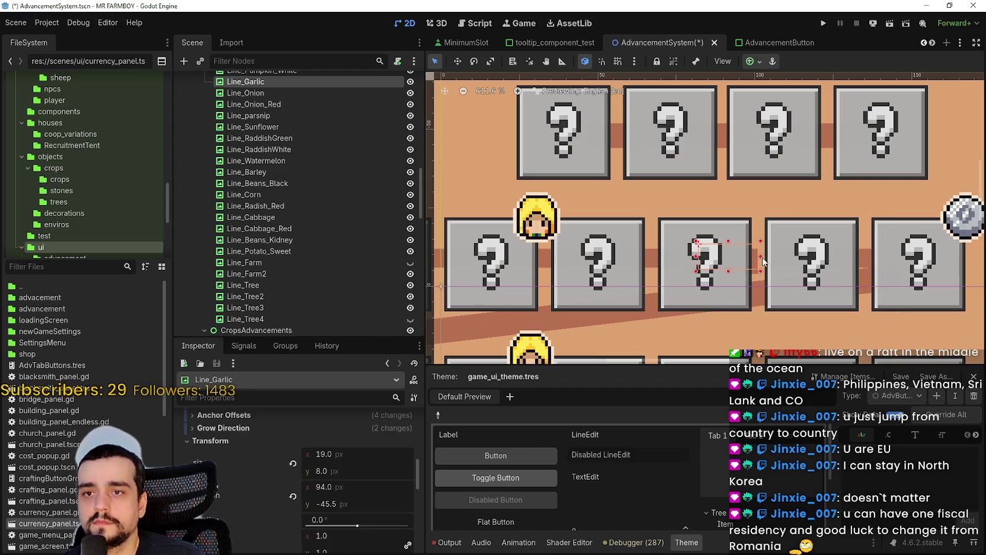
scroll(794, 255, down, 6)
scroll(797, 255, up, 4)
click(797, 254)
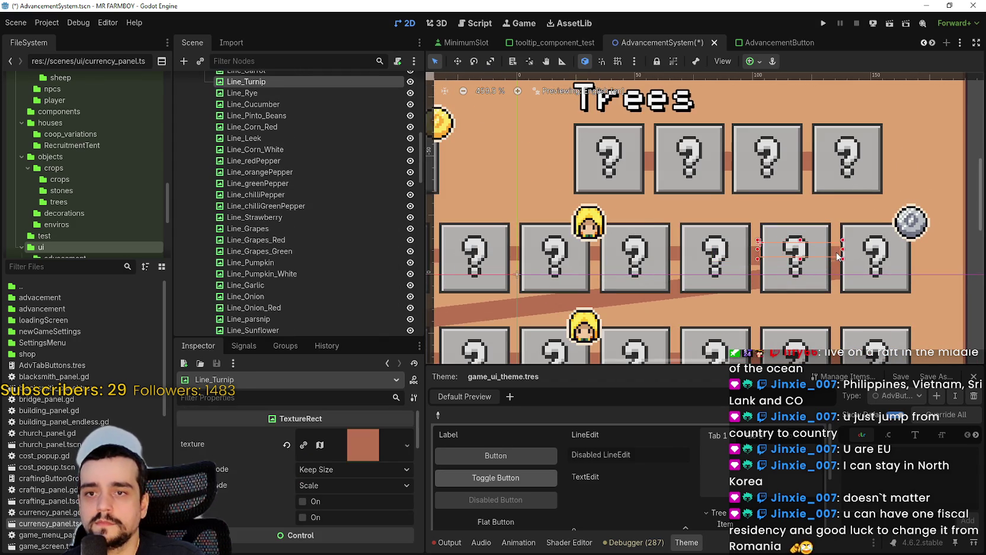
scroll(829, 258, up, 4)
scroll(834, 259, down, 2)
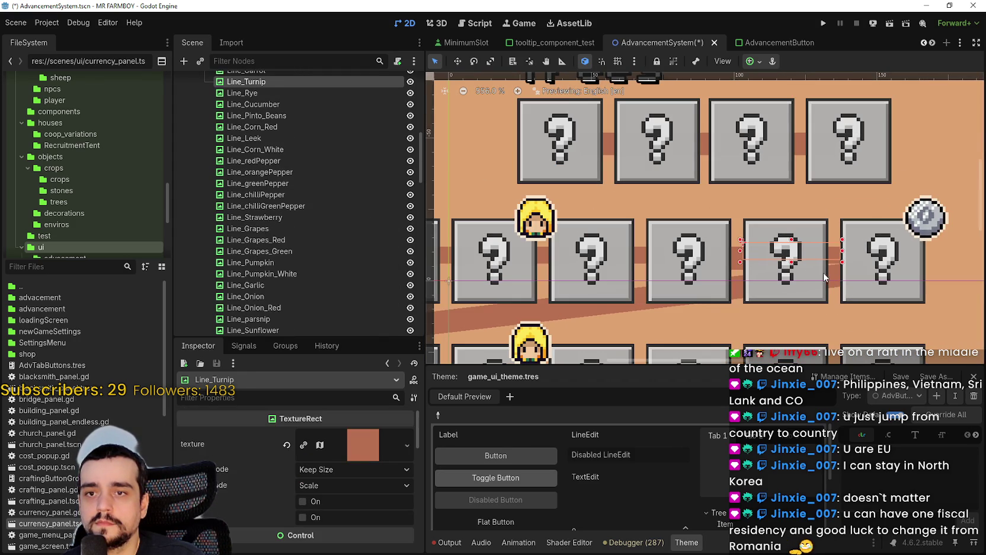
scroll(800, 255, up, 5)
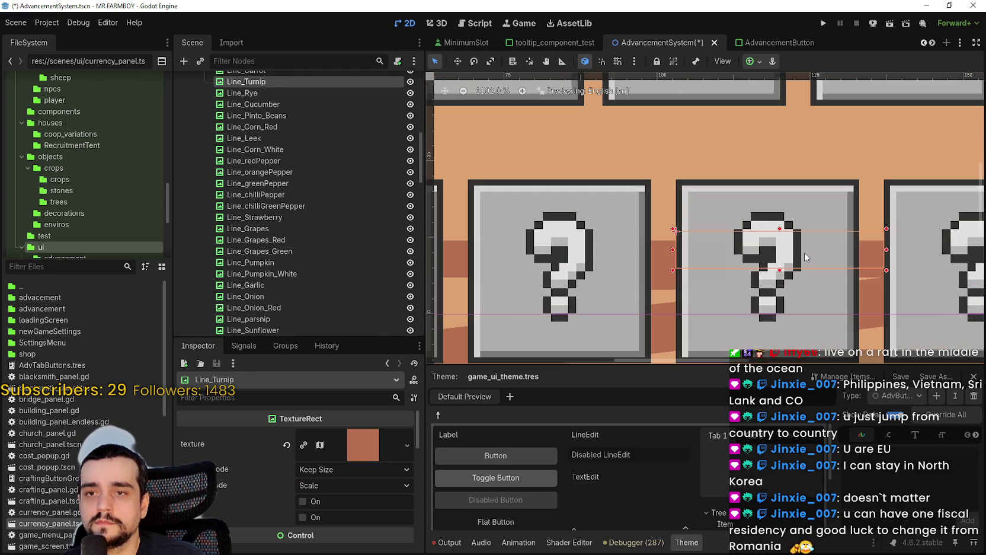
drag(782, 278, 782, 296)
Set Line_Corn_White's Transform Size y to 8 px
scroll(669, 299, down, 4)
scroll(536, 301, down, 1)
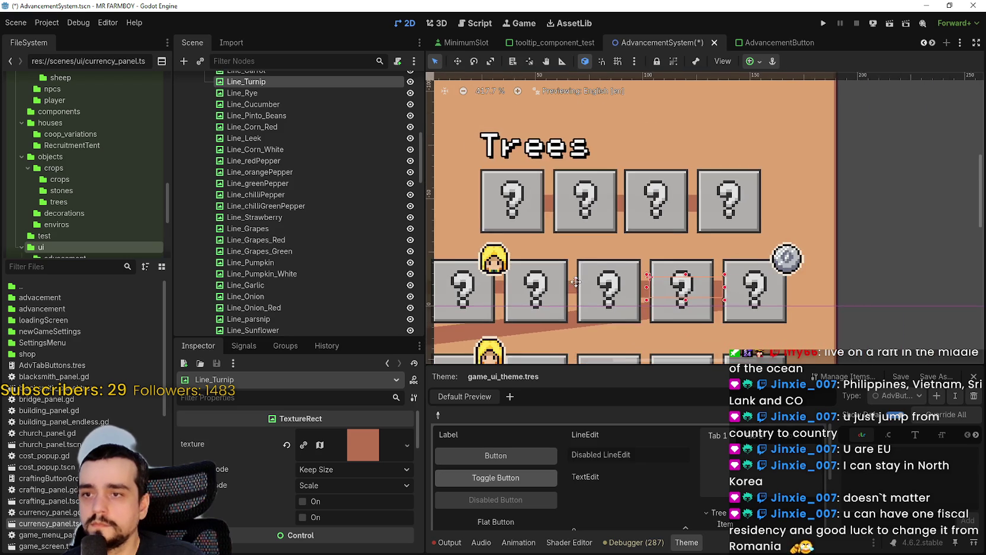
click(717, 263)
scroll(259, 519, down, 8)
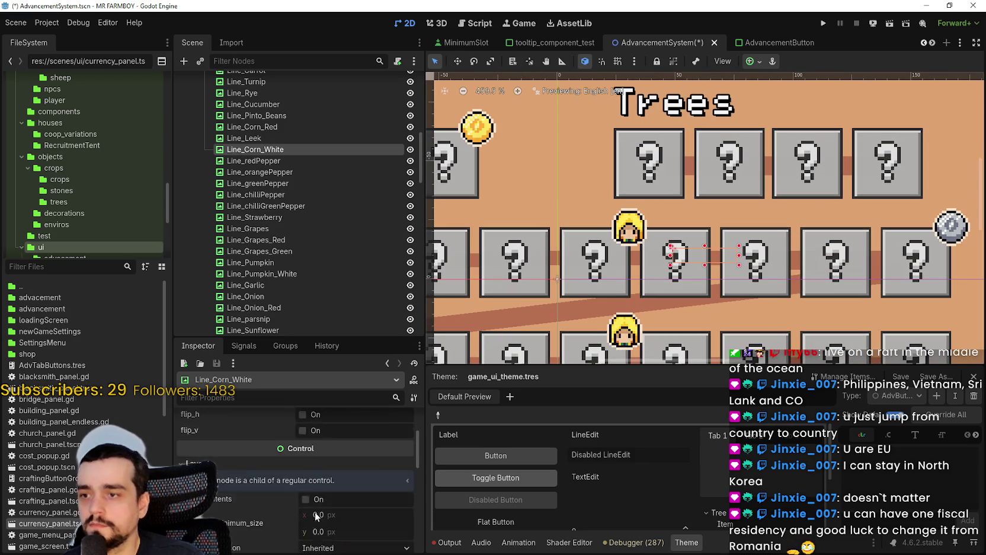
scroll(259, 519, down, 1)
click(366, 439)
text(8)
key(Return)
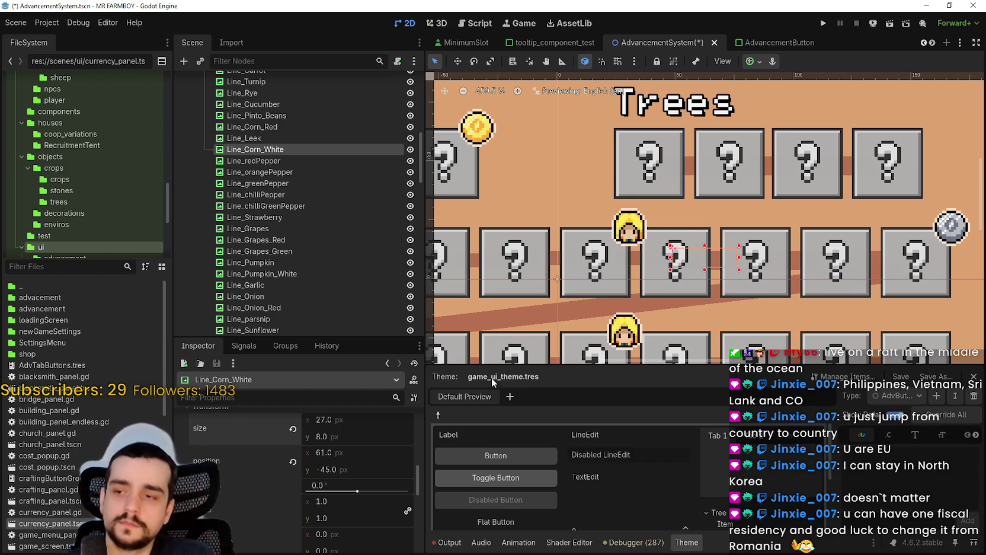
Select the Line_Grapes connector on the canvas
scroll(637, 268, up, 6)
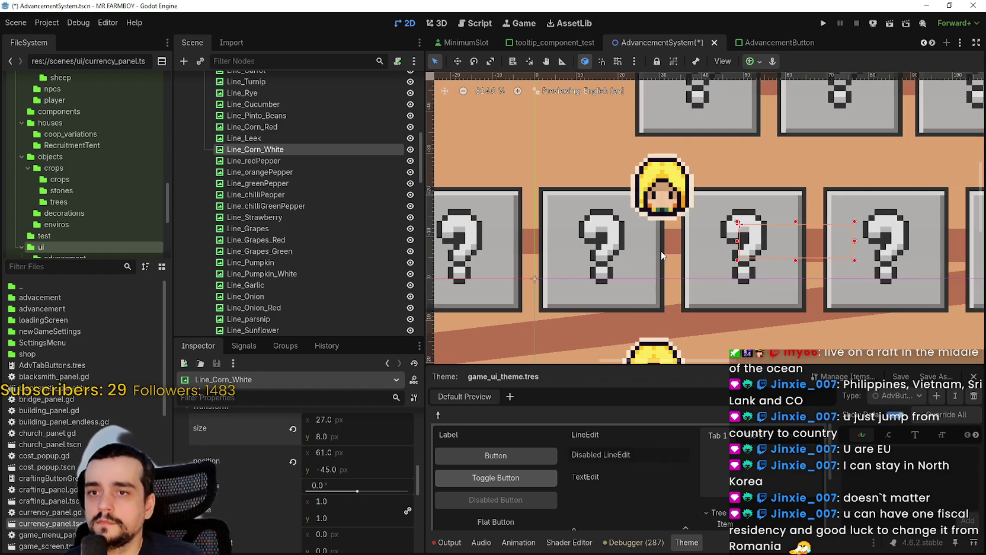
click(671, 251)
click(674, 241)
scroll(267, 524, down, 3)
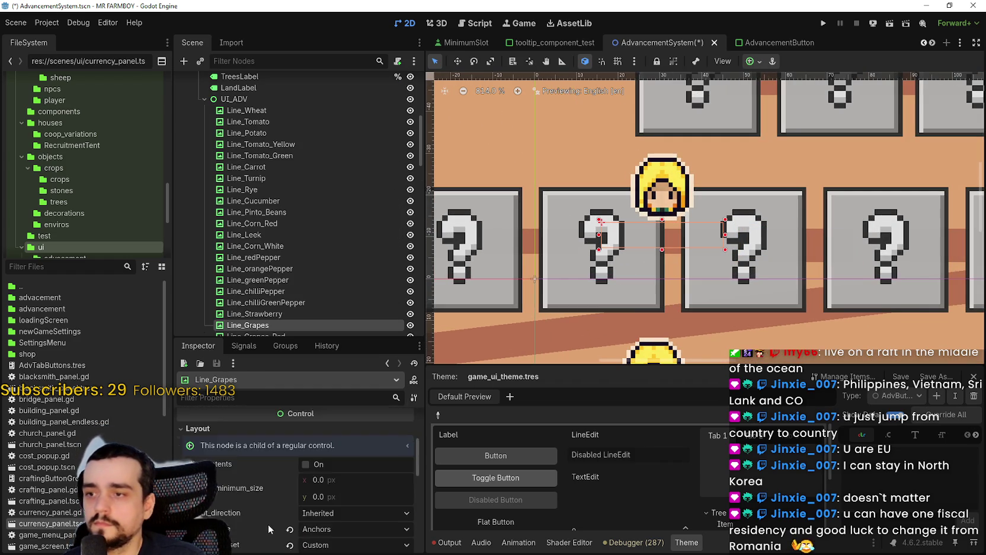
Set Line_Grapes's Transform Size y to 8 px
click(296, 495)
click(339, 523)
text(8)
key(Return)
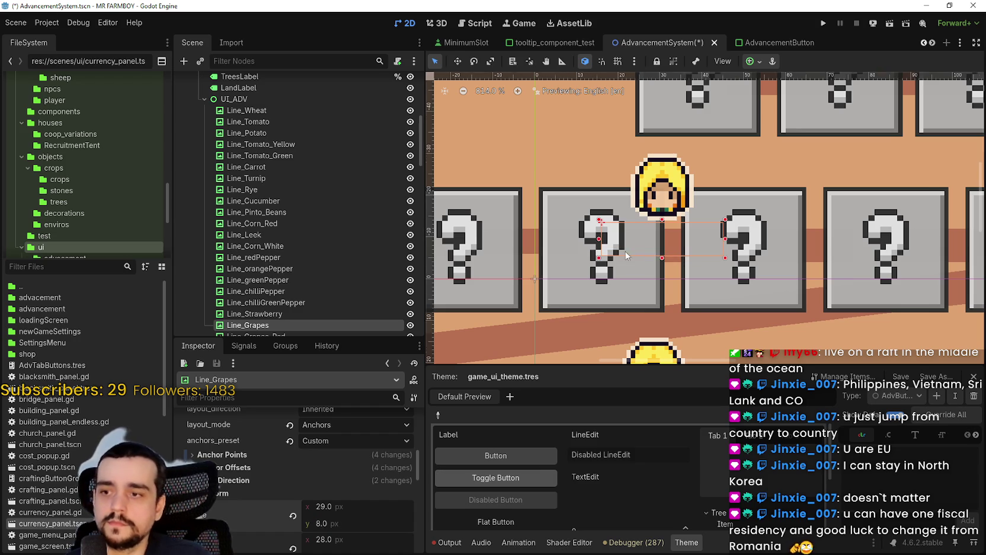
scroll(605, 253, down, 2)
scroll(753, 277, up, 3)
Set Line_Cucumber's Transform Size y to 8 px and save the AdvancementSystem scene
click(738, 263)
scroll(298, 521, down, 5)
click(297, 510)
scroll(320, 510, down, 1)
click(341, 503)
text(8)
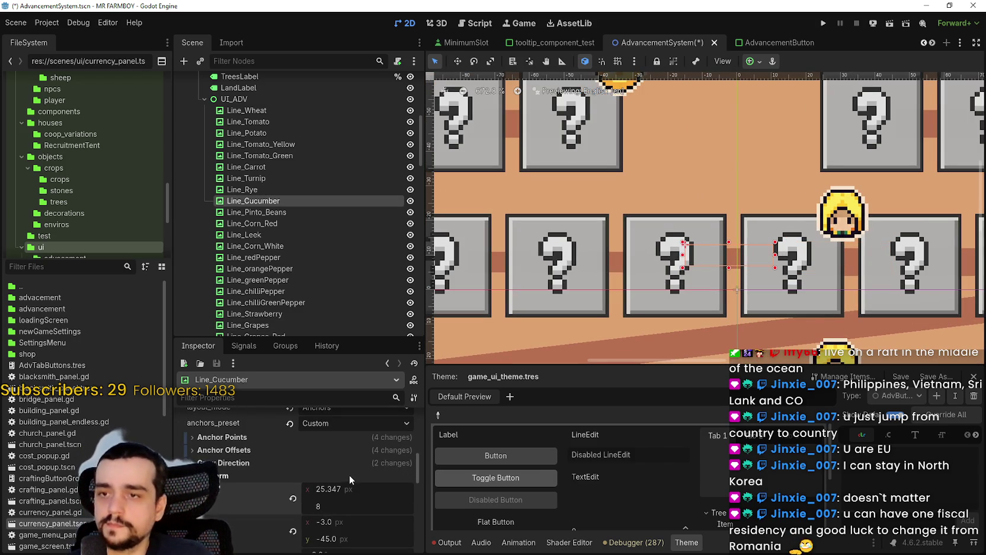
key(Return)
scroll(713, 242, down, 3)
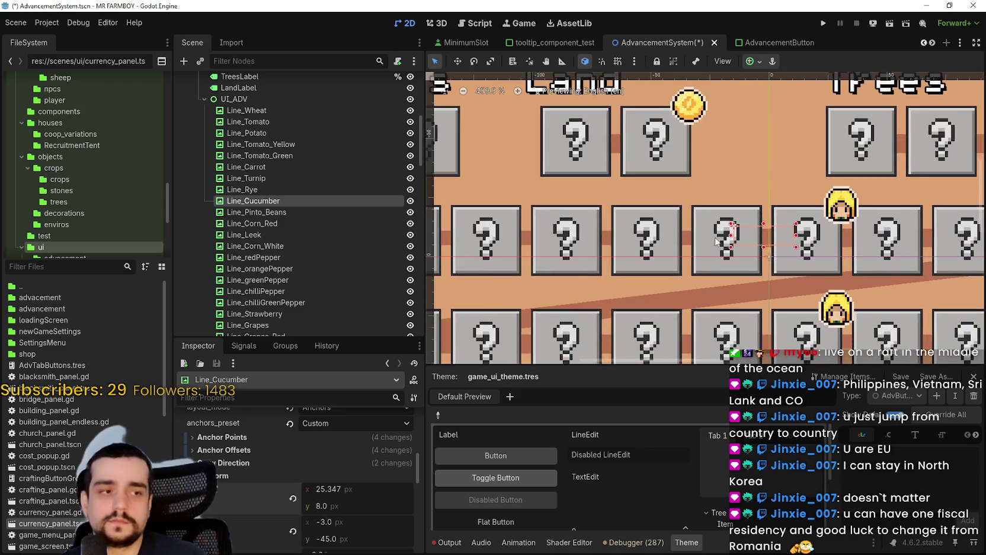
key(ctrl+s)
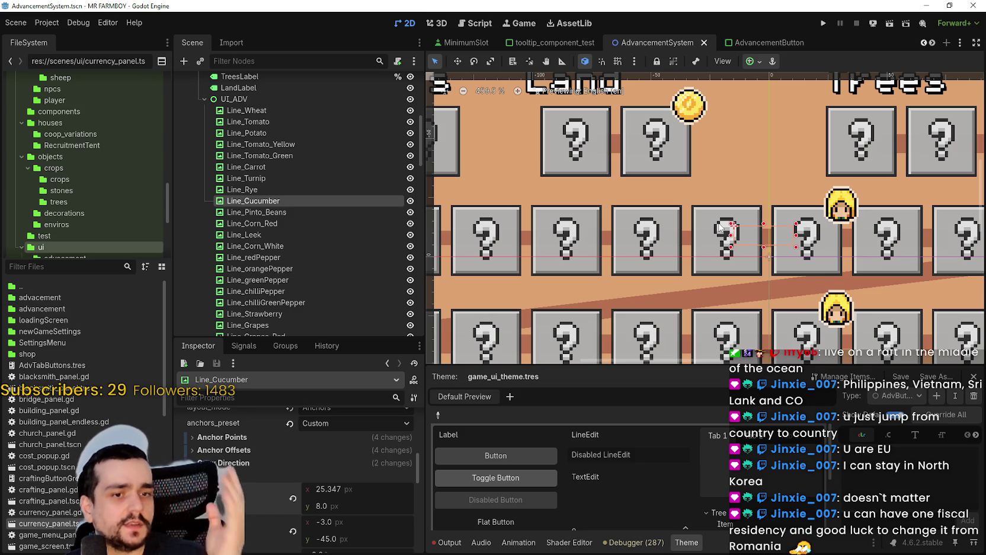
scroll(670, 171, down, 4)
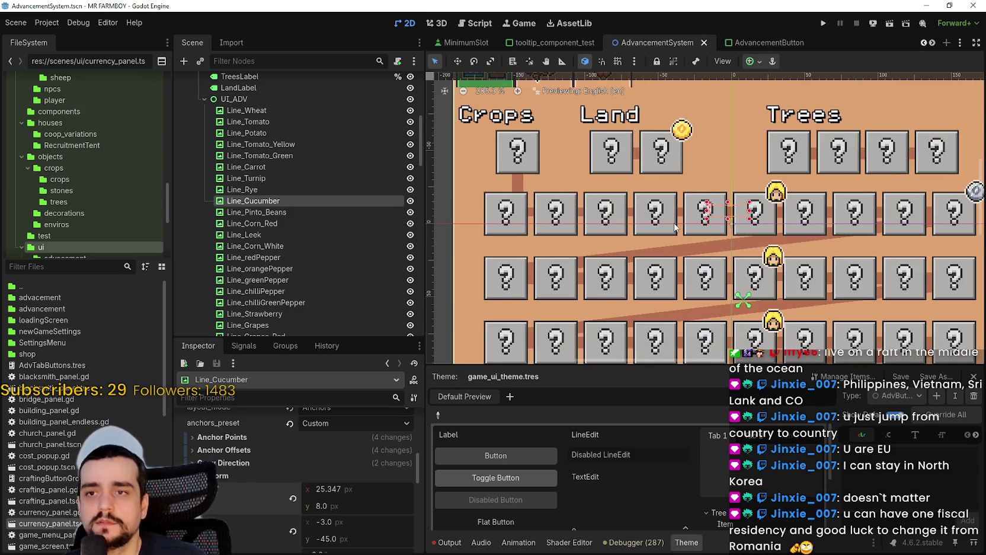
Select and inspect the Line_greenPepper connector
scroll(684, 217, up, 4)
click(684, 218)
scroll(367, 515, down, 10)
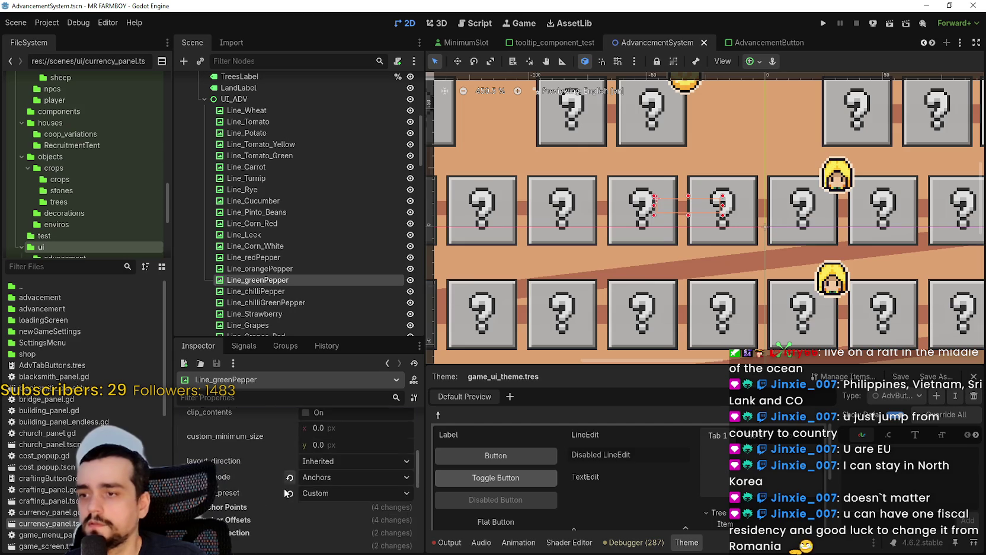
scroll(327, 513, down, 1)
scroll(344, 488, up, 2)
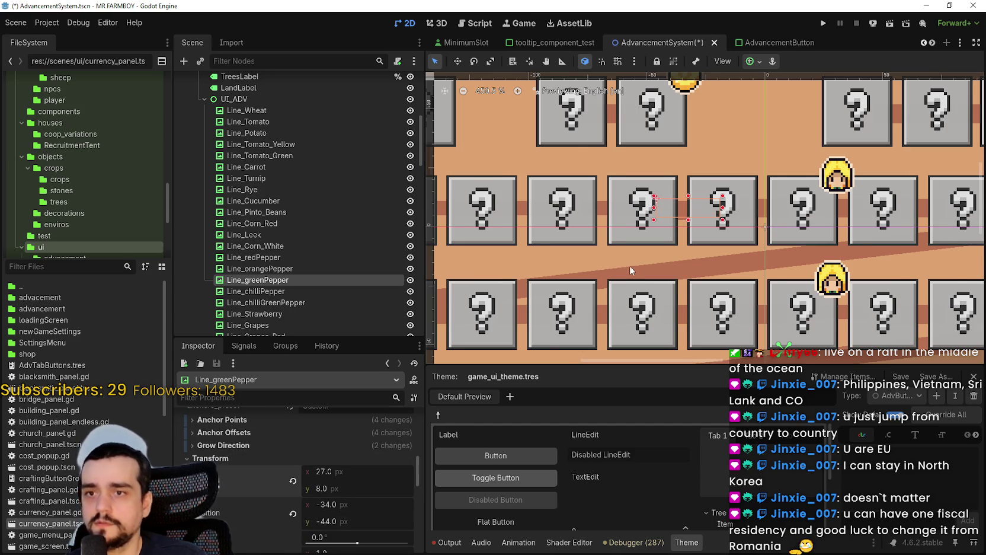
scroll(829, 226, up, 2)
Set Line_Strawberry's Transform Size y to 8 px and save the scene
click(598, 198)
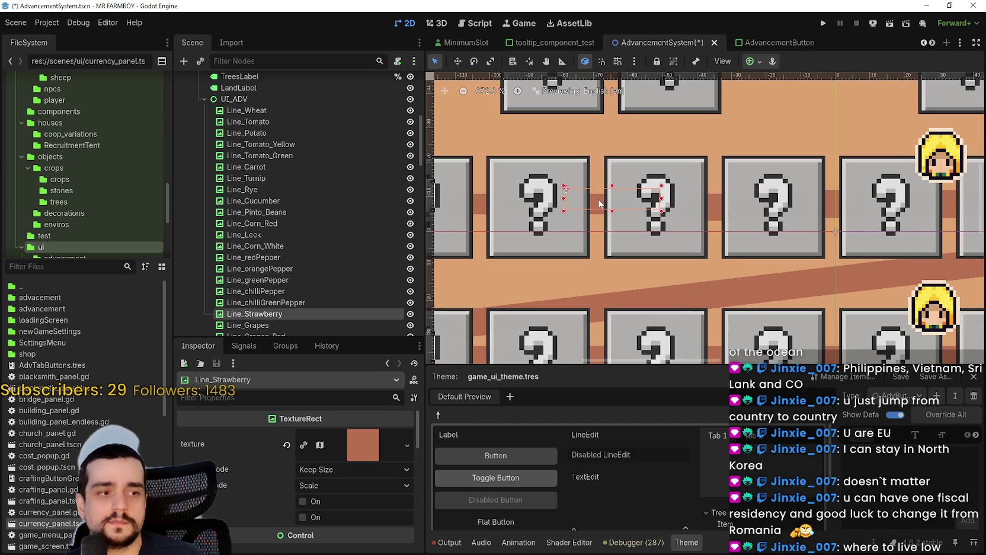
scroll(598, 198, down, 3)
scroll(314, 505, down, 5)
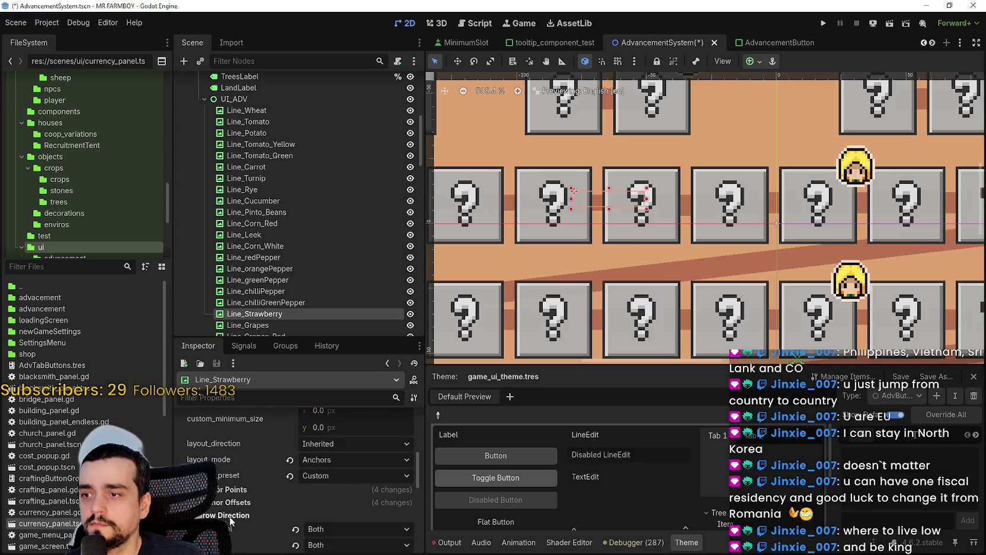
scroll(229, 517, down, 3)
click(209, 440)
click(359, 471)
text(8)
key(Return)
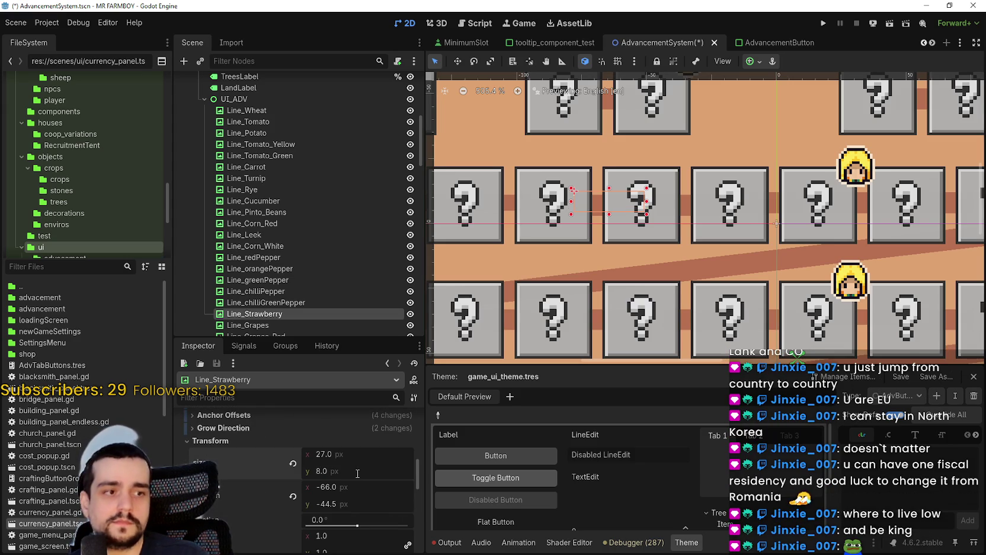
scroll(628, 258, down, 4)
scroll(648, 250, up, 5)
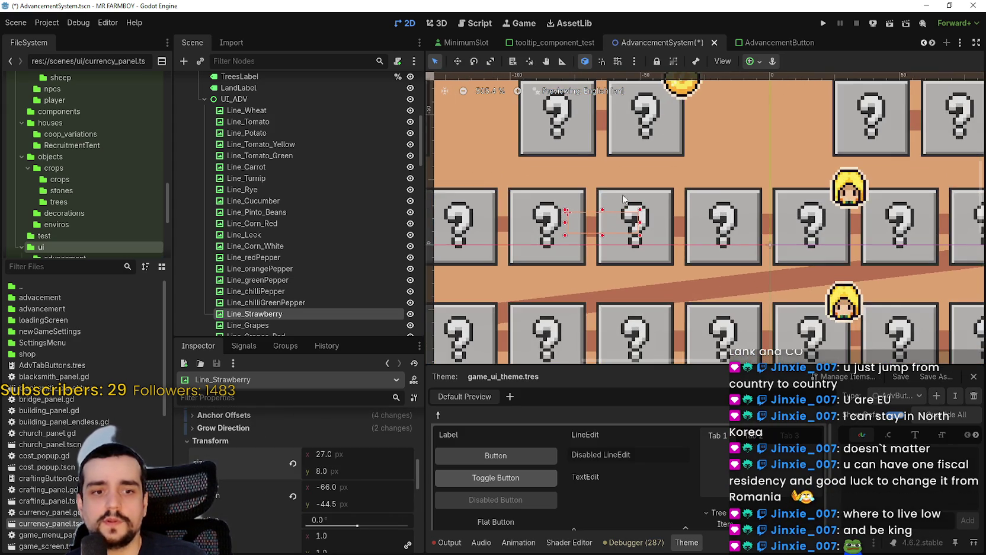
scroll(657, 243, down, 4)
scroll(662, 240, up, 2)
scroll(657, 237, down, 4)
scroll(631, 227, up, 4)
key(ctrl+s)
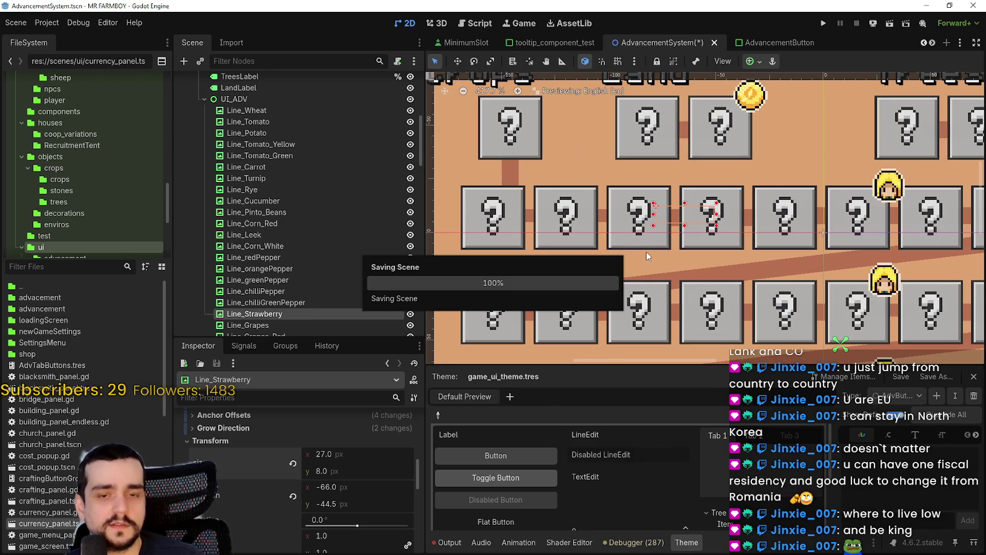
Set Line_Carrot's Transform Size y to 8 px and save the scene
click(603, 221)
scroll(239, 512, down, 5)
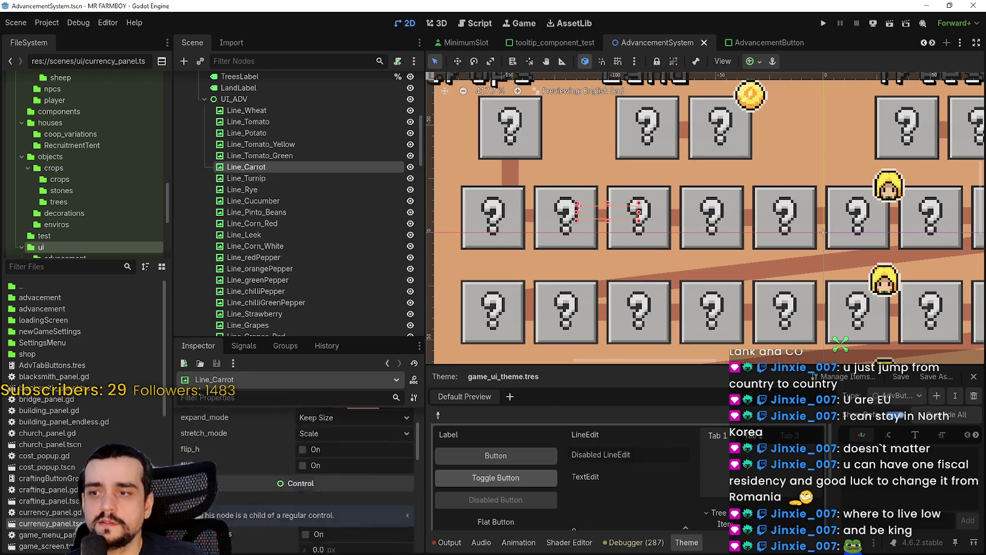
click(239, 512)
scroll(239, 512, down, 3)
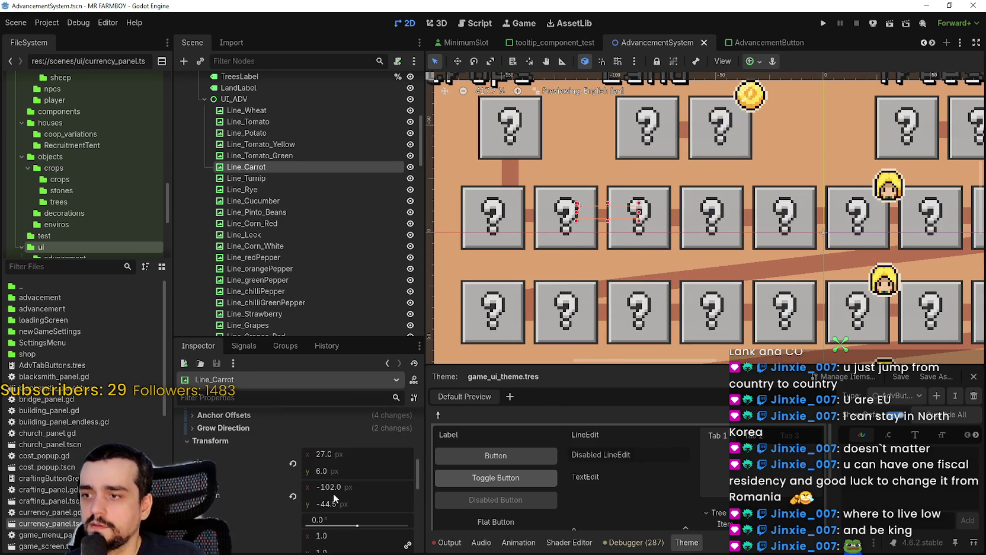
click(349, 472)
key(BackSpace)
key(Return)
scroll(697, 240, down, 3)
scroll(696, 240, down, 2)
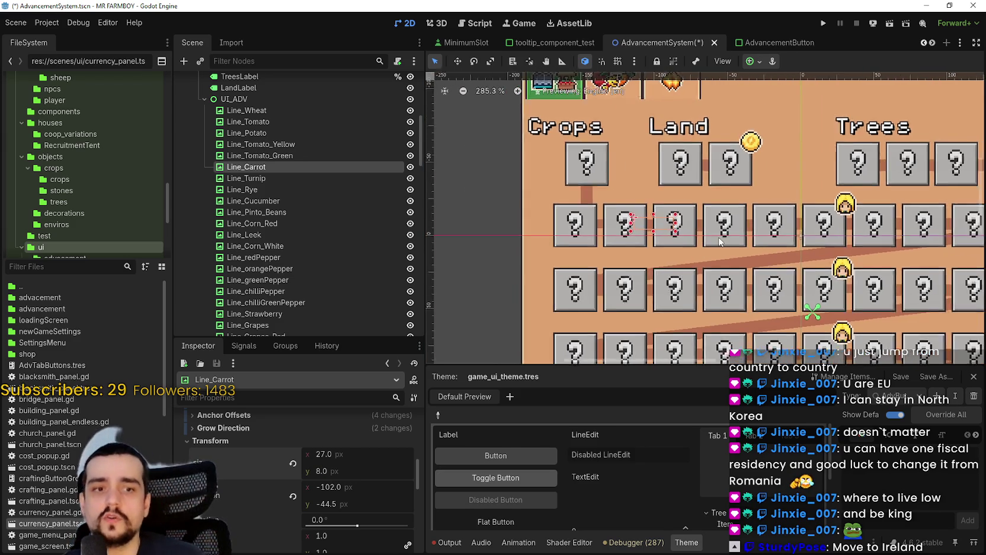
key(ctrl+s)
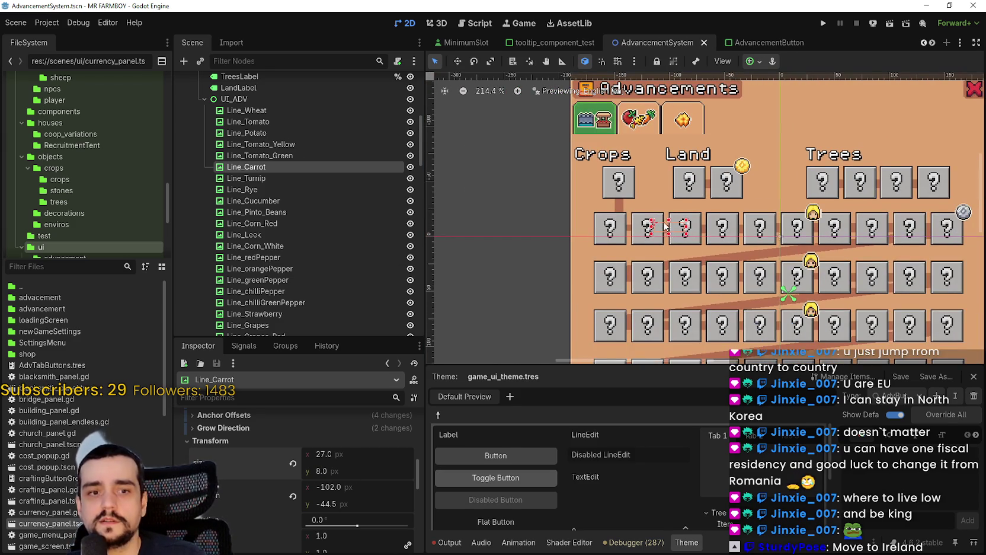
Make Line_Tomato_Green 8 px thick and save the scene
scroll(664, 243, up, 4)
scroll(654, 254, down, 2)
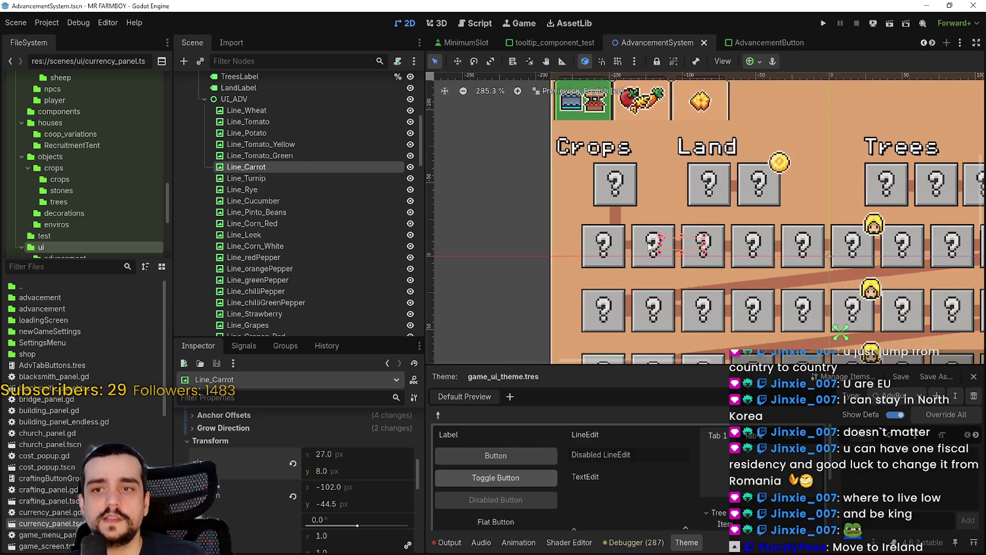
scroll(651, 249, up, 4)
click(612, 249)
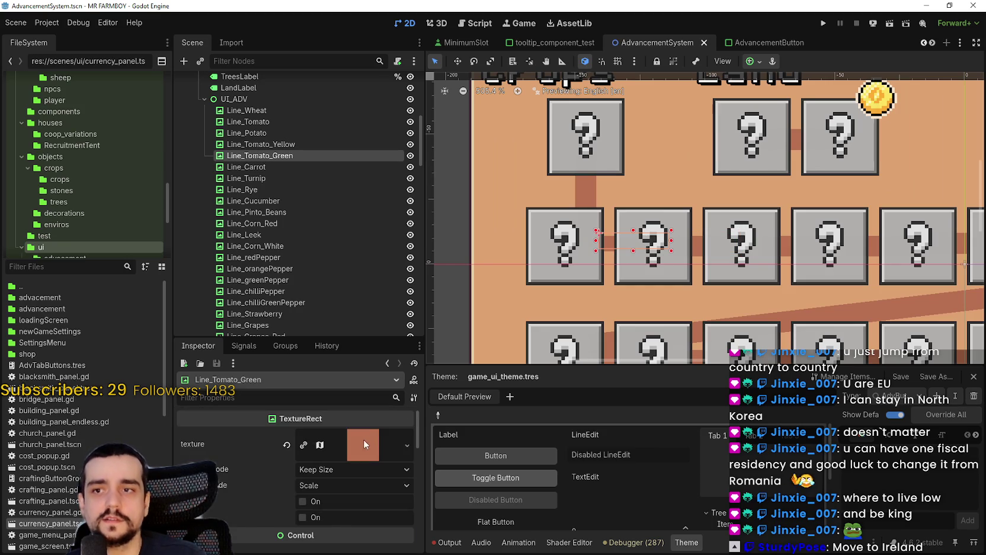
scroll(306, 492, down, 5)
click(253, 479)
drag(352, 506, 358, 496)
scroll(596, 231, down, 2)
key(ctrl+s)
scroll(597, 232, up, 1)
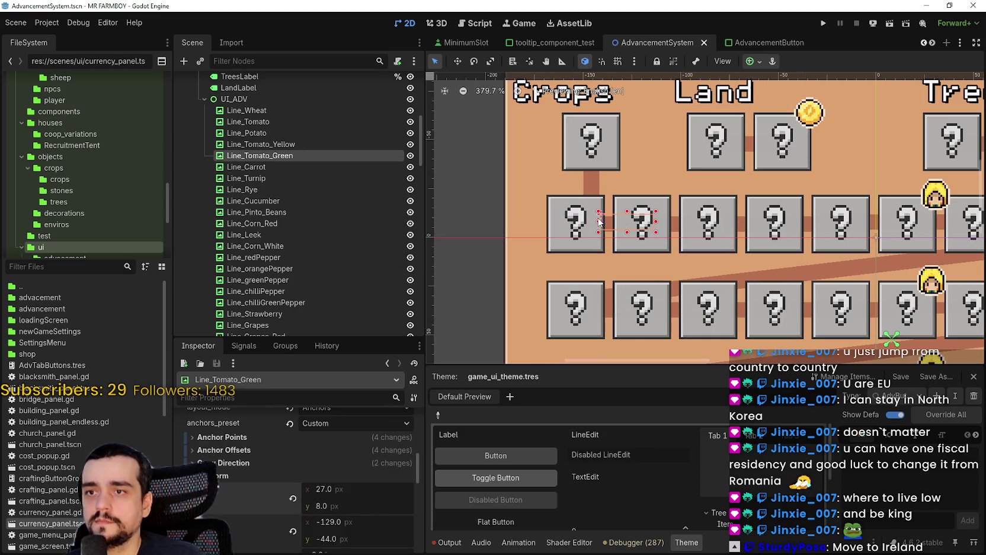
Stretch Line_Tomato_Green's left end to the first crop slot, making it 36 × 8, and save
click(590, 228)
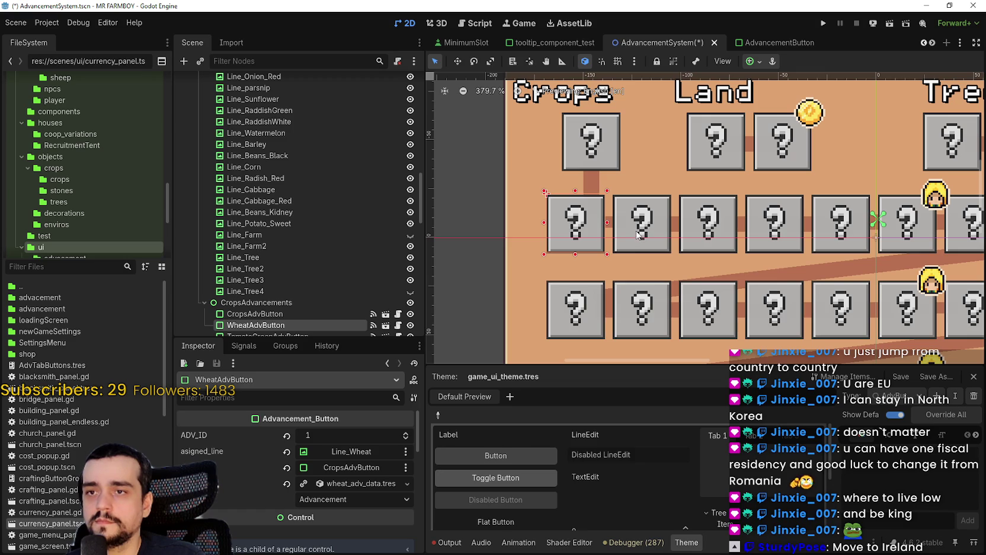
click(638, 233)
scroll(640, 243, up, 4)
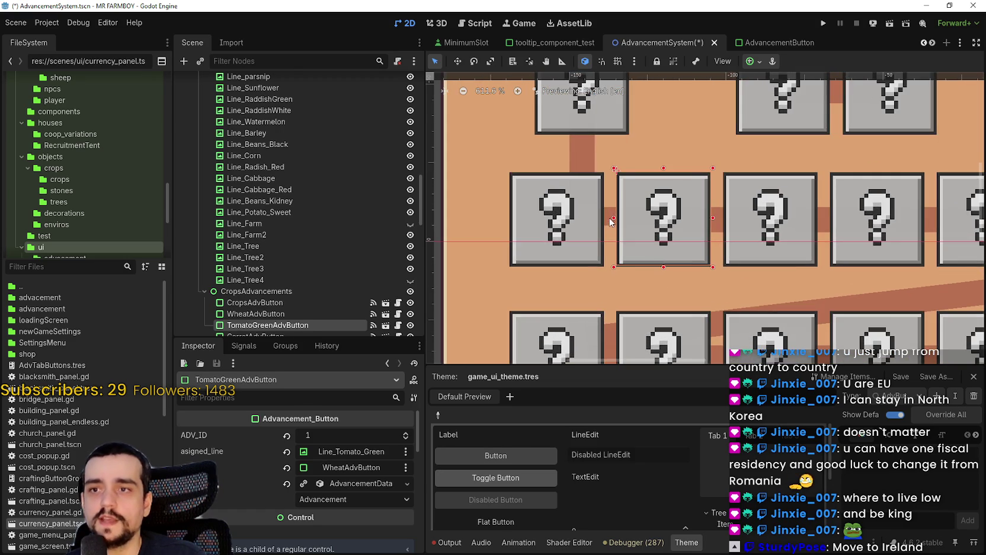
scroll(631, 251, down, 2)
scroll(340, 462, down, 3)
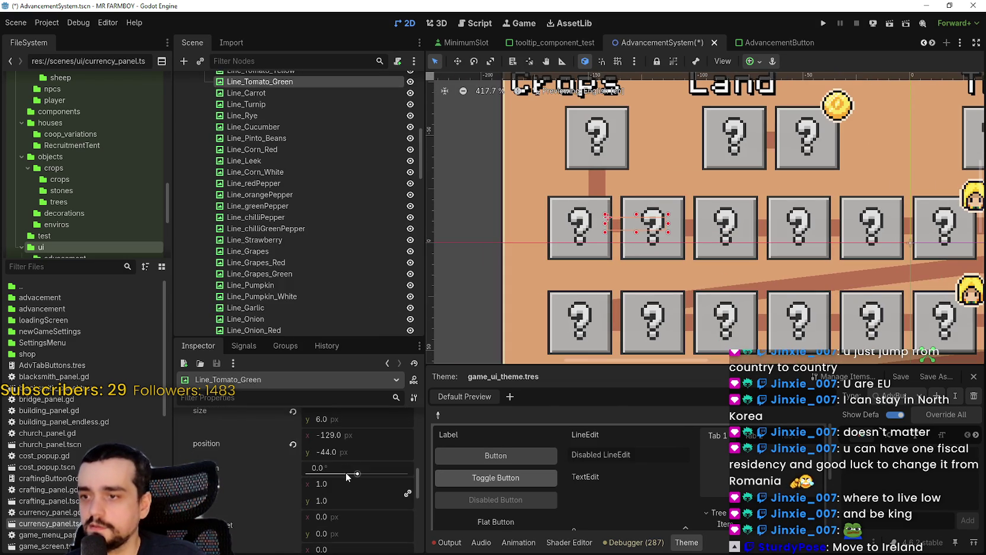
scroll(341, 435, up, 1)
click(345, 439)
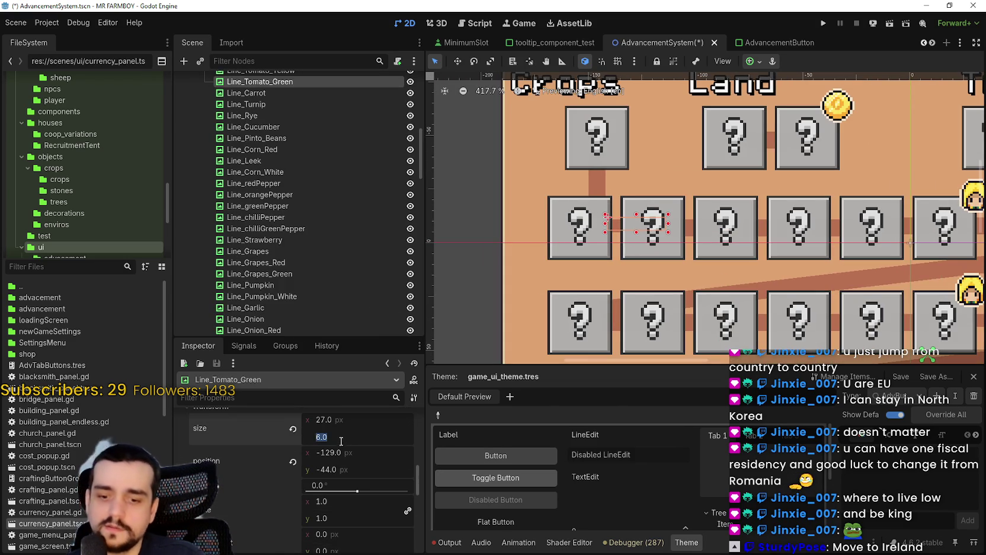
text(8)
scroll(599, 229, up, 5)
drag(586, 218, 573, 221)
scroll(576, 221, down, 4)
key(ctrl+s)
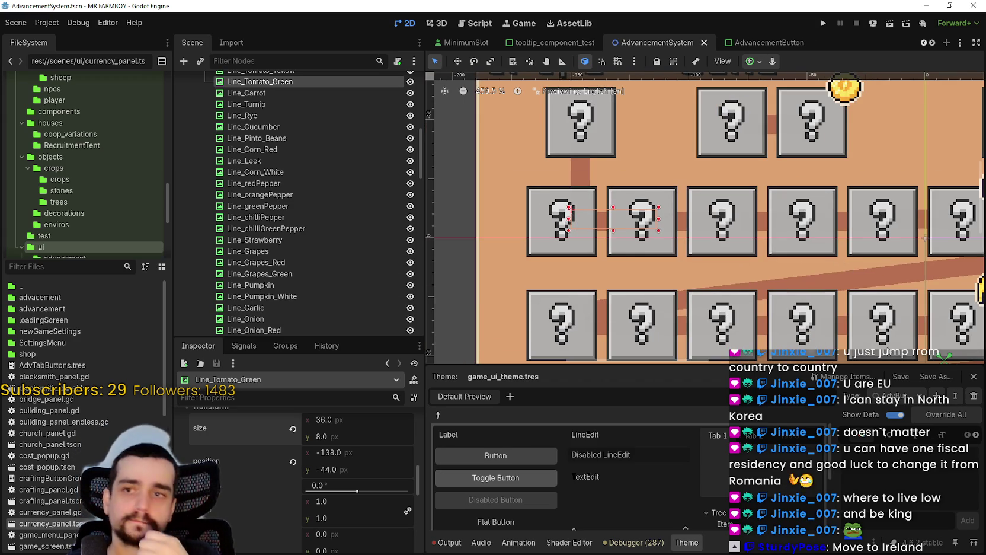
Select the left Land slot on the canvas
scroll(770, 278, down, 6)
scroll(771, 185, up, 5)
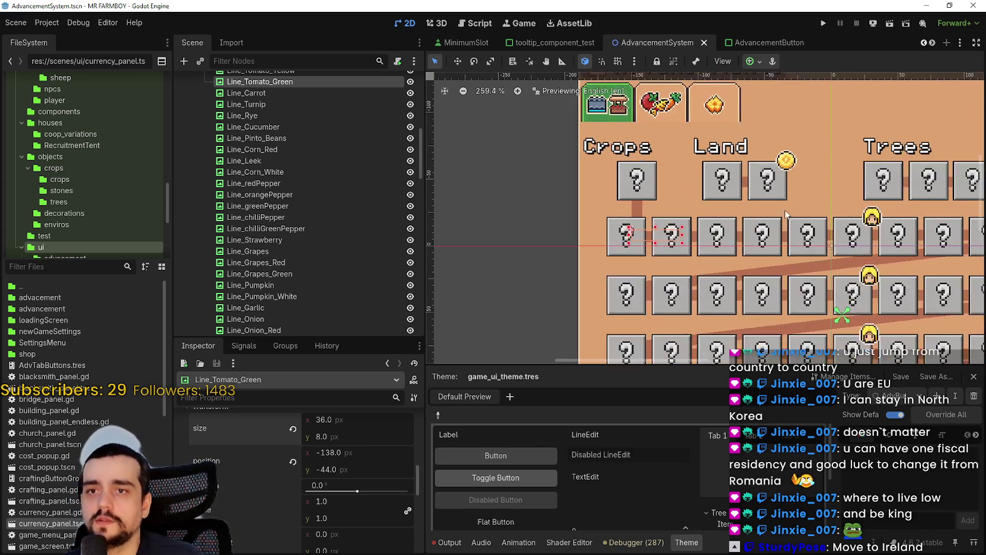
scroll(768, 186, down, 4)
scroll(768, 186, right, 4)
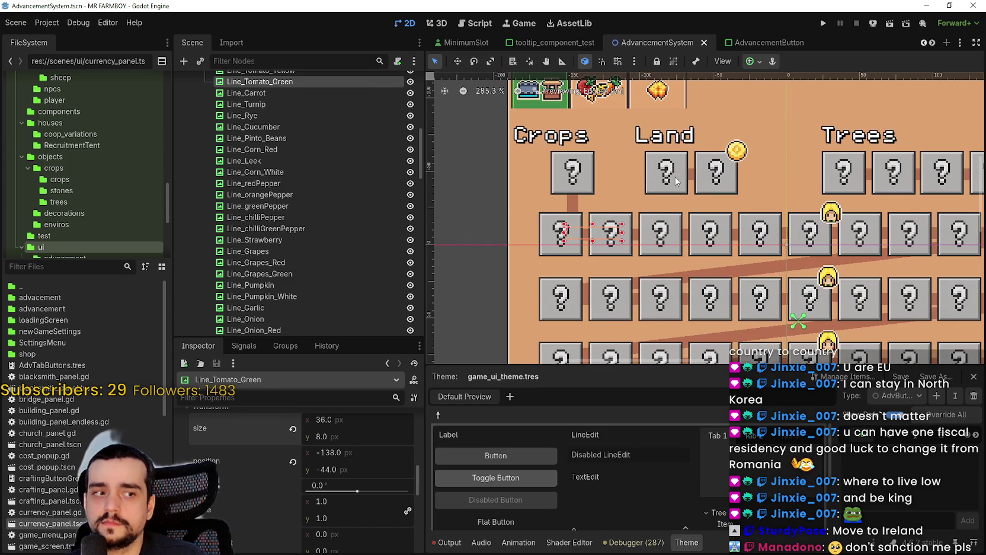
click(676, 181)
scroll(705, 202, up, 9)
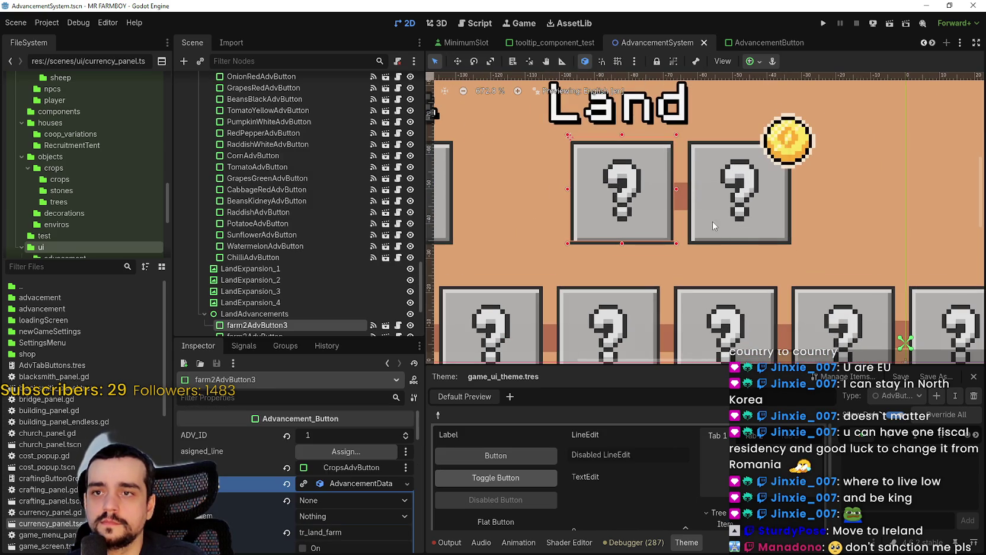
Add the second Land slot, Line_Farm2 and the coin to the selection, nudge all left, and save
shift+click(735, 234)
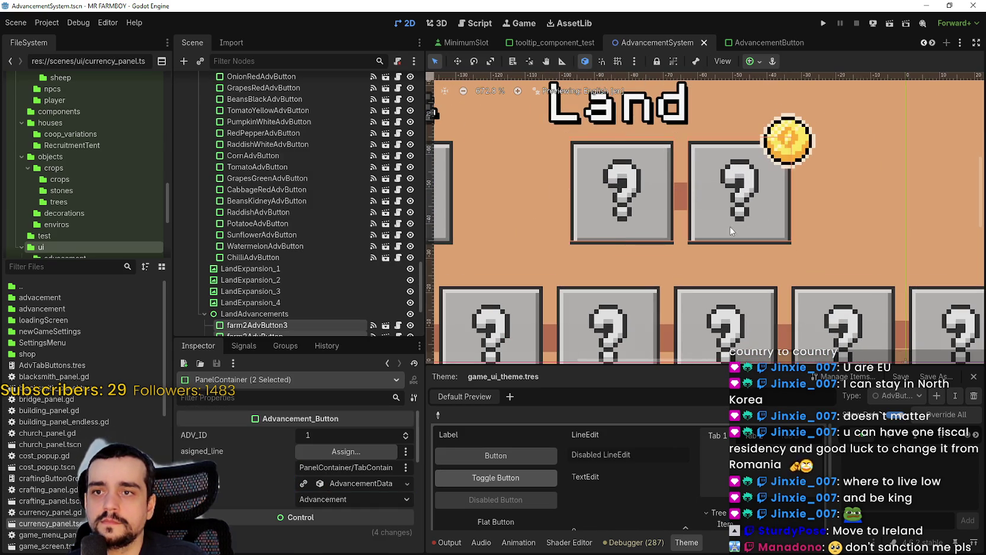
shift+click(683, 199)
shift+click(783, 123)
key(Left)
key(Left)
key(Left)
key(Left)
key(Left)
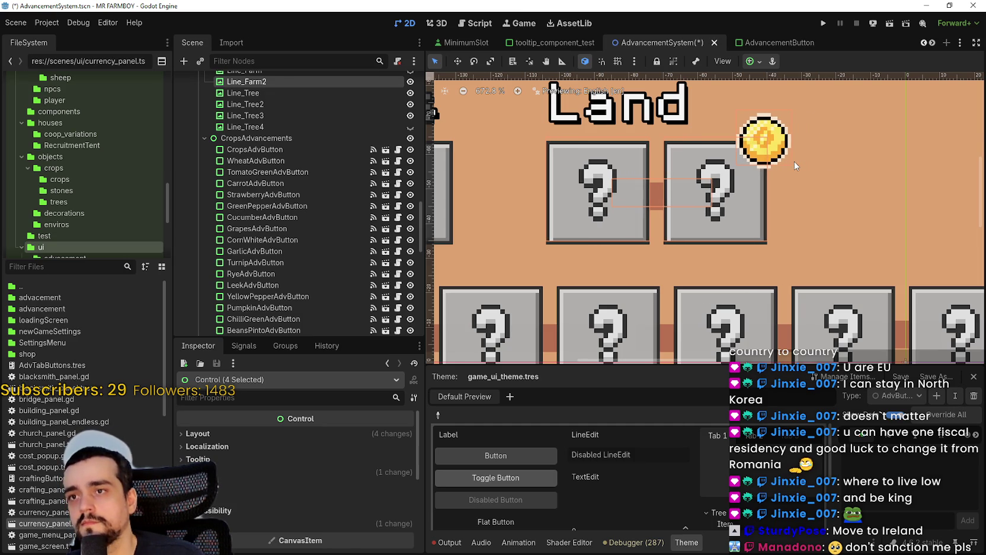
scroll(794, 162, down, 10)
key(ctrl+s)
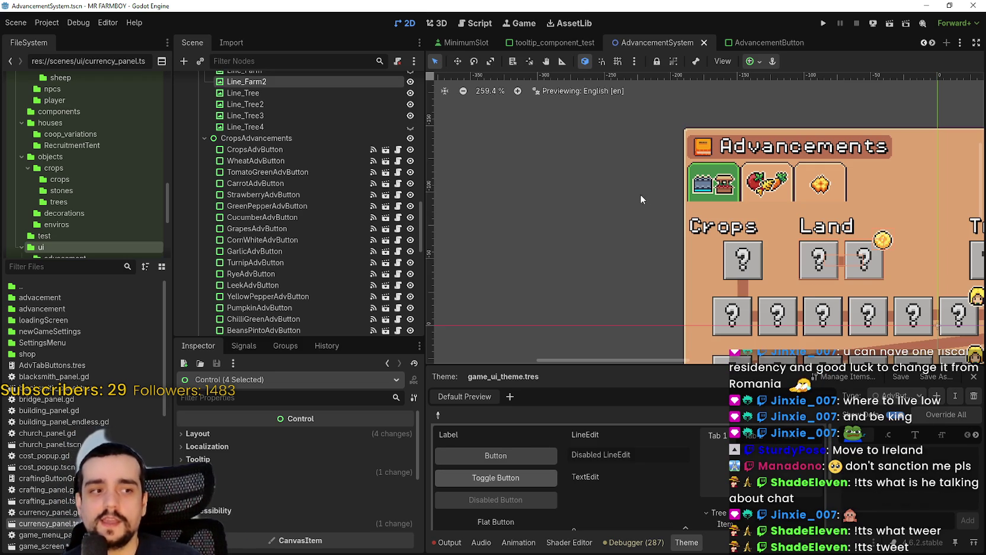
click(83, 25)
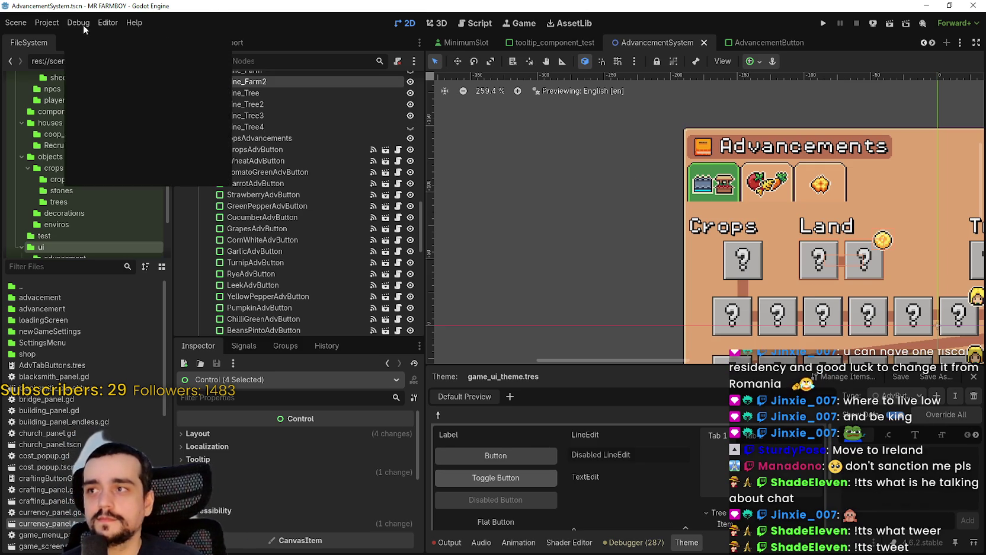
click(130, 23)
click(39, 22)
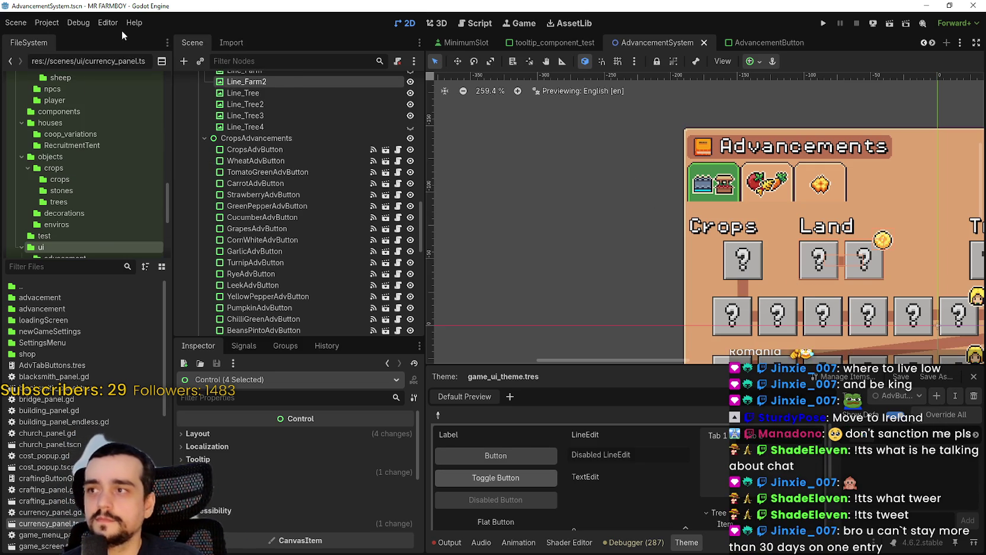
click(102, 23)
click(95, 23)
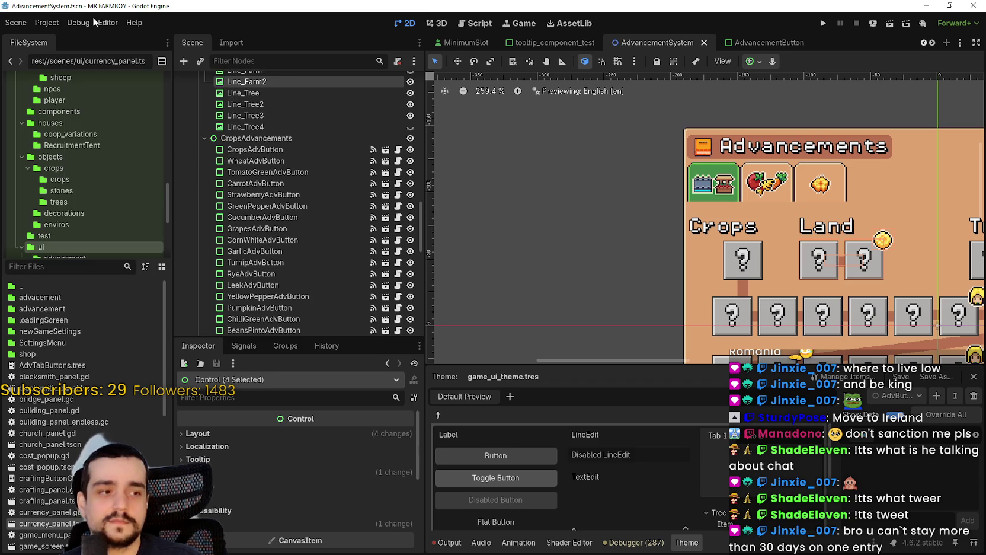
click(134, 23)
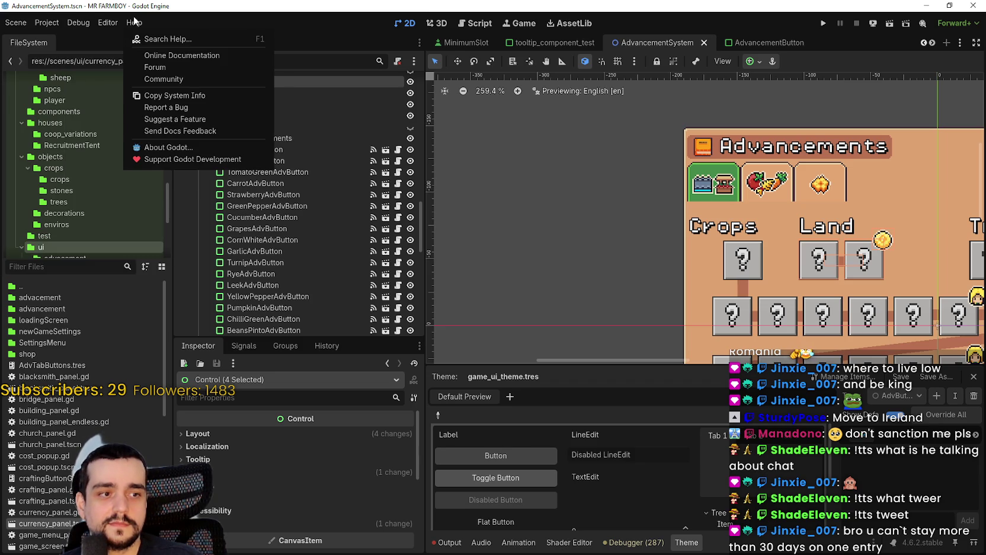
click(53, 24)
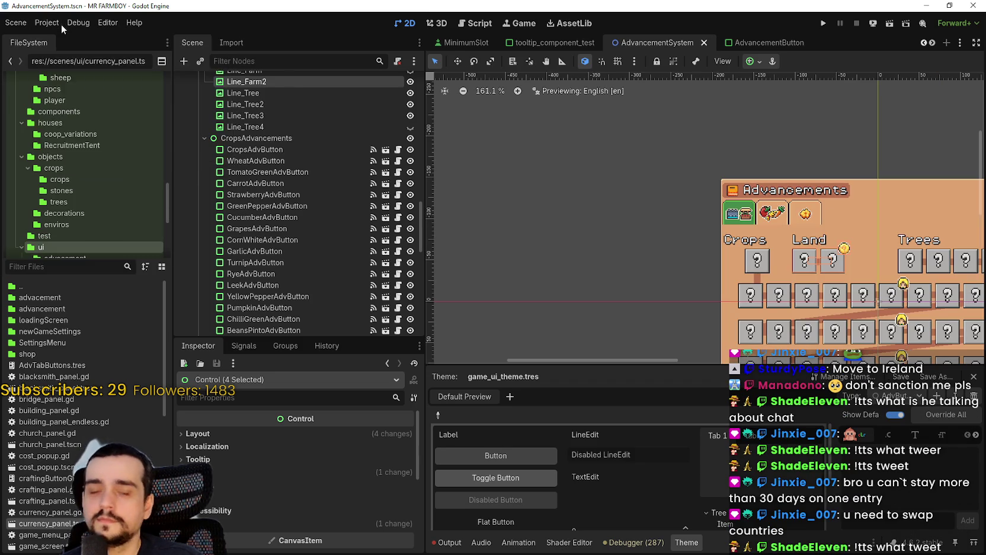
click(52, 22)
mouse_move(108, 23)
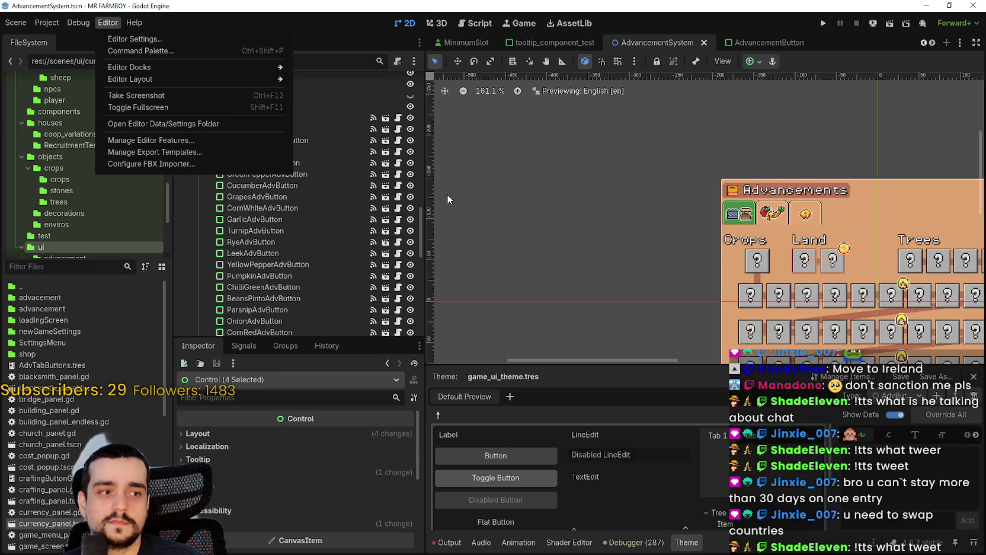
scroll(672, 229, up, 5)
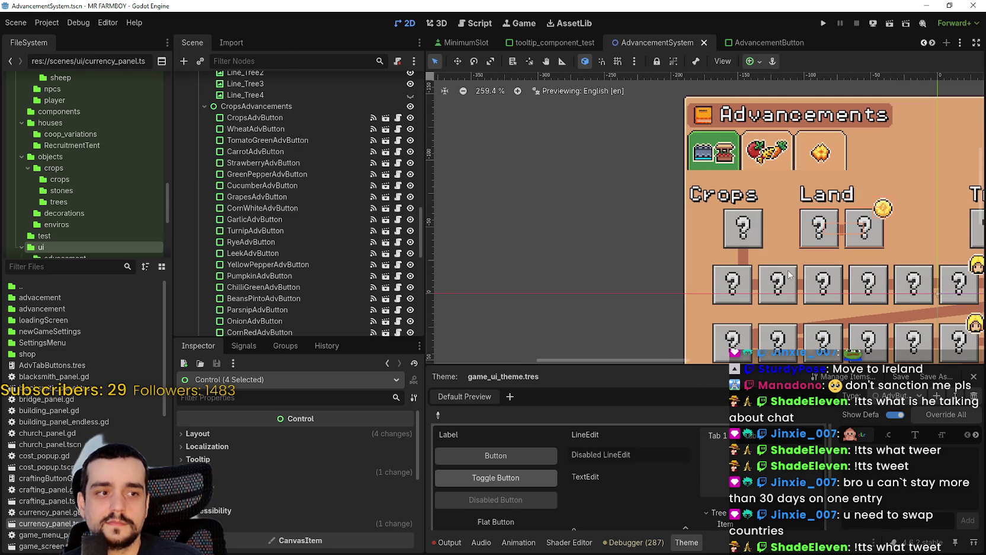
scroll(681, 252, up, 3)
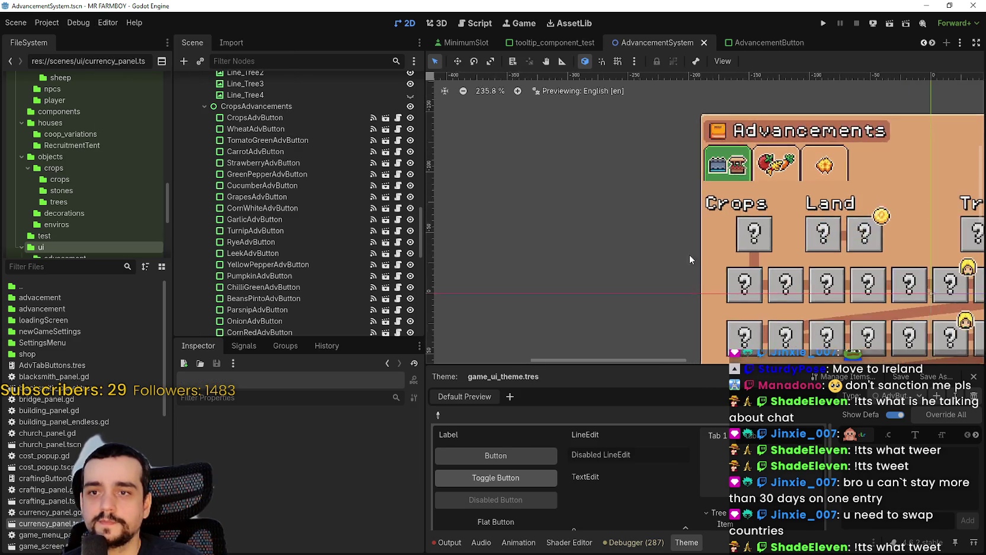
scroll(763, 243, up, 4)
Nudge the top Crops slot and Line_Wheat left twice to sit above the first crop slot, then save
click(761, 264)
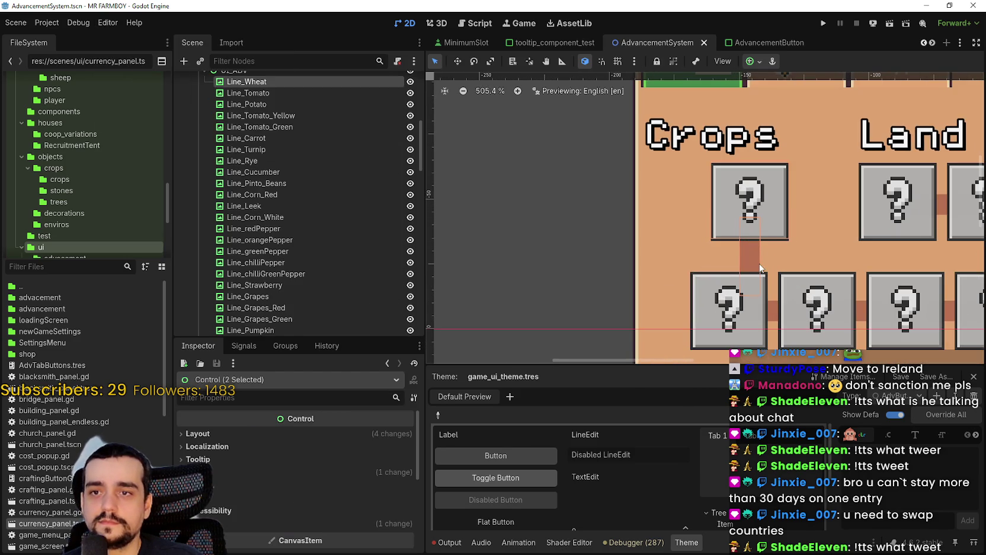
key(Left)
key(Left)
key(Left)
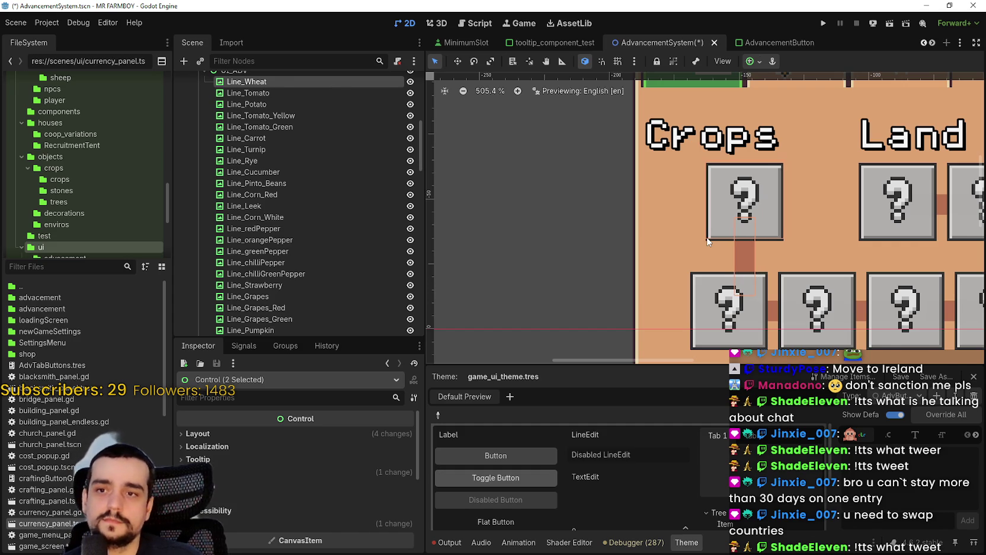
key(Left)
key(Left)
key(Left)
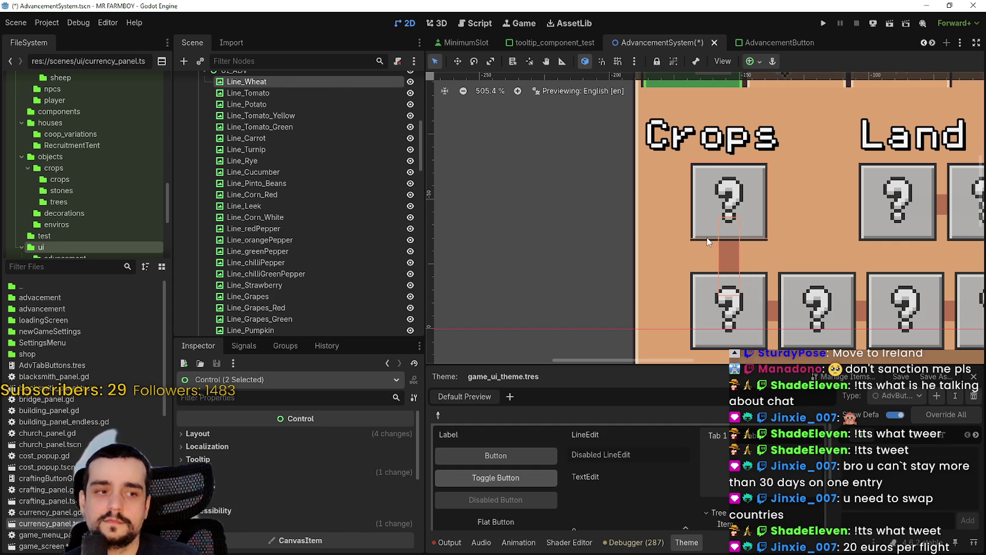
scroll(710, 241, down, 13)
scroll(827, 249, up, 3)
key(ctrl+s)
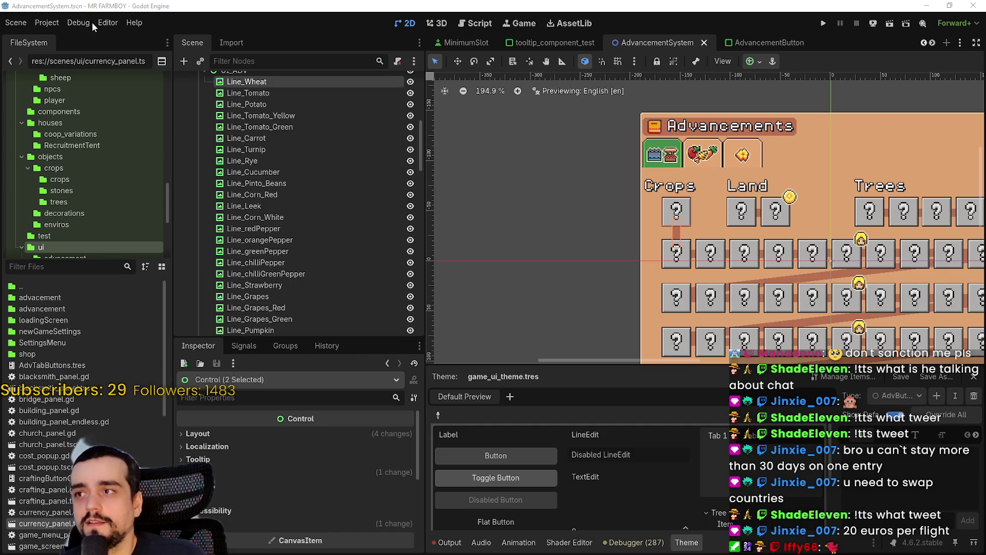
click(91, 21)
click(44, 22)
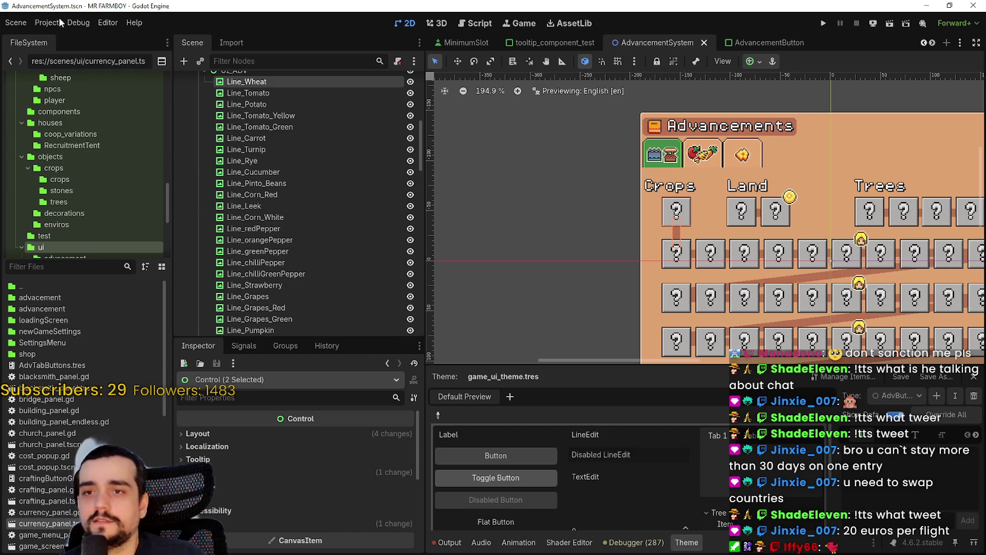
click(97, 21)
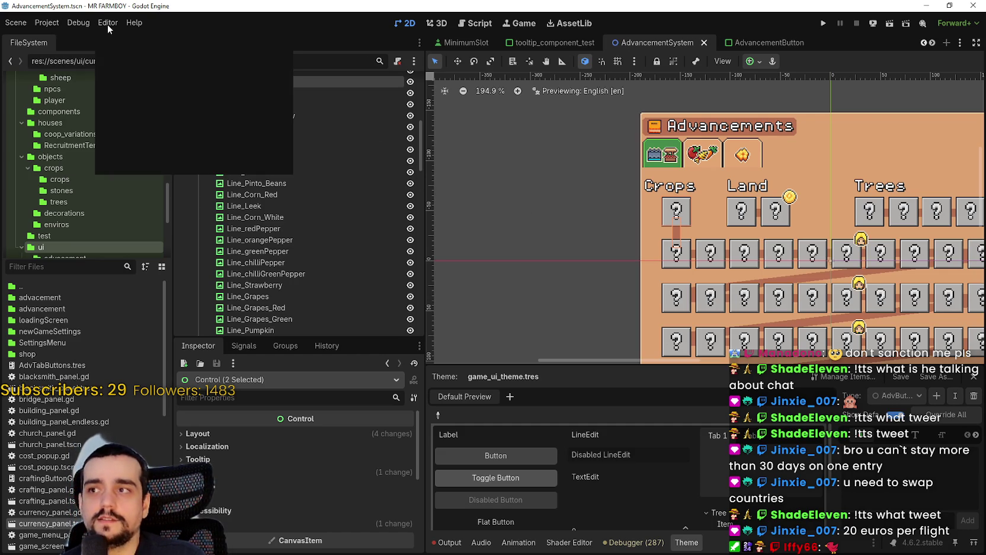
click(44, 25)
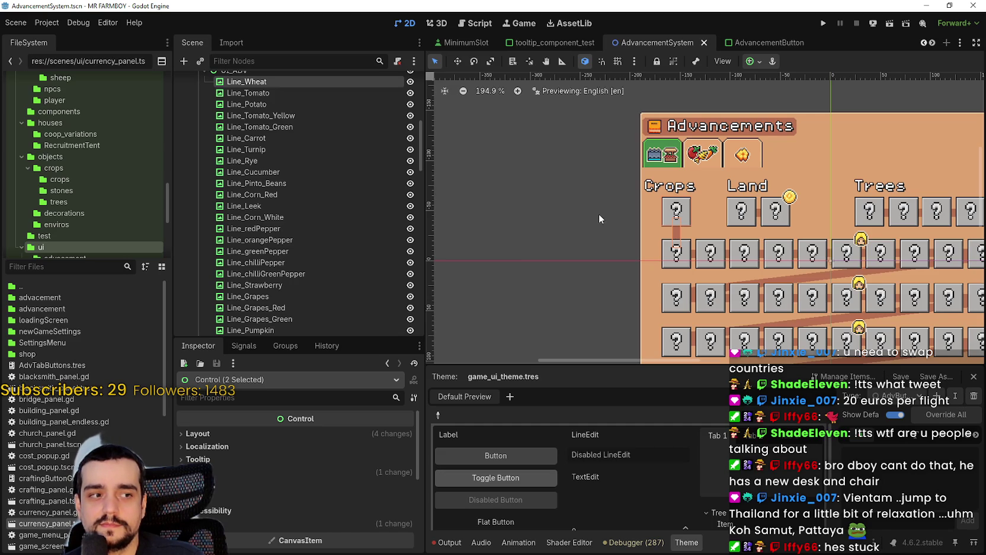
click(111, 22)
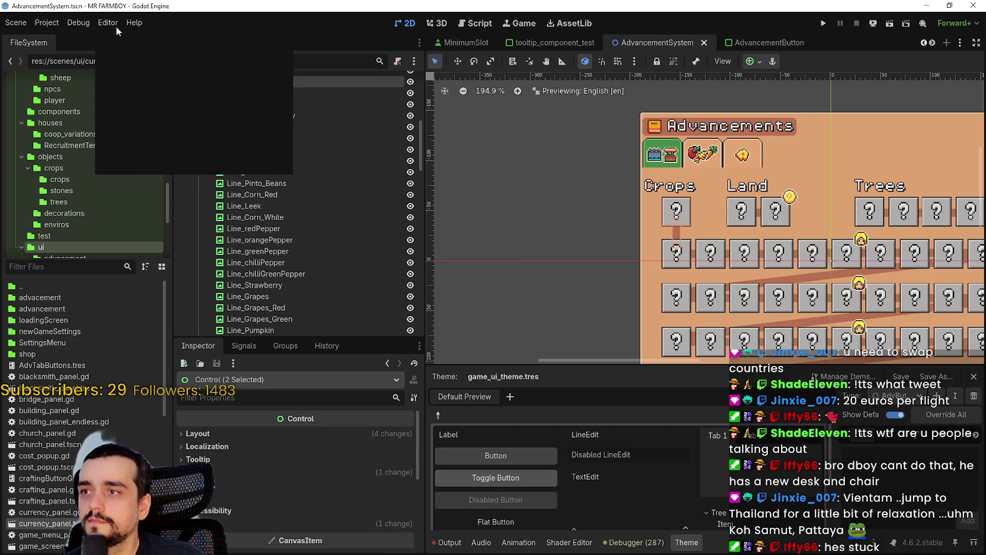
click(111, 23)
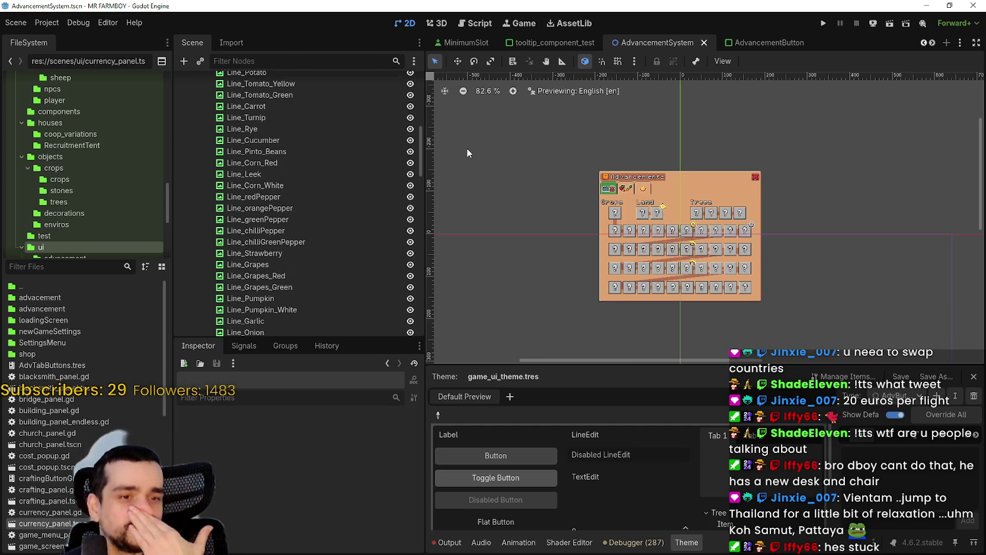
scroll(601, 274, up, 5)
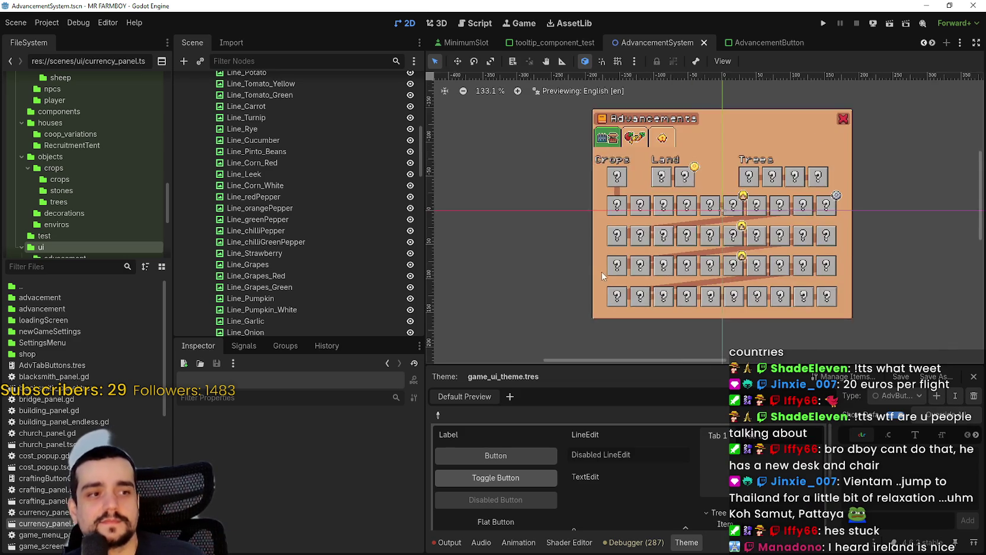
scroll(717, 248, up, 2)
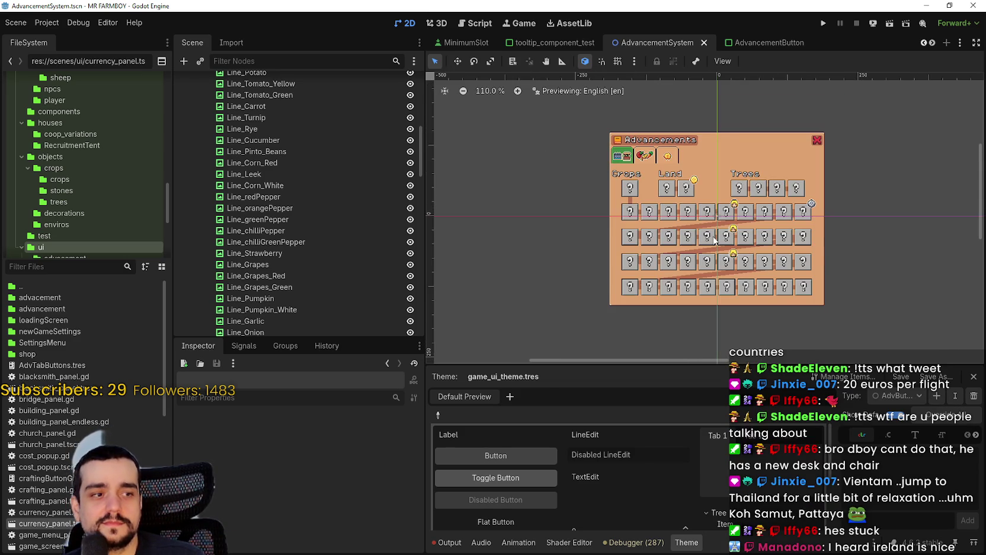
scroll(715, 240, down, 4)
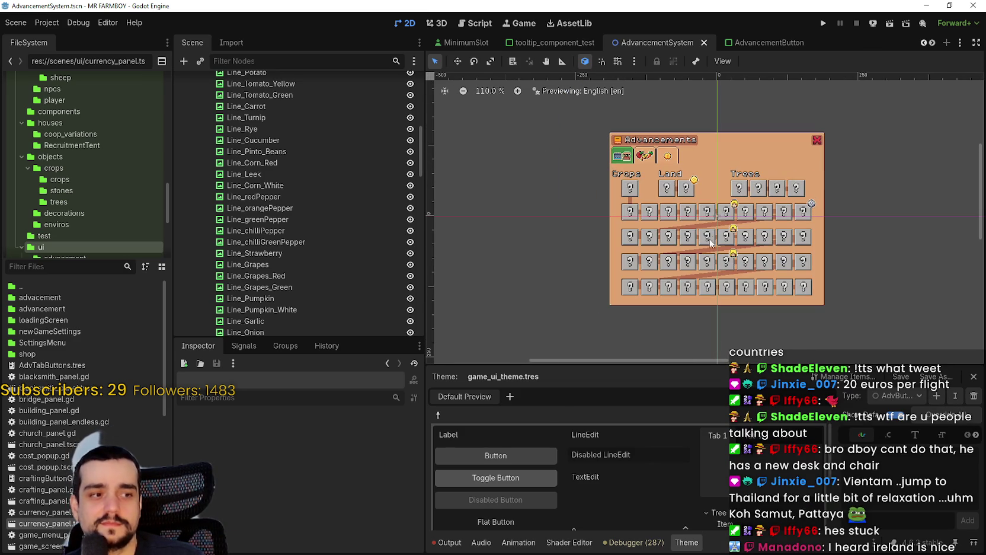
scroll(788, 231, up, 5)
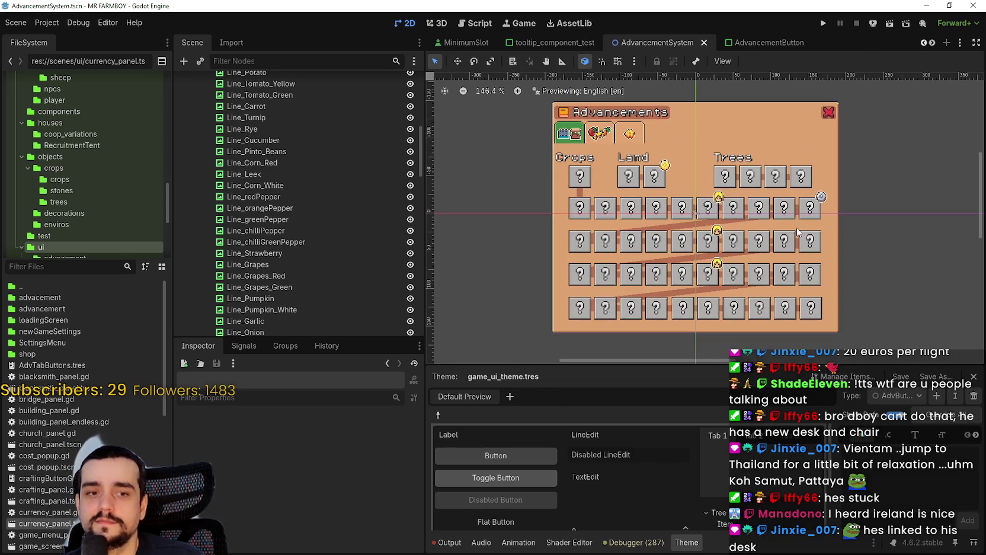
scroll(794, 234, up, 5)
scroll(758, 241, down, 12)
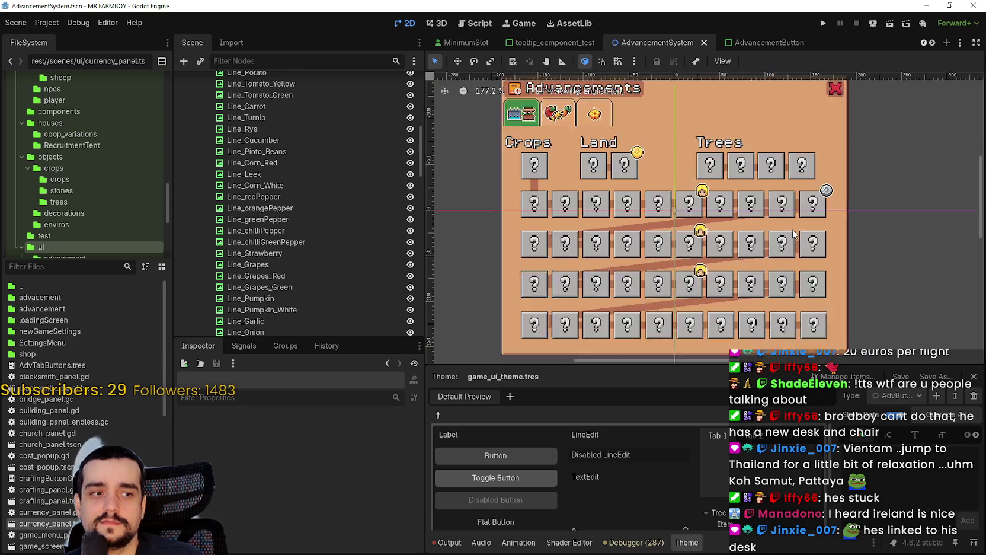
scroll(758, 241, up, 6)
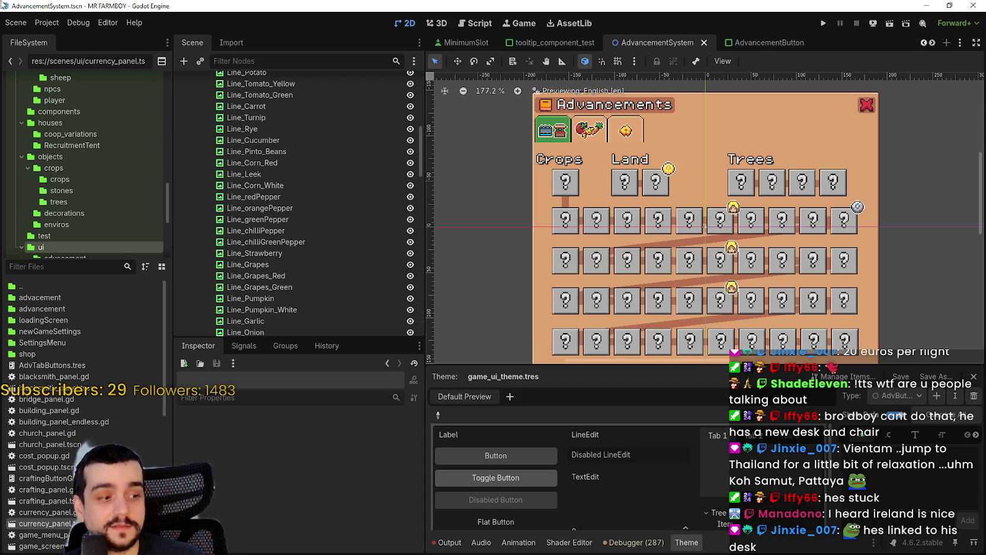
scroll(706, 258, down, 5)
scroll(709, 254, up, 4)
scroll(708, 254, up, 1)
scroll(717, 279, down, 3)
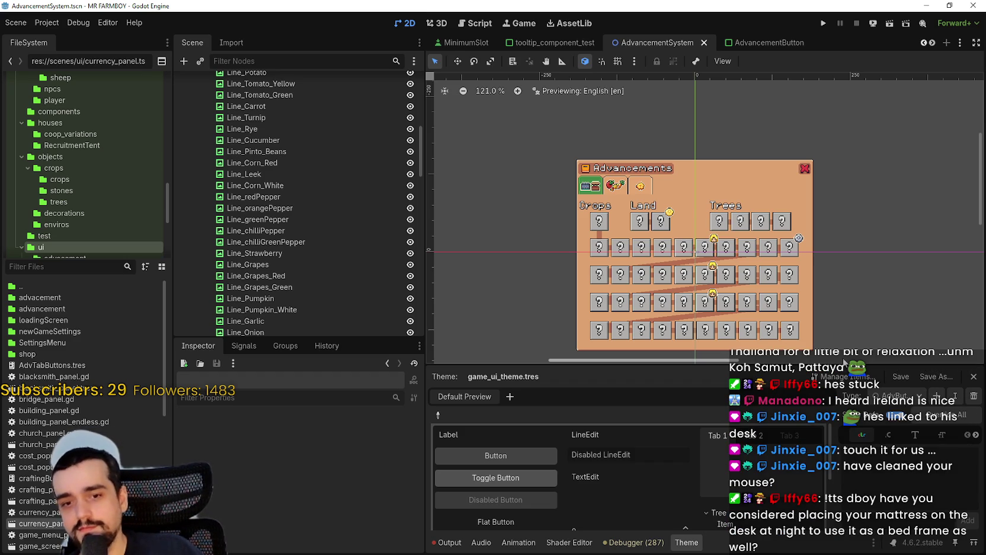
scroll(630, 245, up, 4)
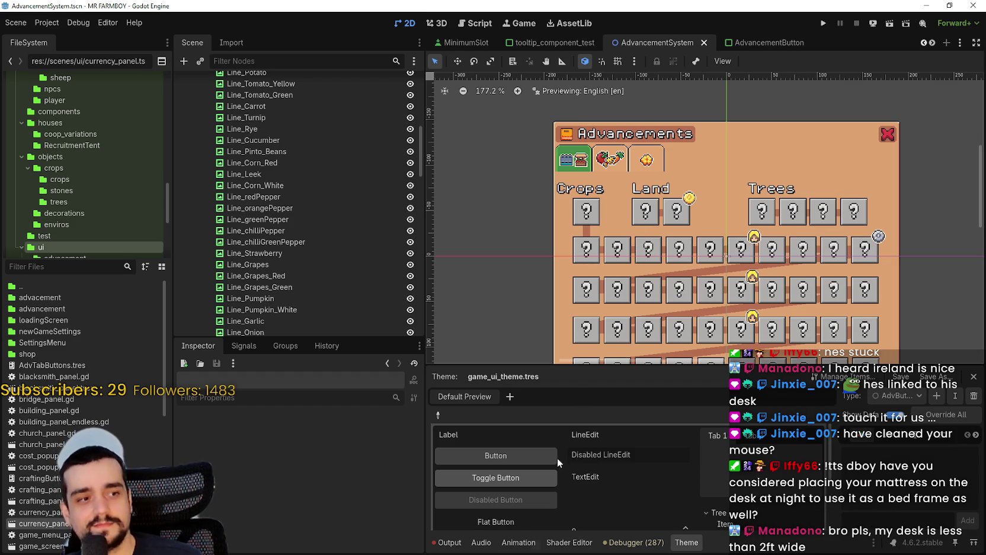
scroll(456, 252, up, 1)
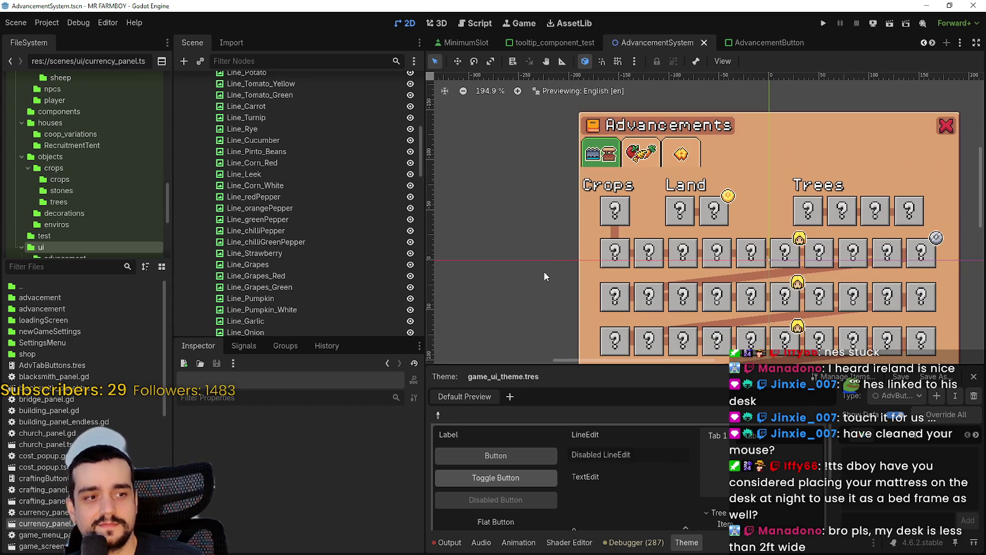
scroll(805, 242, up, 4)
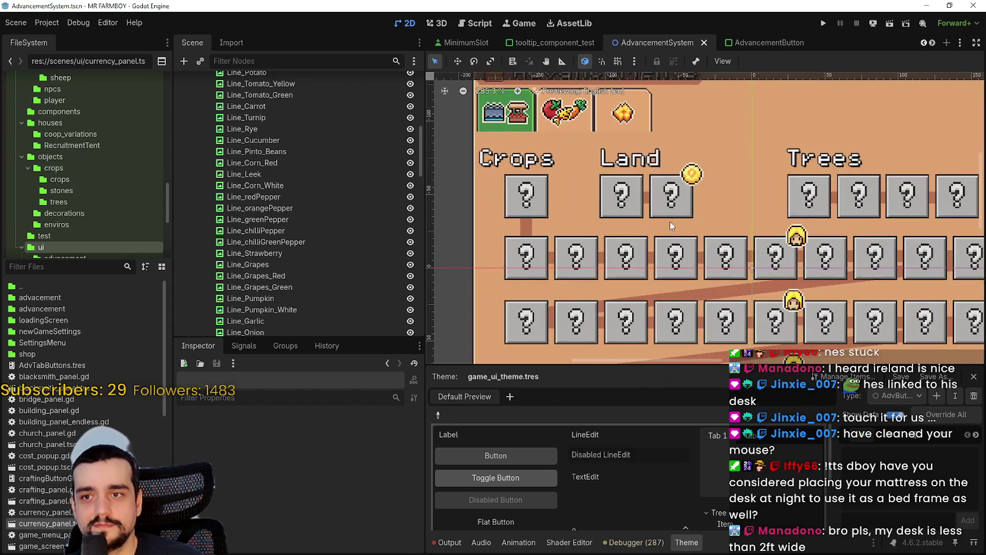
scroll(818, 267, down, 2)
scroll(747, 314, up, 5)
scroll(742, 211, up, 3)
scroll(741, 357, up, 1)
scroll(732, 284, down, 1)
click(723, 213)
Locate and select the LandExpansion_3 character marker on the canvas
scroll(724, 217, down, 1)
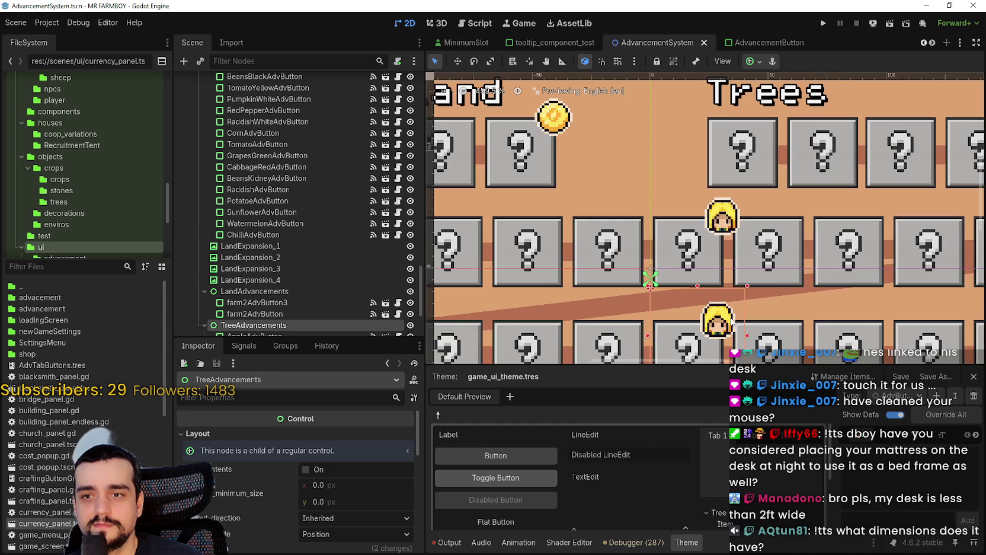
click(724, 217)
scroll(729, 236, up, 7)
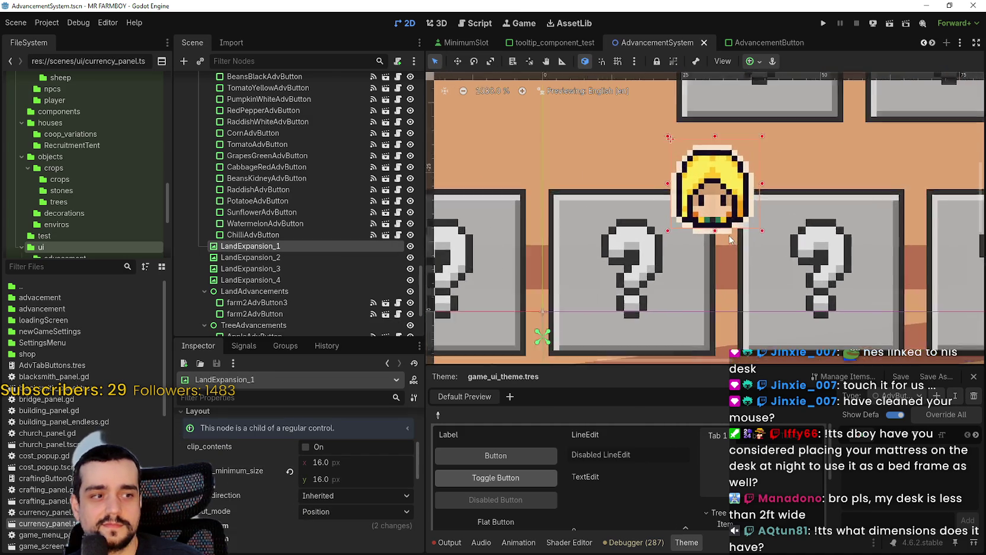
scroll(729, 235, down, 3)
scroll(729, 235, down, 1)
scroll(732, 236, down, 1)
scroll(758, 238, up, 3)
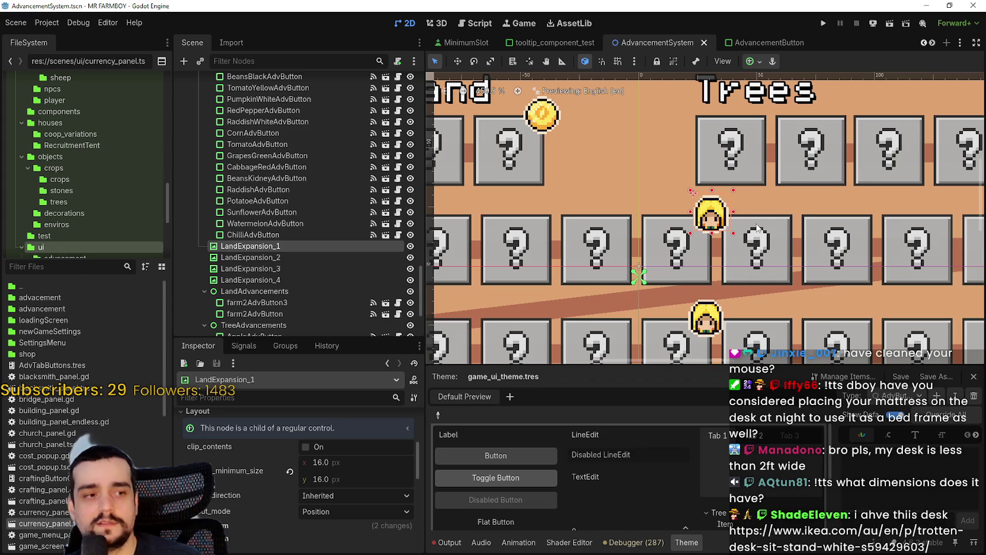
scroll(760, 228, up, 4)
scroll(760, 226, up, 2)
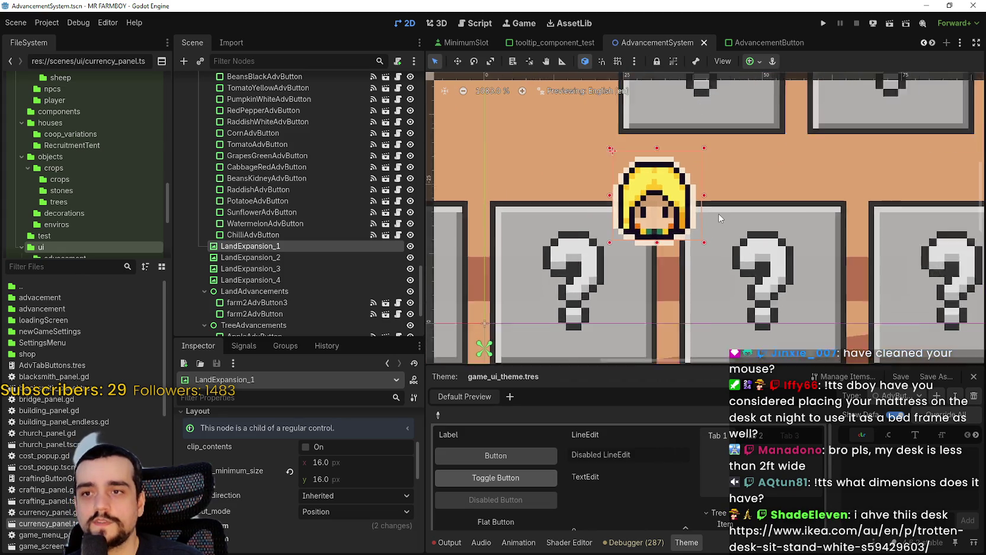
scroll(666, 193, down, 5)
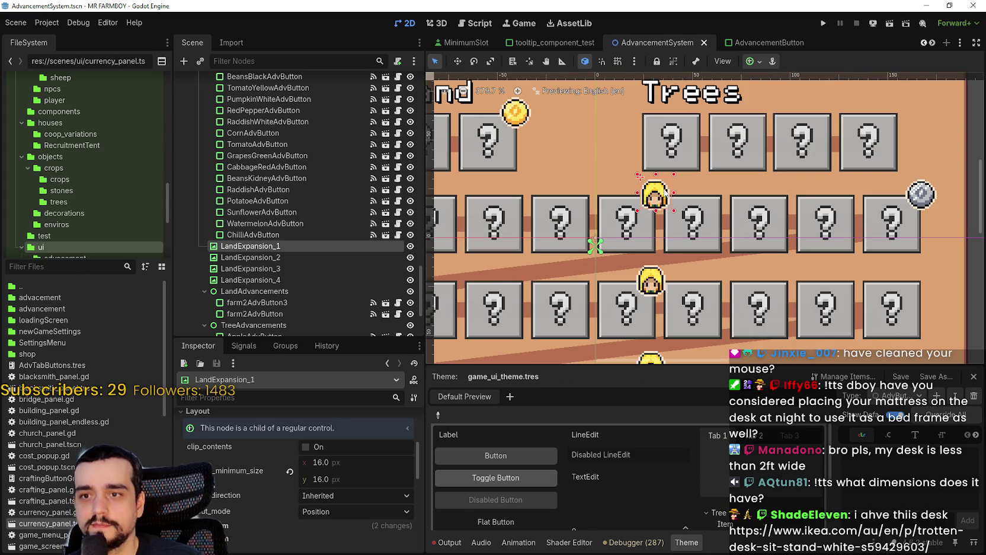
click(676, 281)
scroll(696, 274, down, 3)
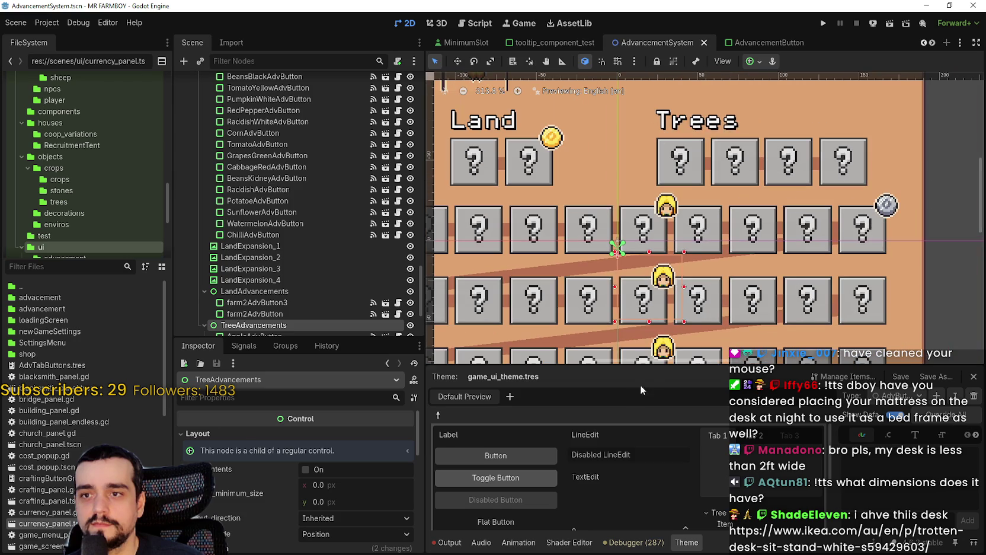
click(667, 347)
scroll(712, 345, up, 10)
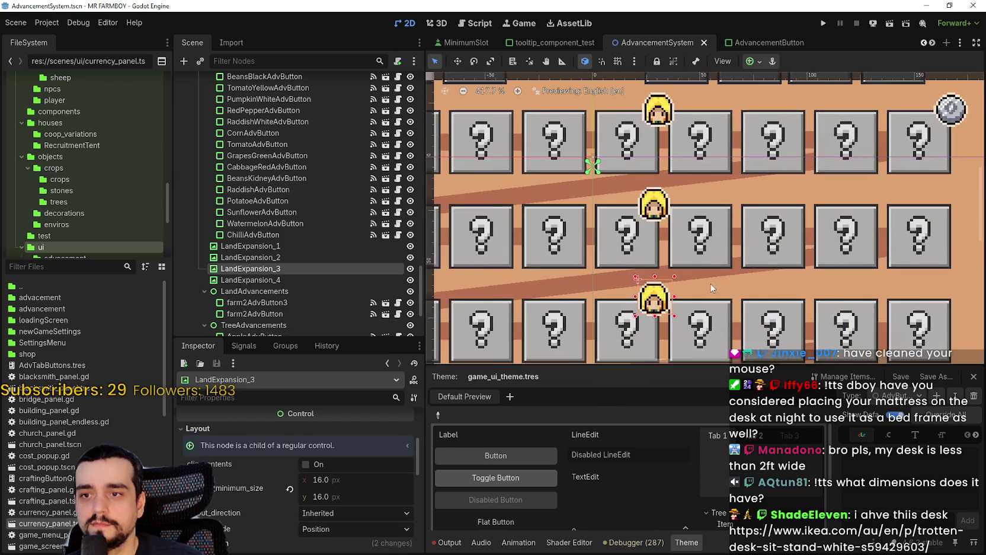
Nudge LandExpansion_3 one step right and zoom in to check it sits on its tile row
key(Right)
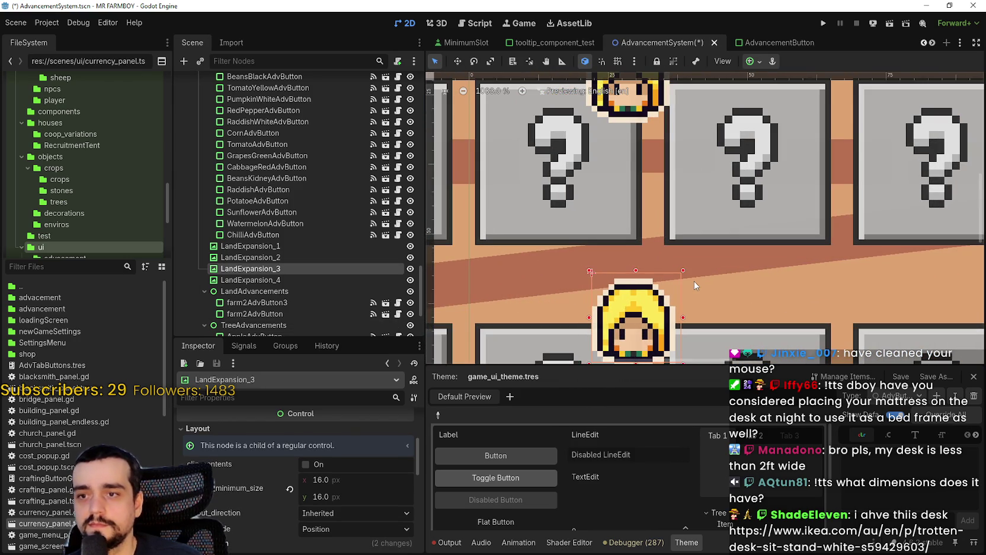
scroll(760, 290, down, 3)
scroll(728, 261, up, 2)
scroll(728, 262, down, 4)
scroll(702, 246, up, 2)
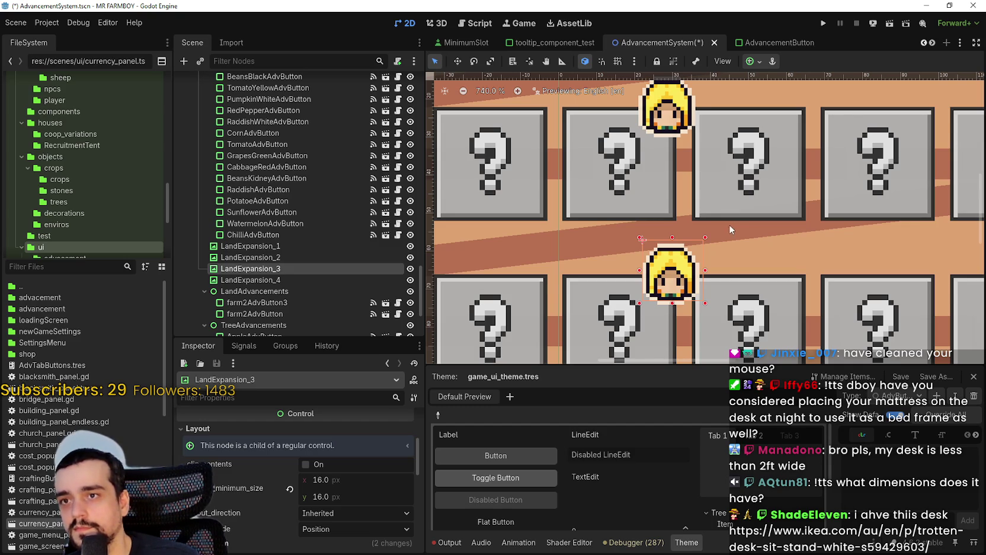
scroll(636, 122, up, 3)
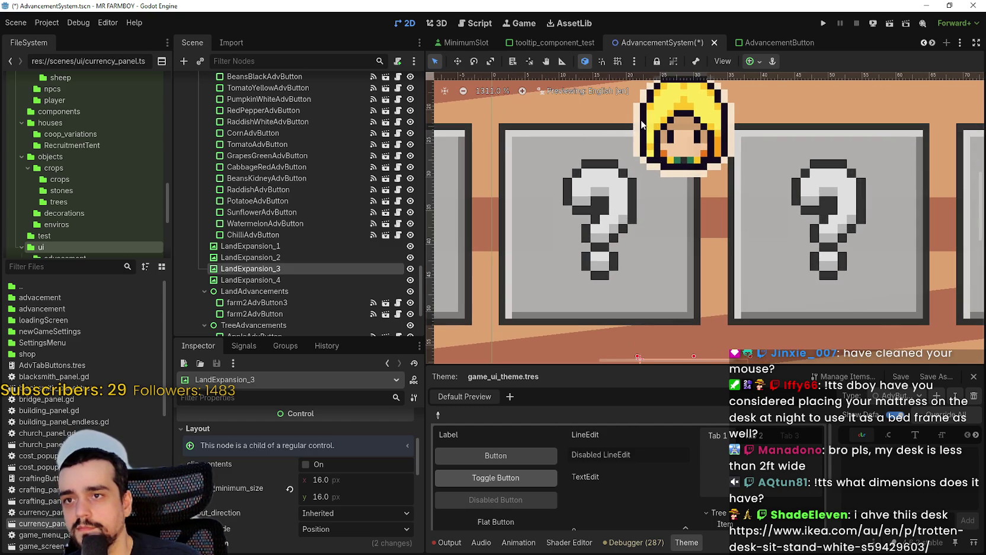
scroll(641, 123, down, 9)
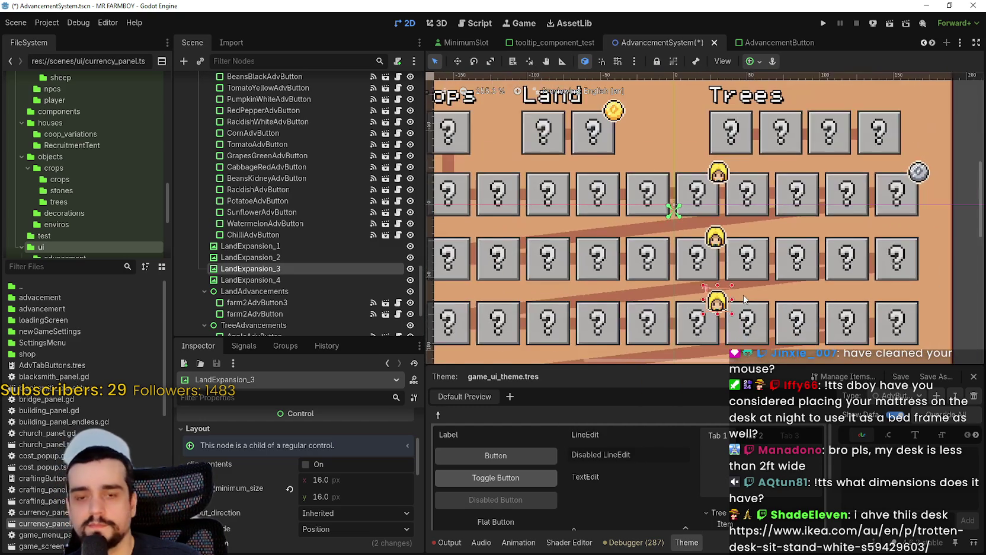
scroll(744, 294, down, 2)
scroll(705, 258, up, 4)
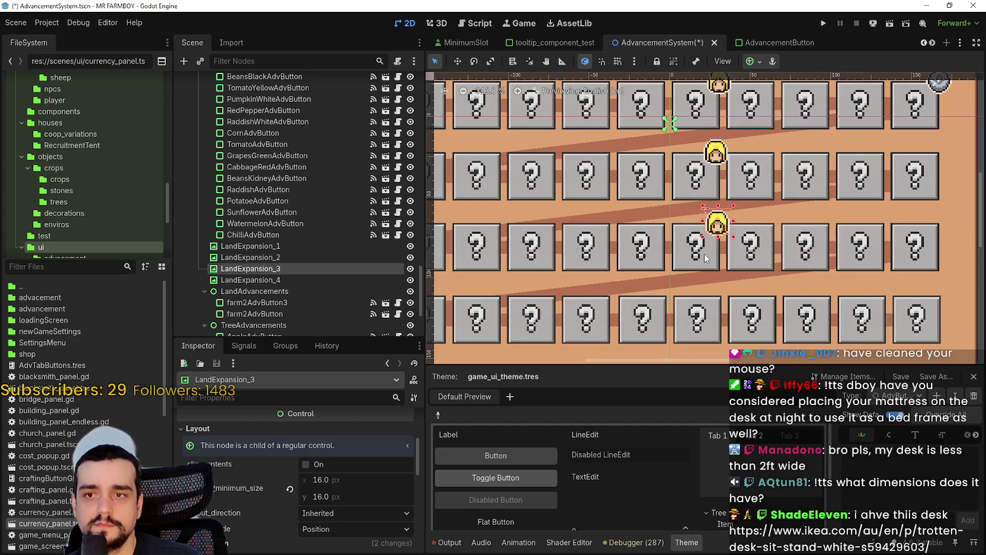
scroll(704, 258, down, 3)
scroll(734, 190, up, 2)
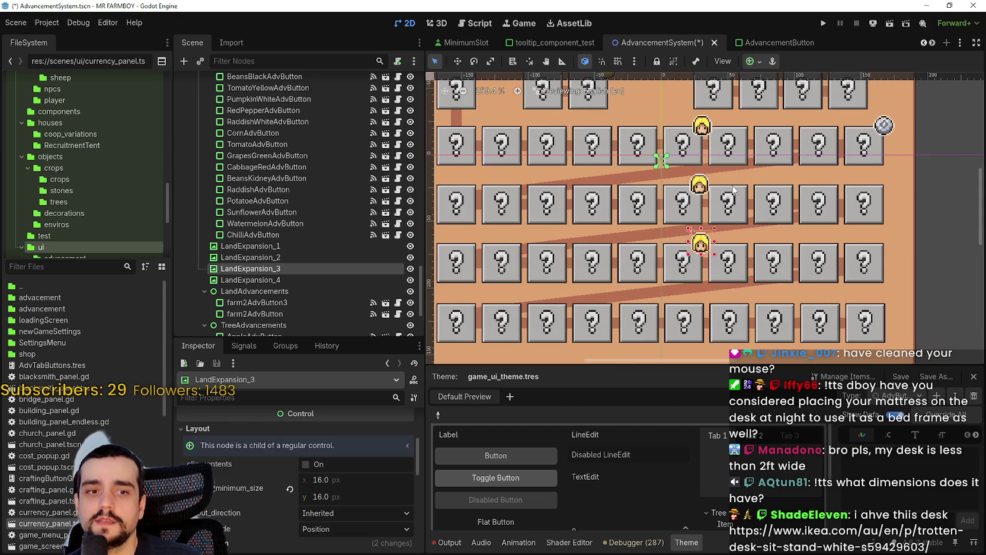
scroll(721, 184, up, 4)
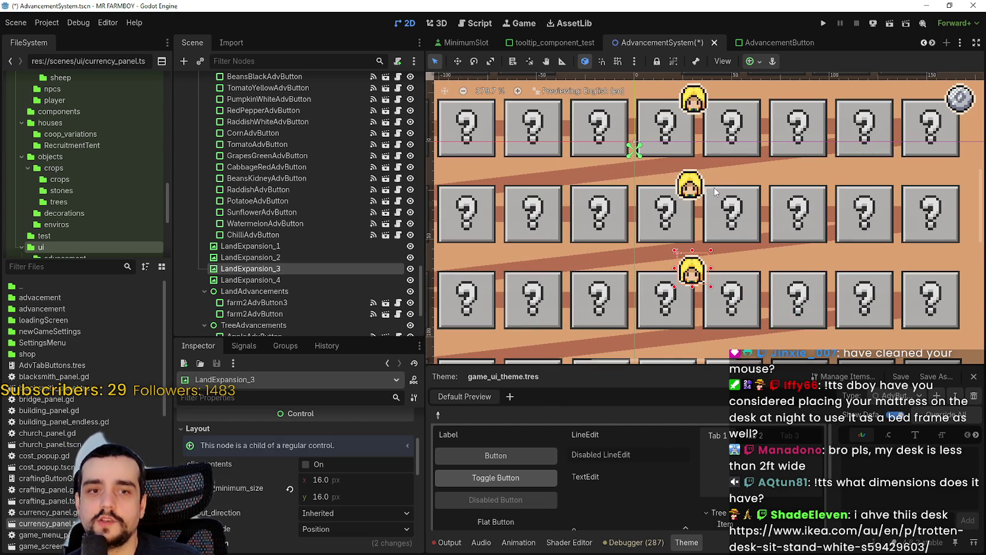
scroll(706, 188, down, 3)
scroll(696, 191, down, 1)
scroll(693, 188, up, 1)
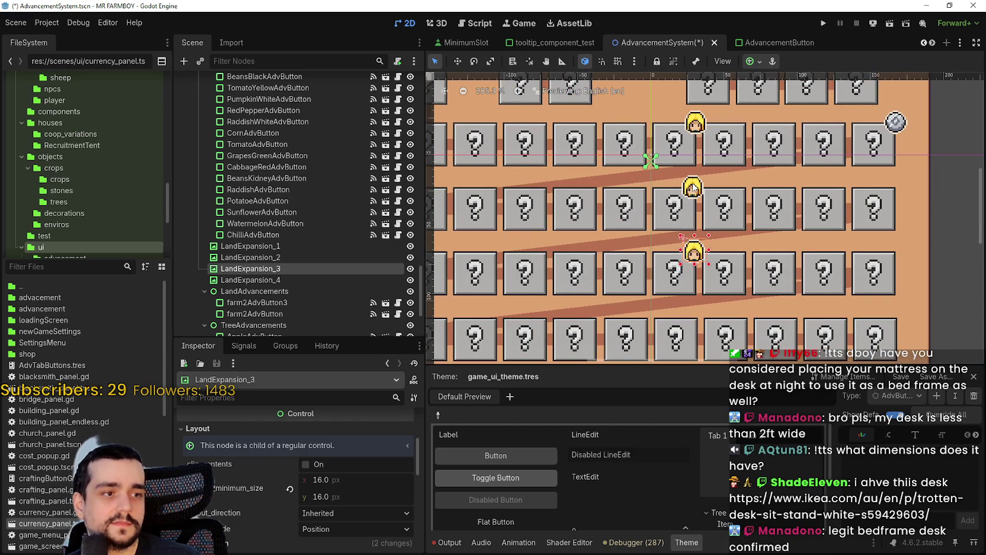
scroll(694, 188, down, 1)
scroll(745, 190, up, 3)
scroll(740, 201, down, 5)
scroll(736, 212, up, 10)
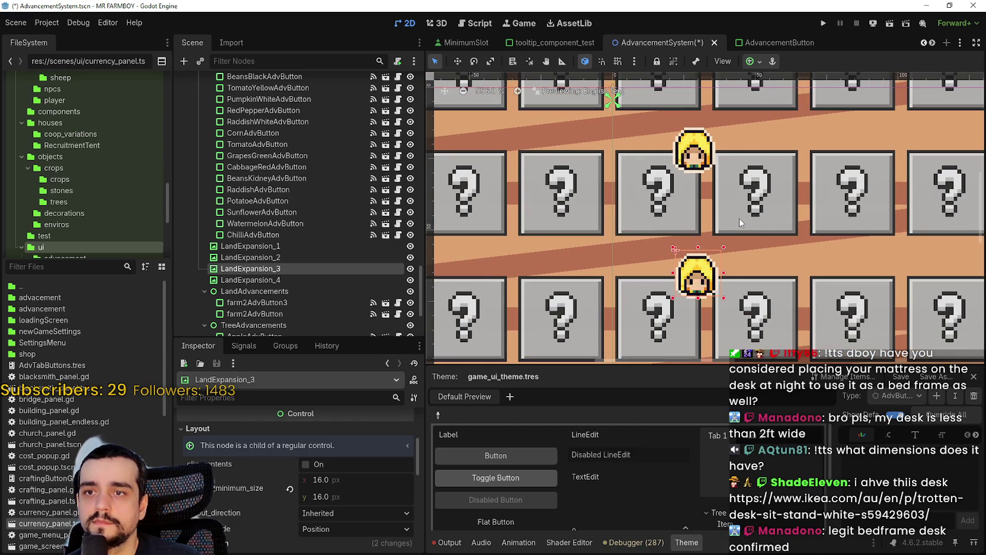
scroll(739, 218, up, 1)
scroll(720, 143, down, 2)
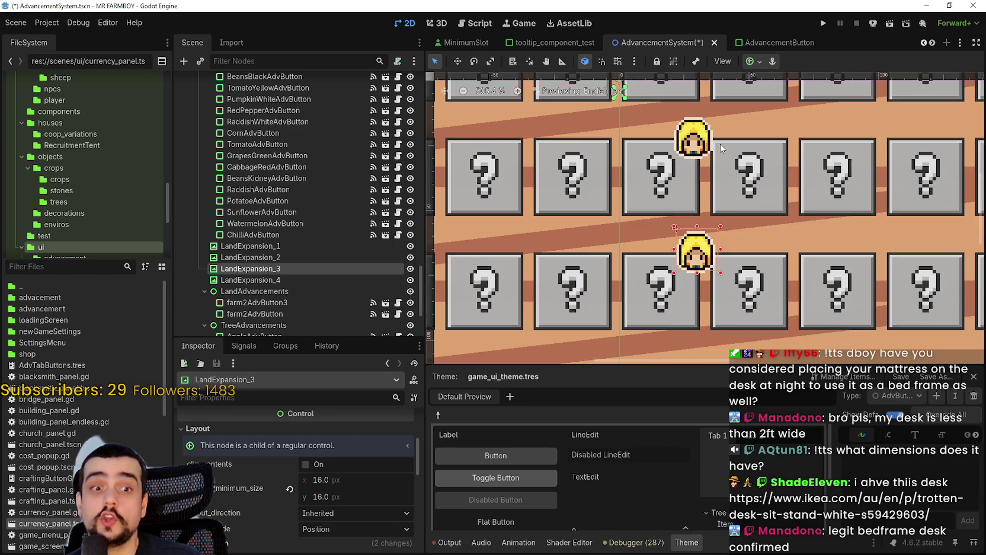
scroll(711, 150, down, 2)
scroll(697, 153, up, 2)
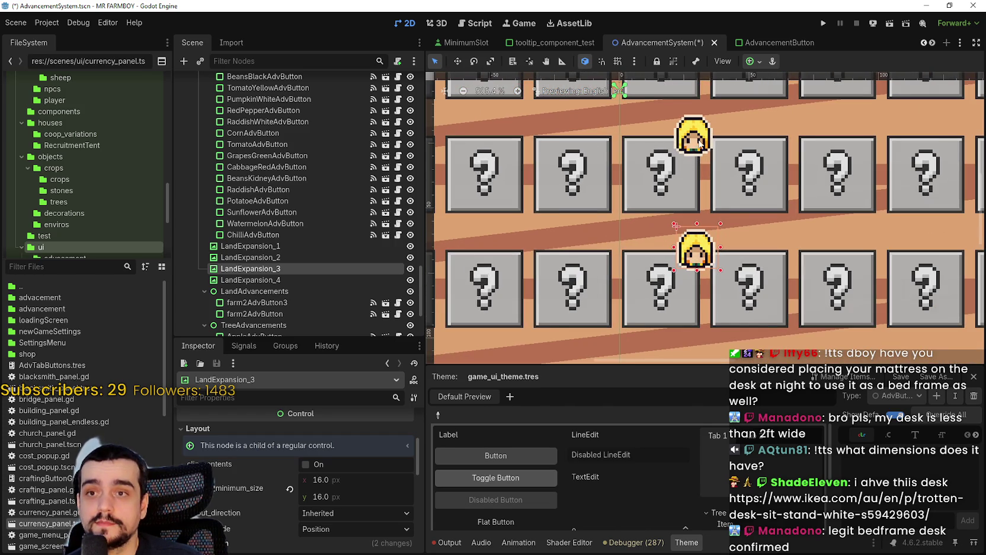
In Move mode, nudge the LandExpansion_2 marker right and then back left
click(697, 141)
scroll(697, 141, up, 3)
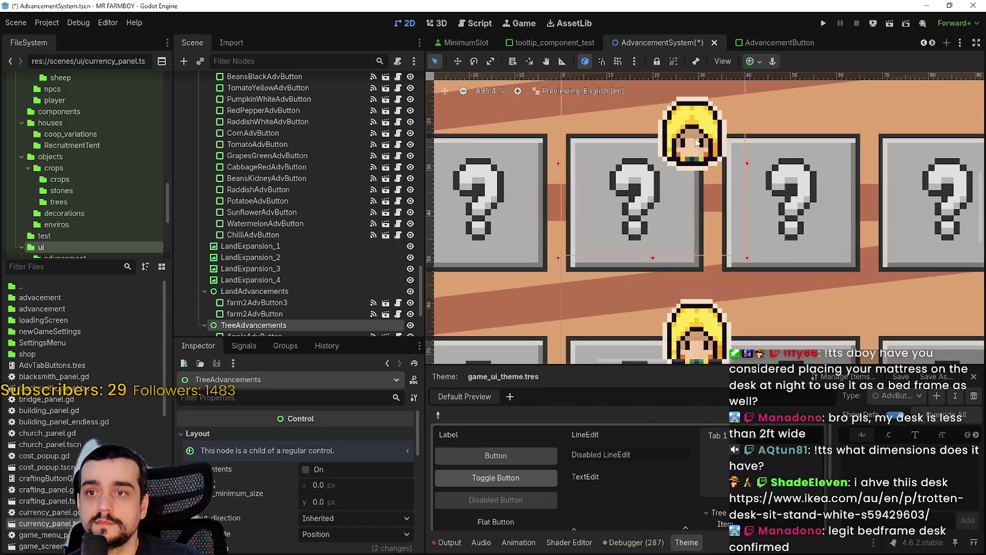
scroll(829, 180, down, 3)
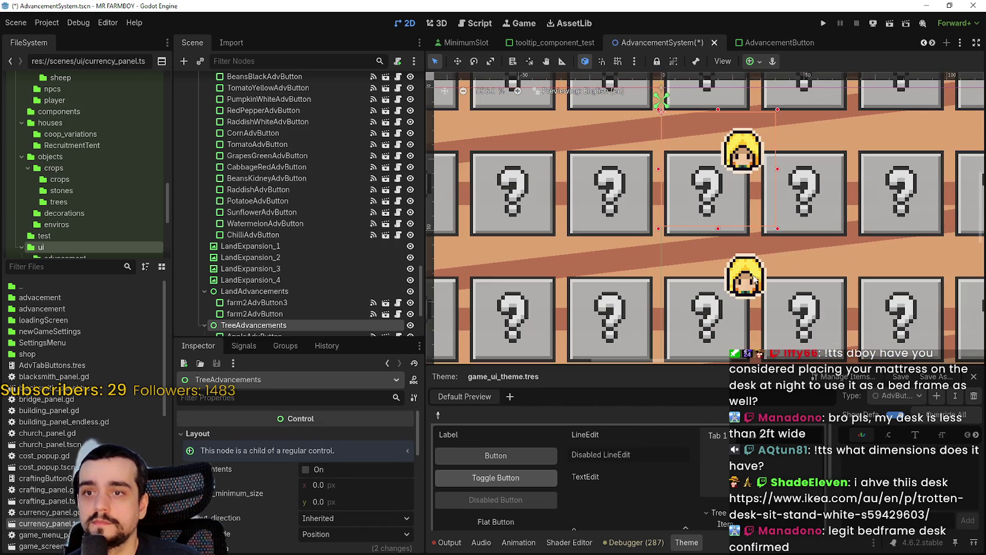
click(756, 276)
click(742, 151)
scroll(703, 172, up, 2)
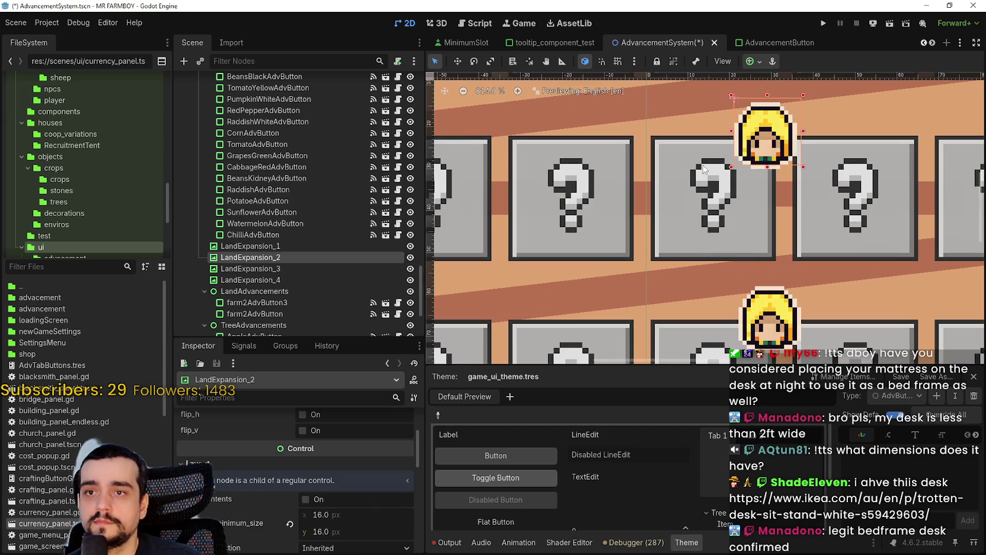
click(457, 61)
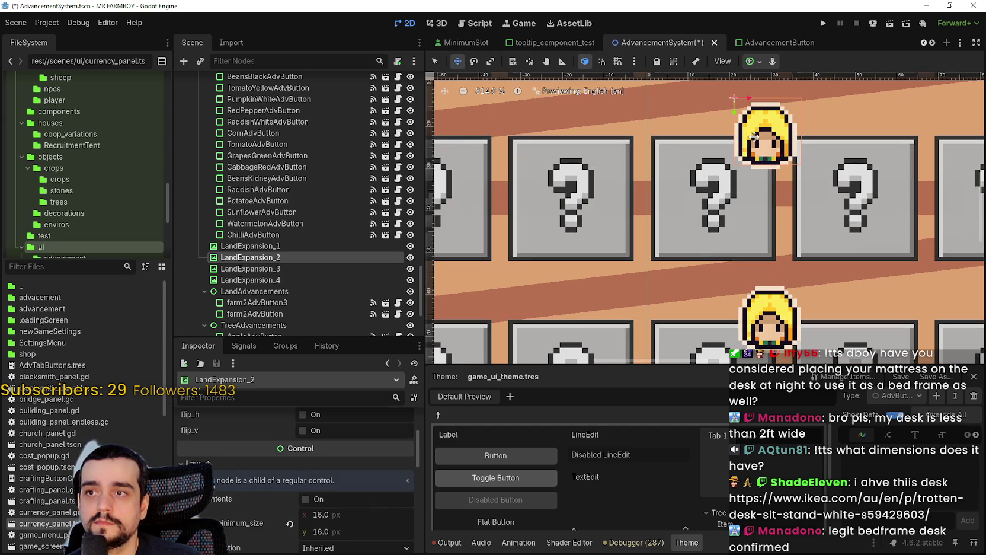
key(Right)
key(Right)
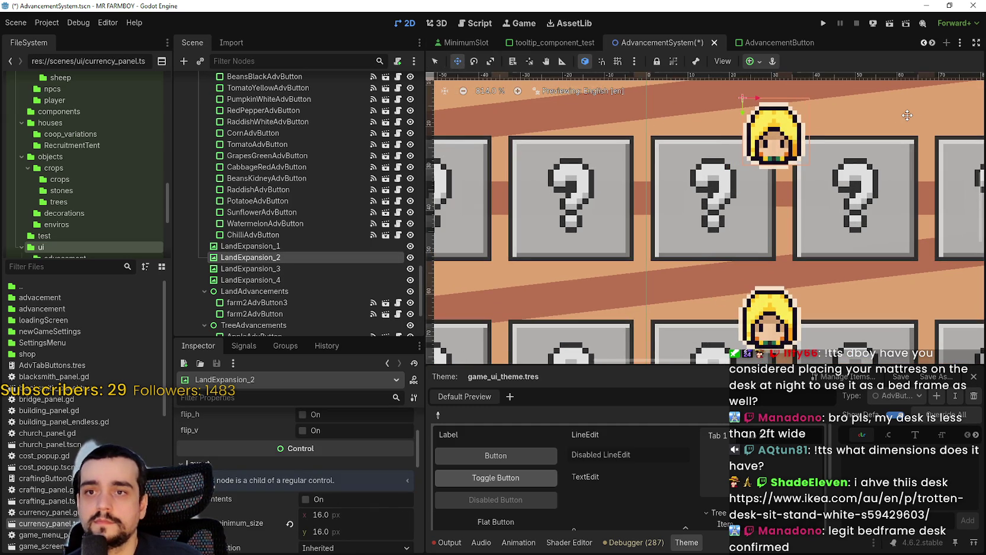
key(Left)
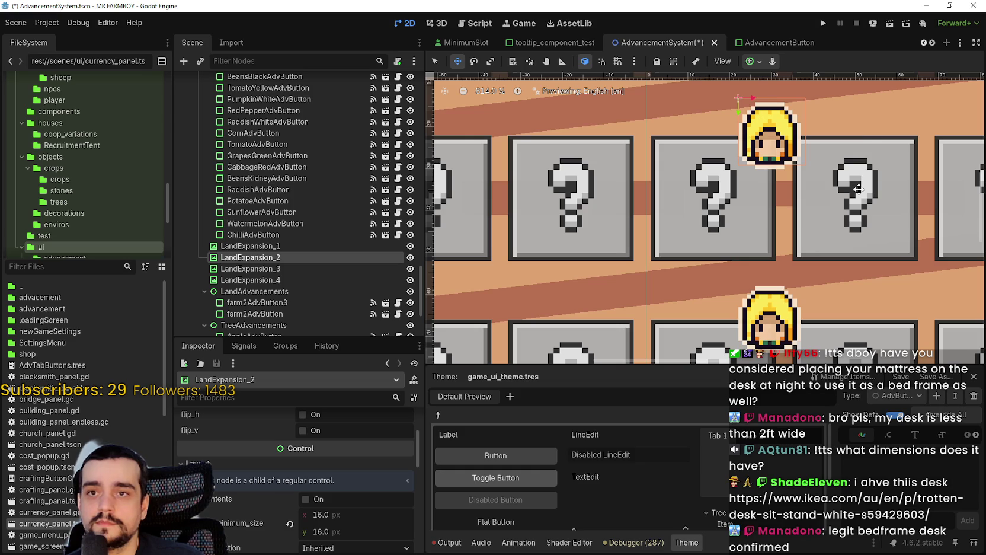
scroll(859, 188, down, 5)
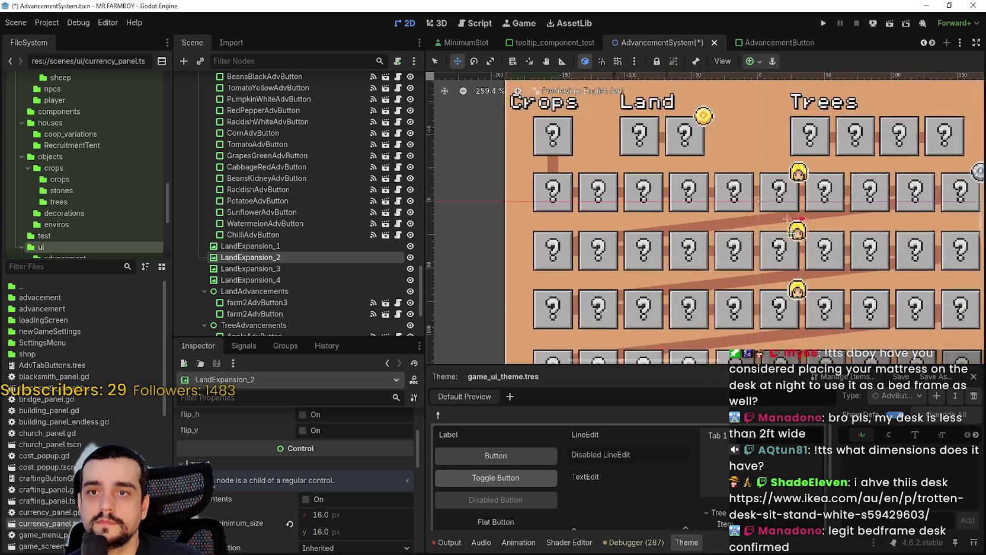
scroll(780, 200, up, 1)
scroll(780, 200, up, 1)
Nudge the LandExpansion_1 marker one unit left and save the AdvancementSystem scene
click(440, 60)
click(760, 185)
scroll(770, 216, up, 3)
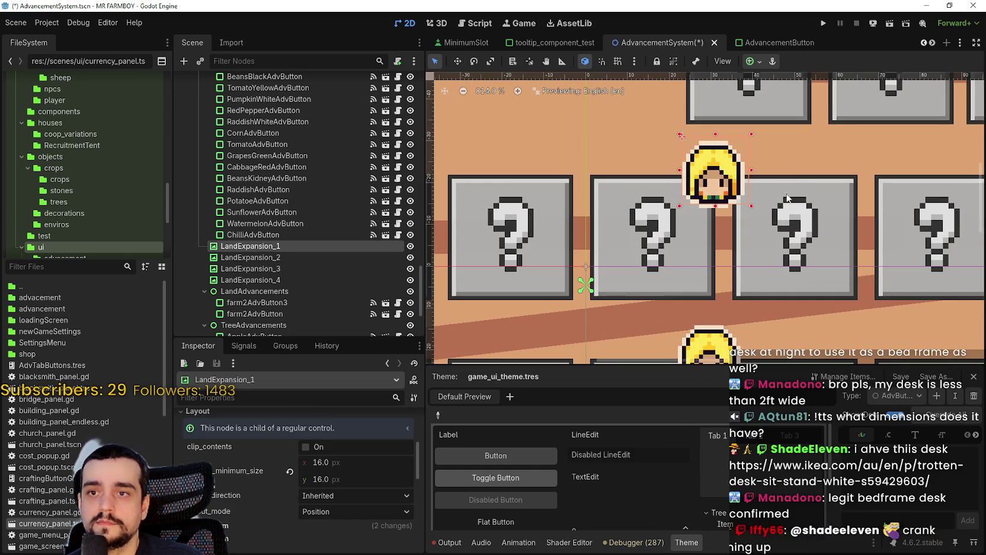
scroll(772, 220, up, 2)
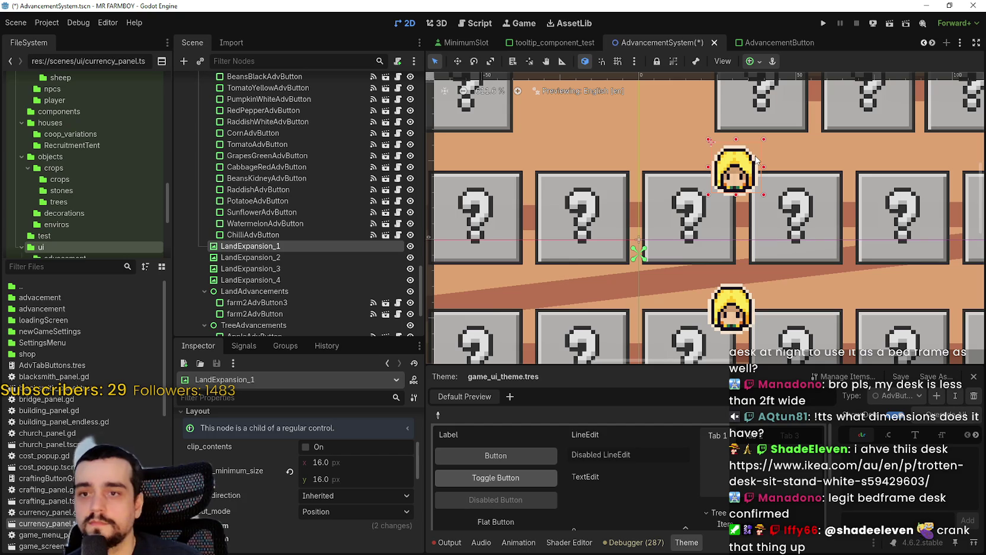
key(Up)
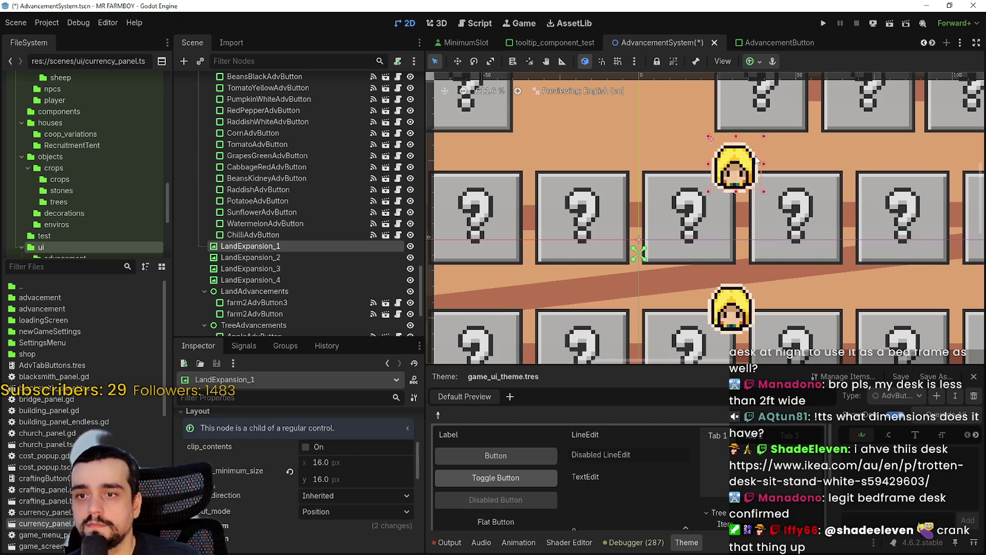
key(Down)
key(Left)
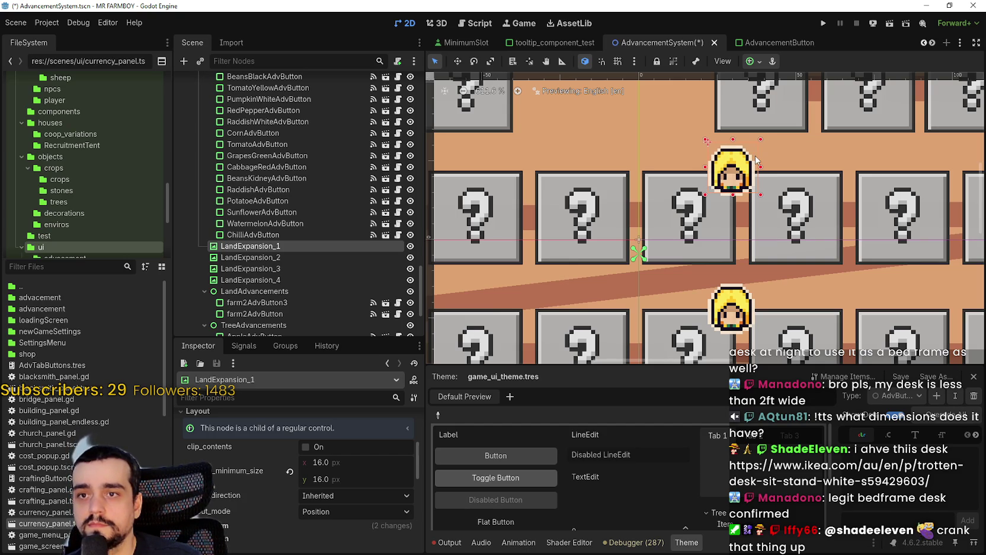
scroll(754, 159, down, 6)
scroll(616, 245, down, 6)
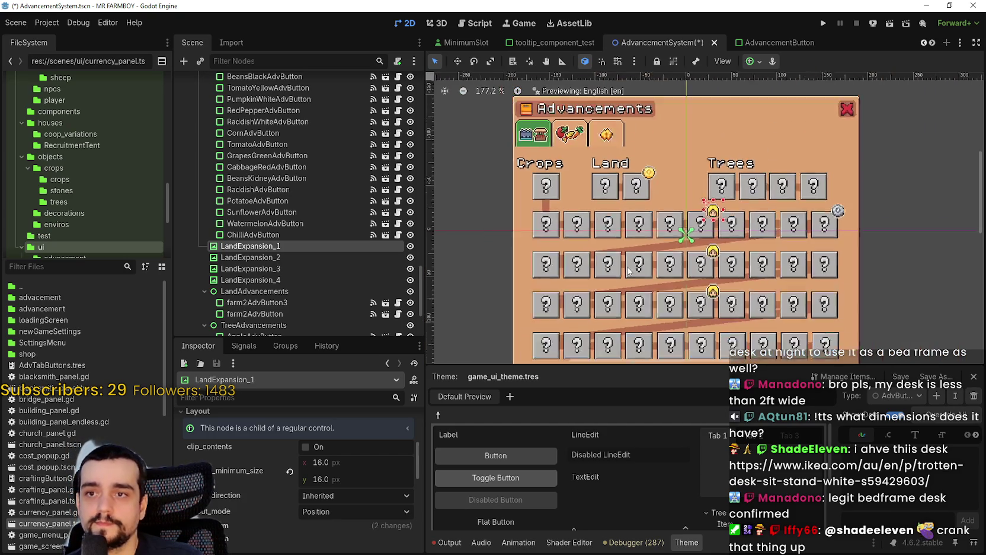
scroll(616, 245, up, 2)
key(ctrl+s)
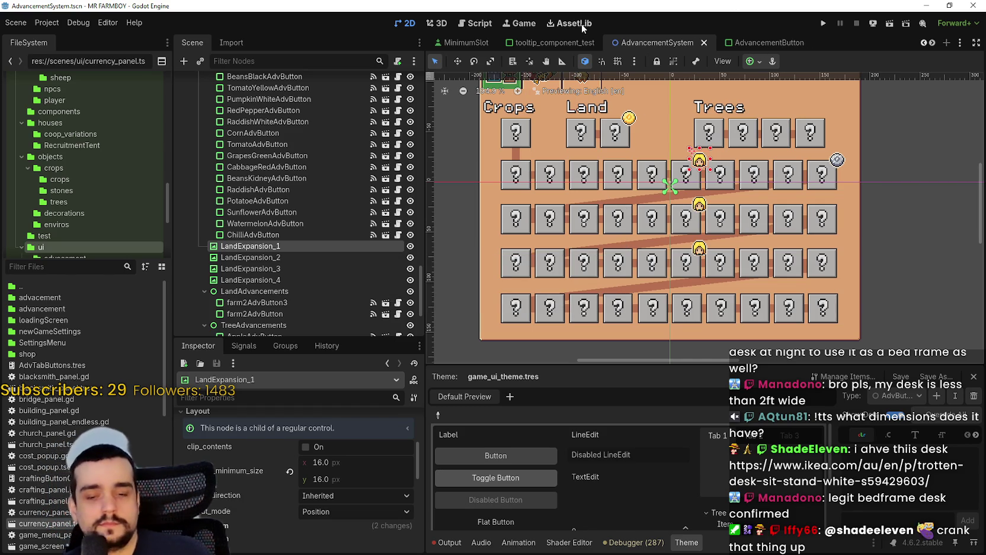
Collapse UI_ADV, HighlighterAdv and AdvancementsCrops so the AdvancementsBuildings page shows
scroll(634, 176, down, 5)
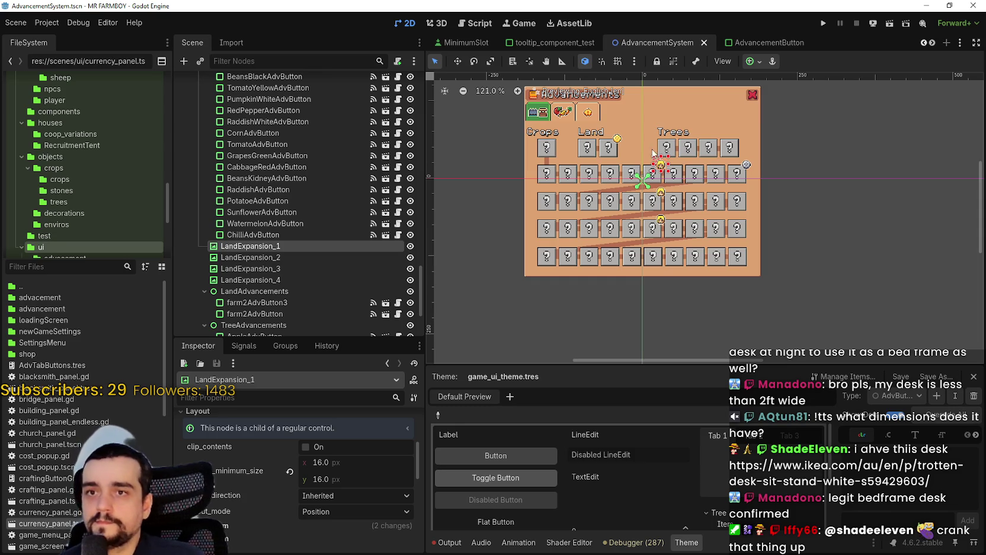
scroll(605, 155, up, 3)
scroll(296, 225, up, 15)
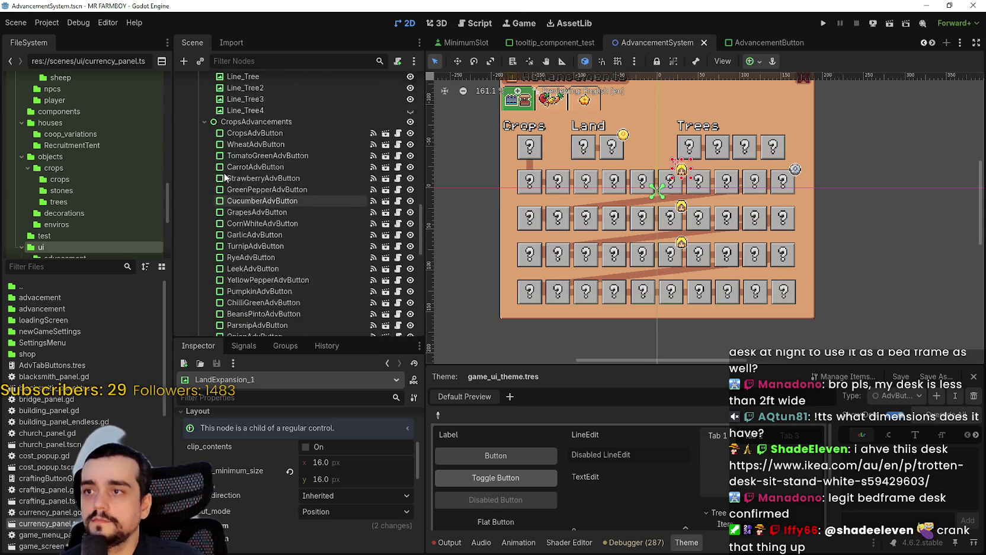
scroll(205, 162, up, 15)
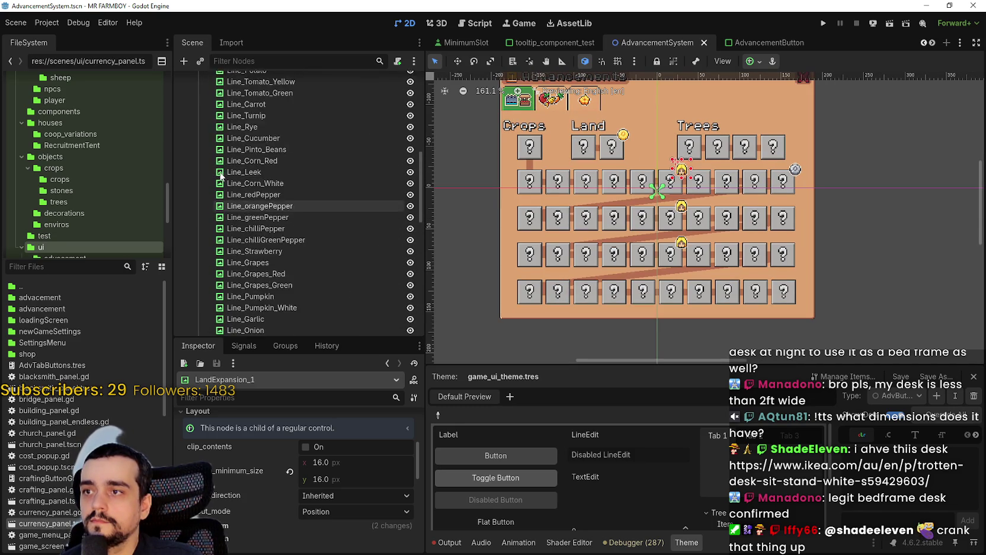
click(201, 163)
scroll(196, 190, up, 3)
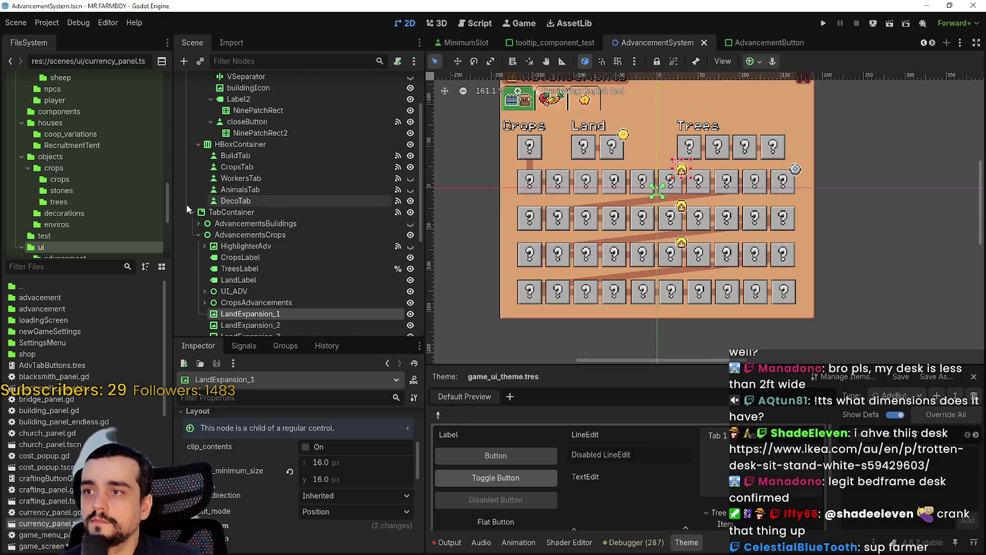
click(199, 183)
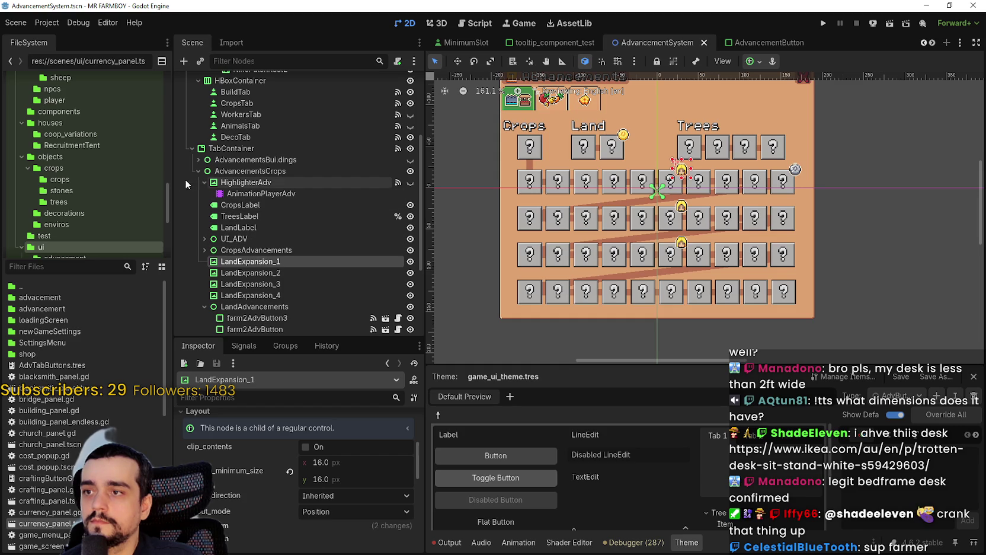
click(198, 184)
click(198, 172)
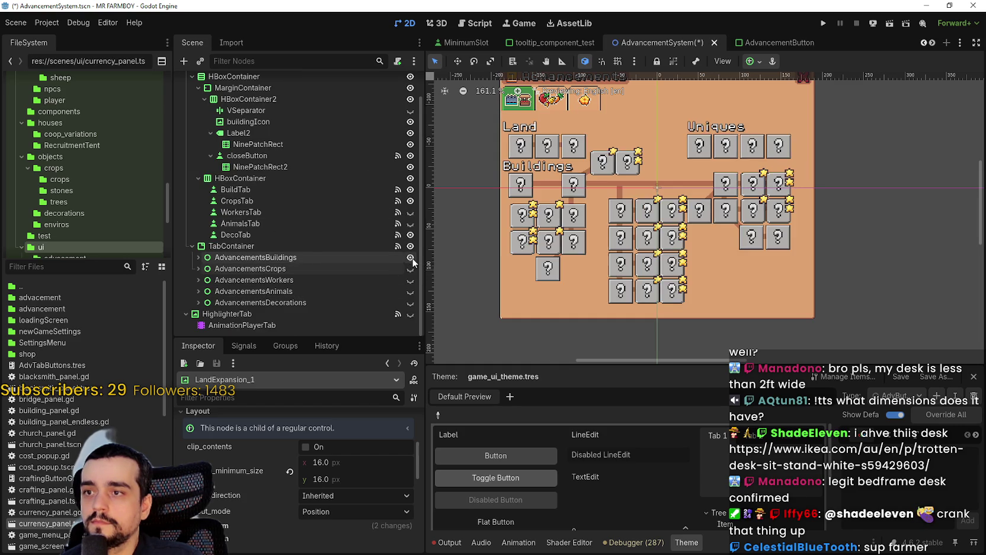
Save the AdvancementSystem scene
scroll(697, 187, up, 4)
key(ctrl+s)
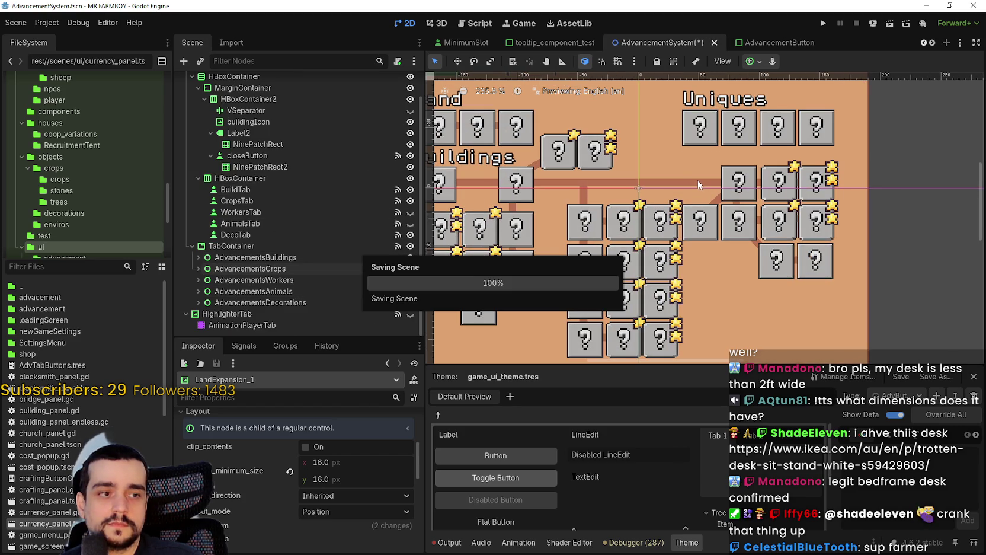
scroll(692, 172, down, 9)
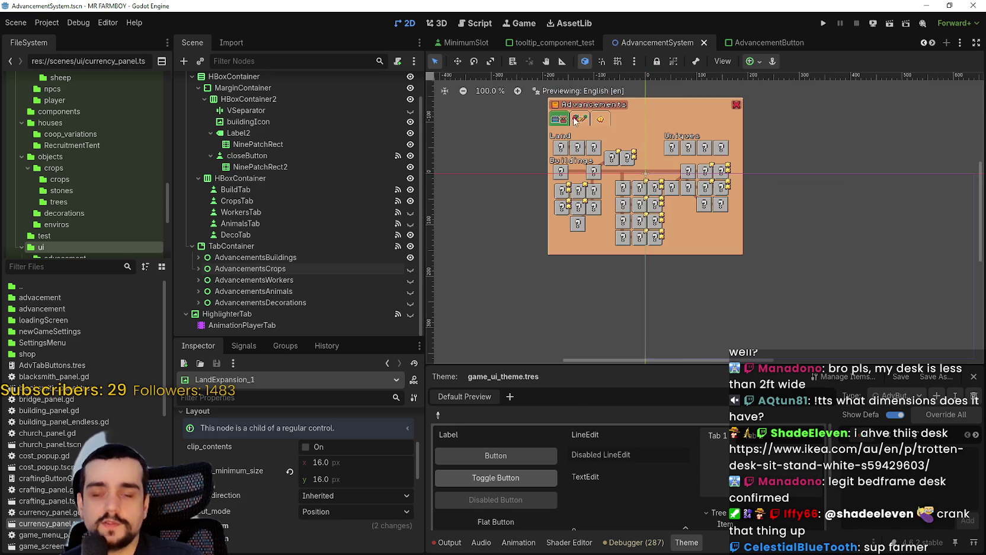
scroll(535, 142, up, 7)
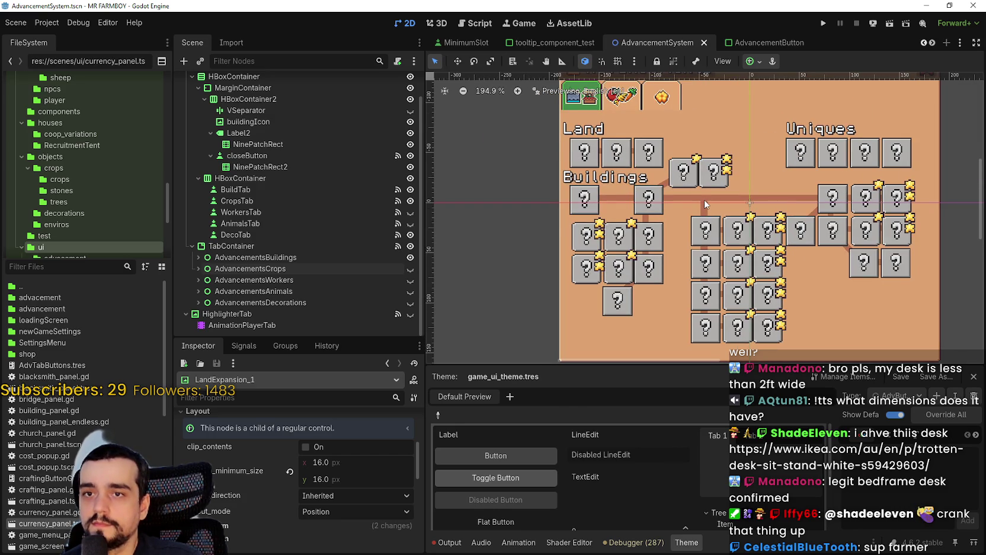
scroll(592, 161, up, 4)
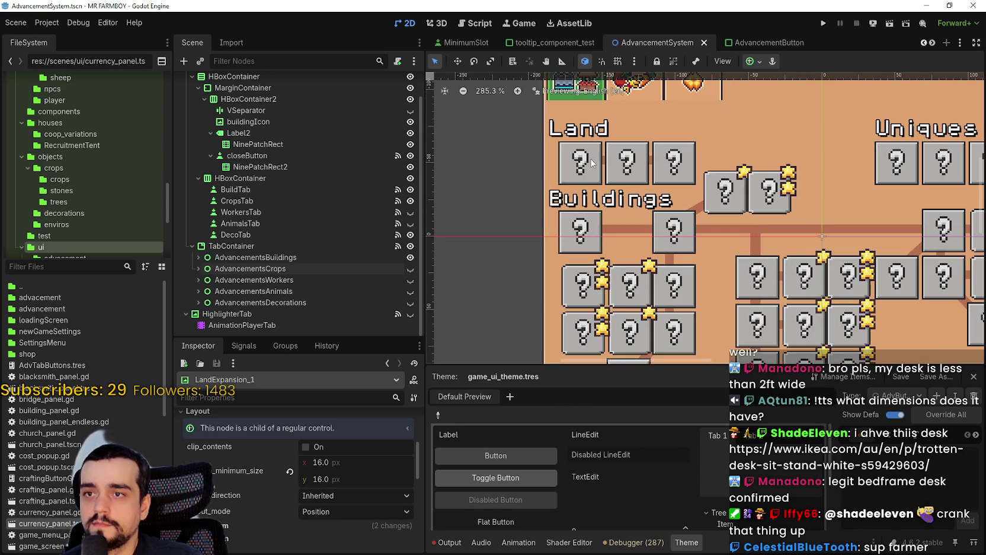
Nudge the RoadAdvButton2 and RoadAdvButton3 Land slots right together
click(590, 160)
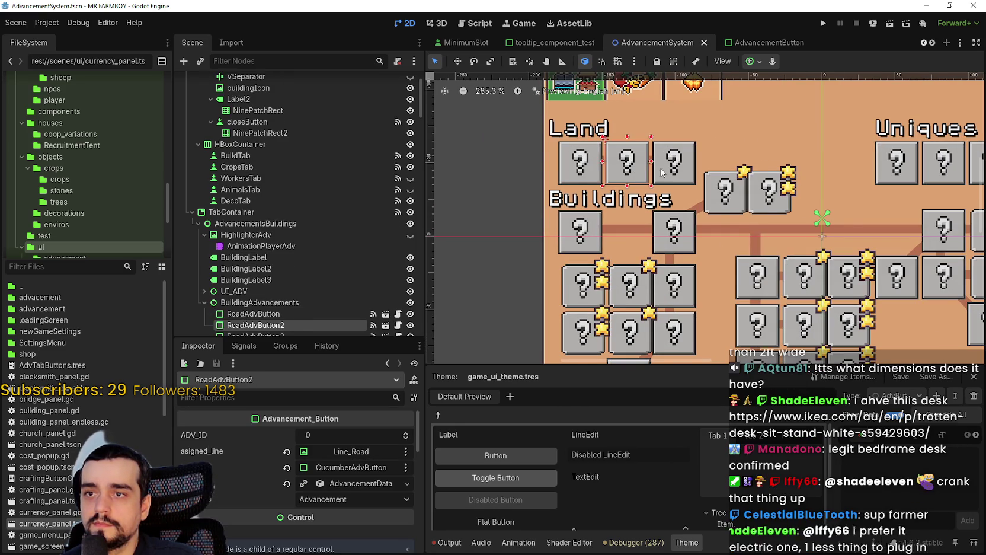
scroll(679, 171, up, 2)
click(675, 163)
shift+click(603, 172)
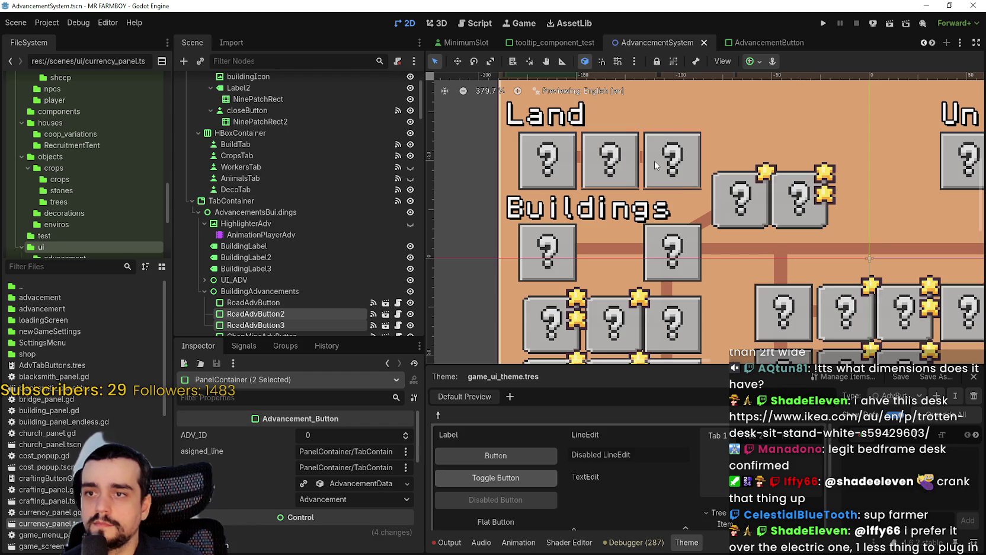
key(Right)
key(Right)
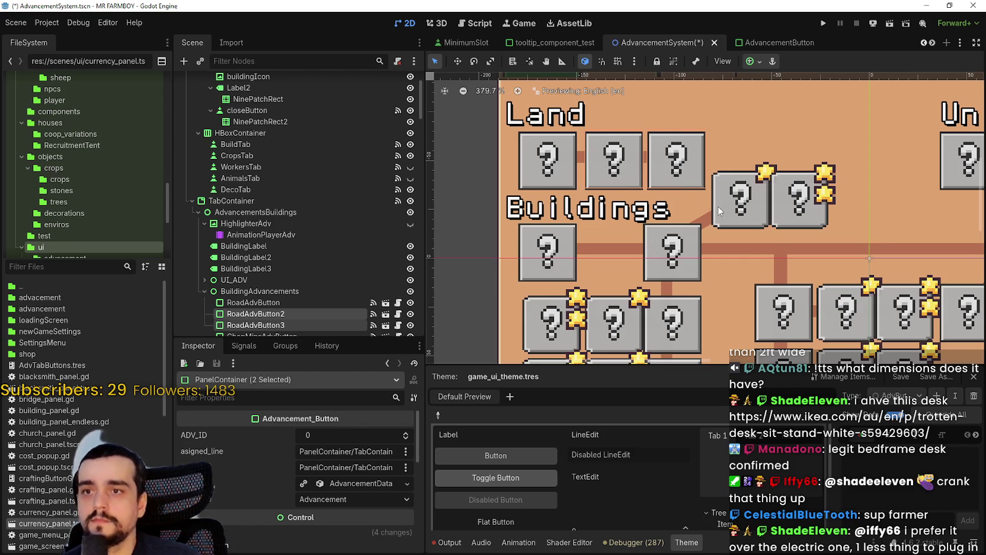
Nudge RoadAdvButton3 alone one more step right
click(725, 206)
click(686, 153)
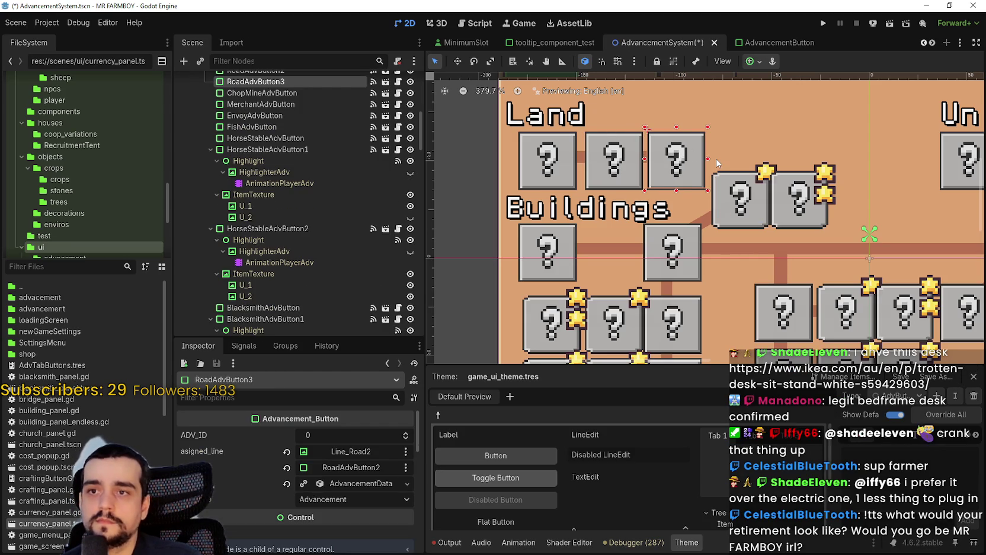
key(Right)
key(Right)
scroll(716, 157, down, 5)
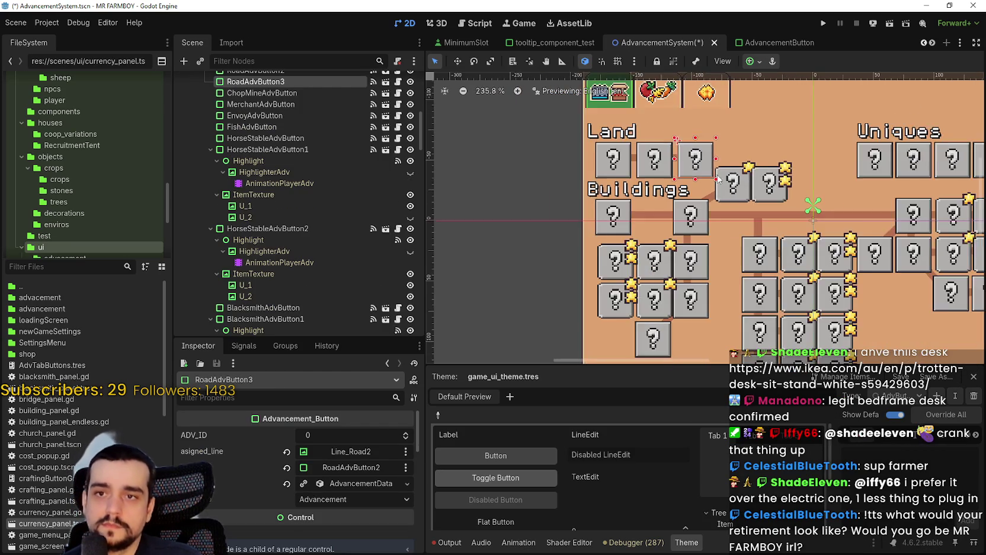
scroll(797, 248, up, 1)
scroll(797, 248, up, 3)
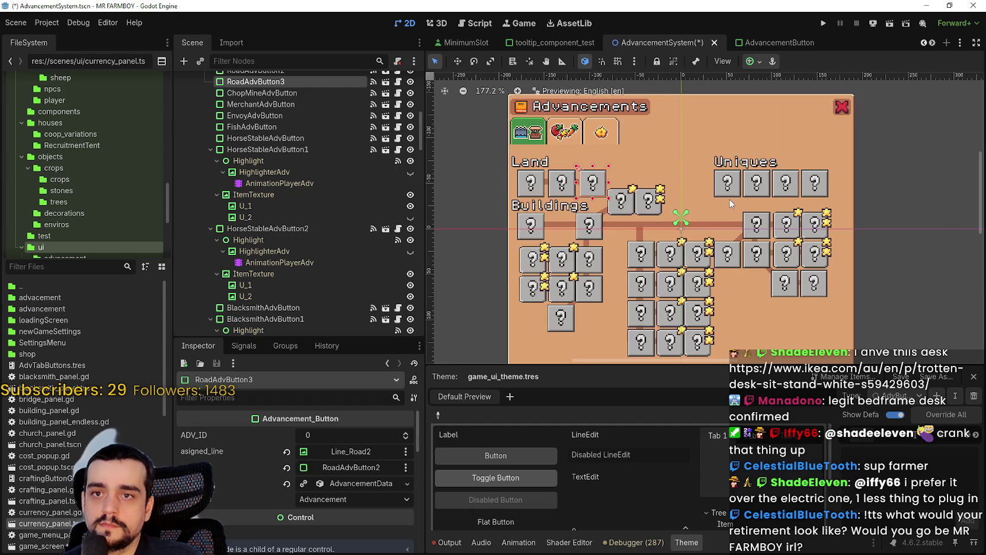
scroll(868, 185, up, 1)
click(868, 186)
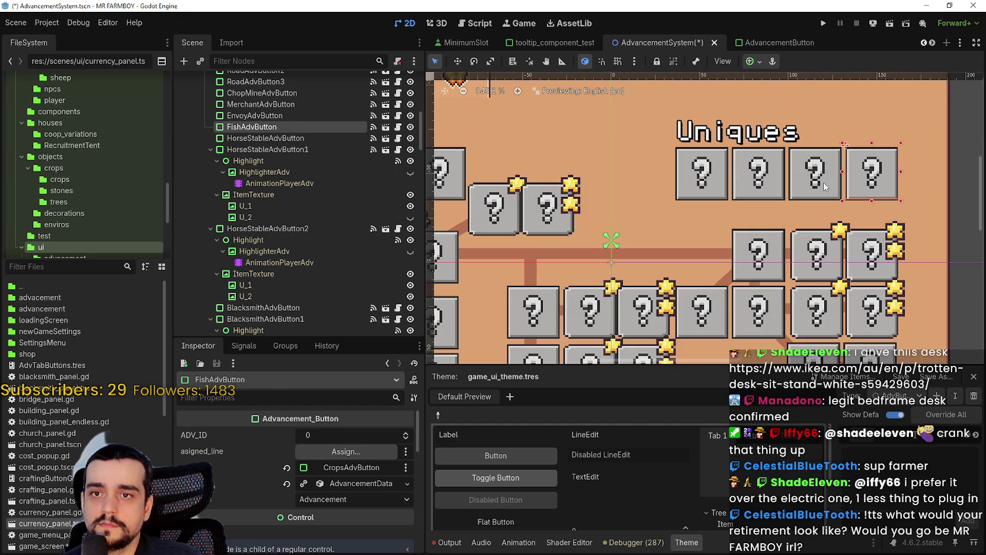
Nudge the Merchant, Envoy and Fish Uniques slots one step right
shift+click(817, 189)
shift+click(754, 194)
key(Right)
key(Right)
scroll(899, 302, down, 1)
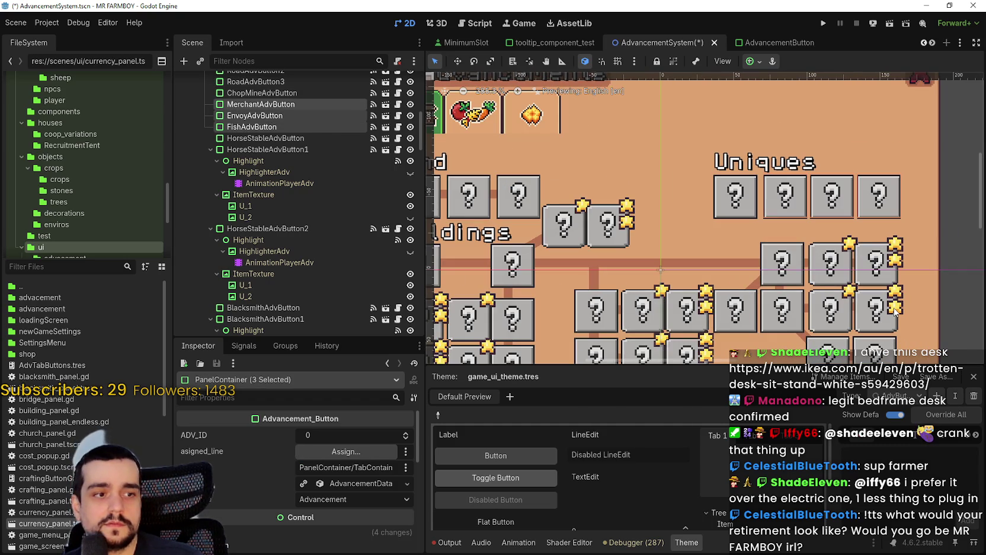
scroll(895, 312, up, 2)
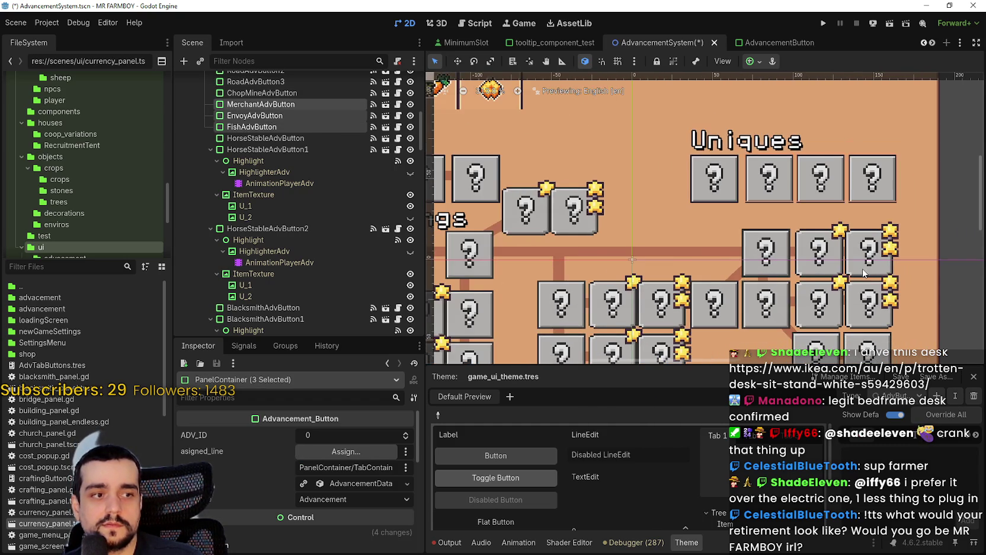
scroll(823, 276, right, 1)
scroll(840, 208, up, 1)
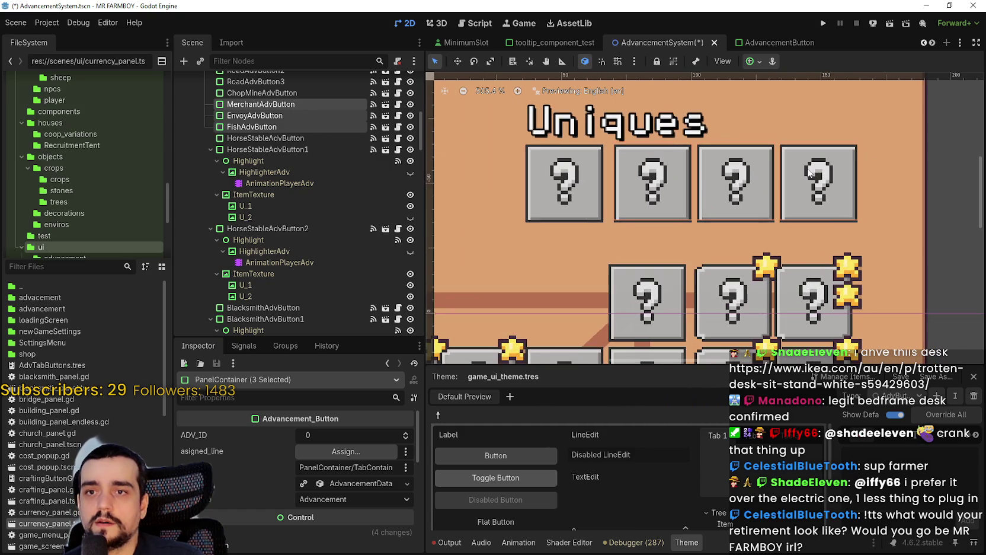
Nudge the FishAdvButton slot one more step right
click(947, 206)
scroll(860, 204, up, 1)
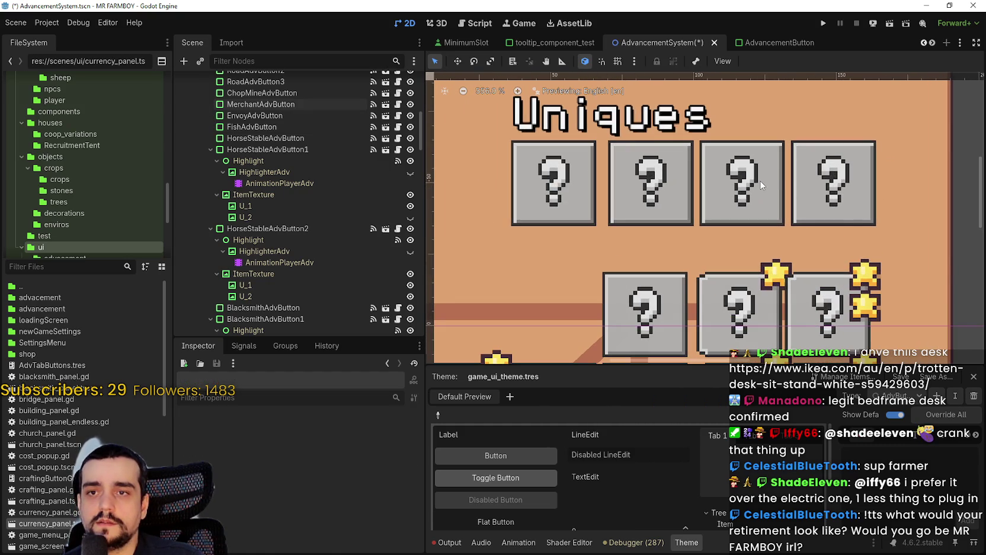
drag(818, 190, 853, 213)
scroll(846, 209, up, 1)
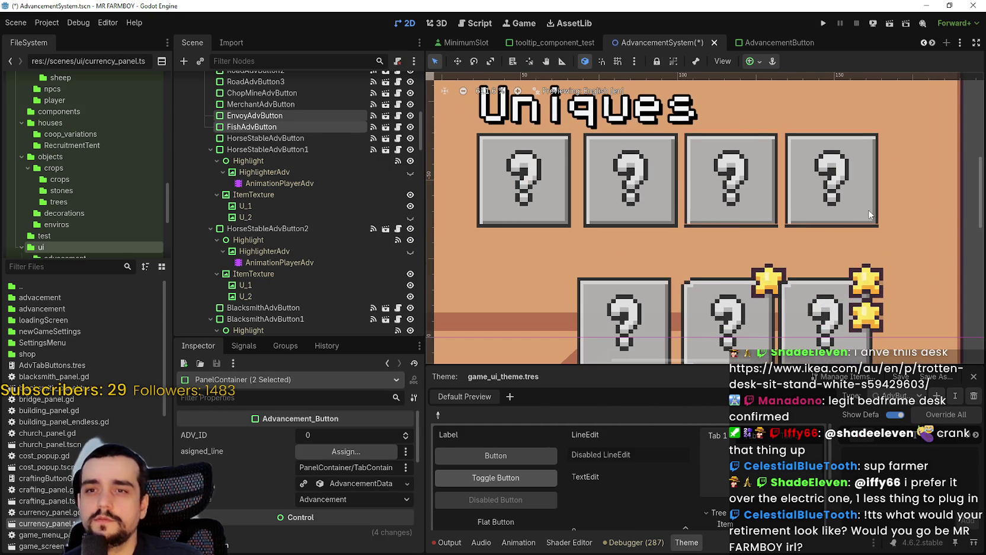
scroll(891, 199, down, 3)
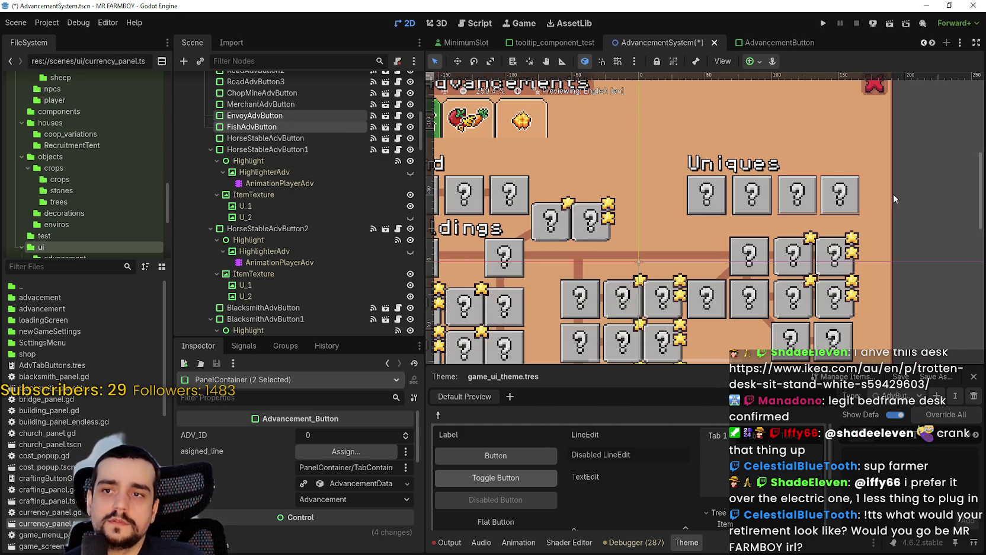
click(854, 199)
scroll(880, 199, up, 2)
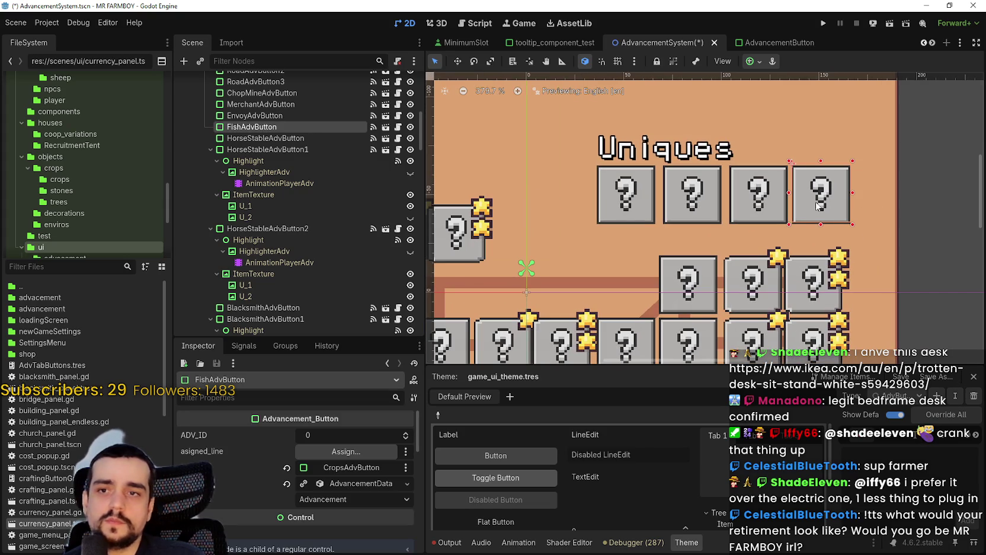
key(Right)
key(Right)
scroll(906, 206, down, 1)
scroll(897, 203, up, 1)
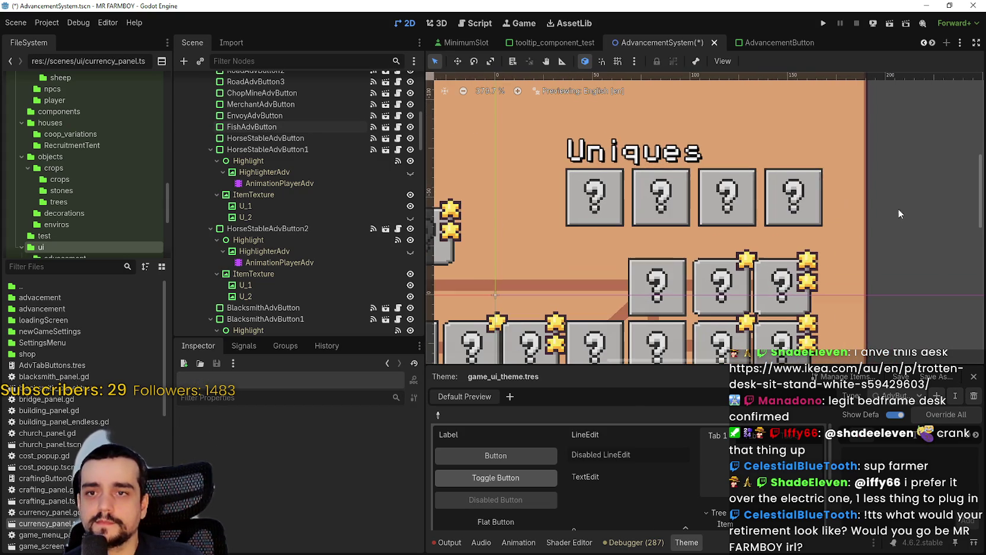
Box-select the Uniques title together with its four boxes
drag(903, 238, 533, 166)
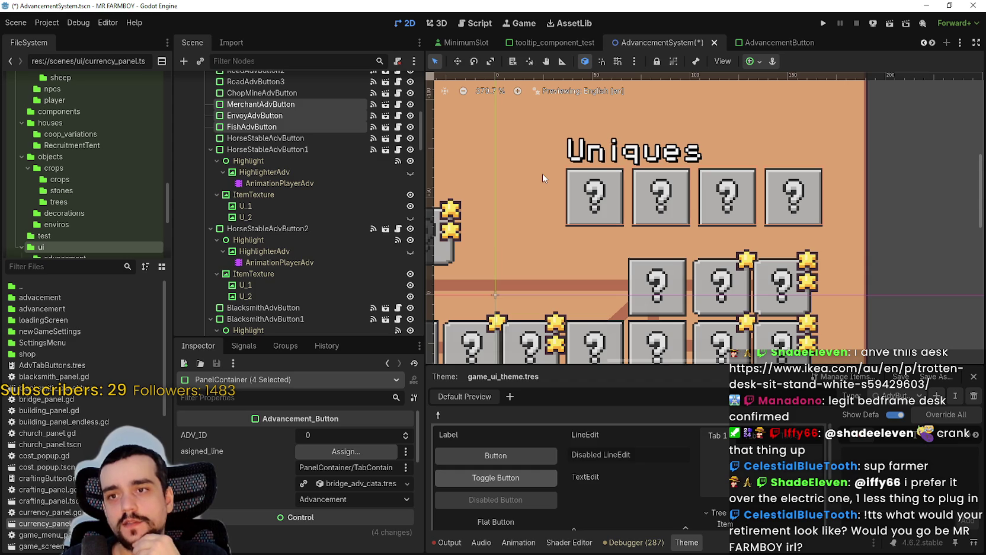
scroll(510, 208, down, 1)
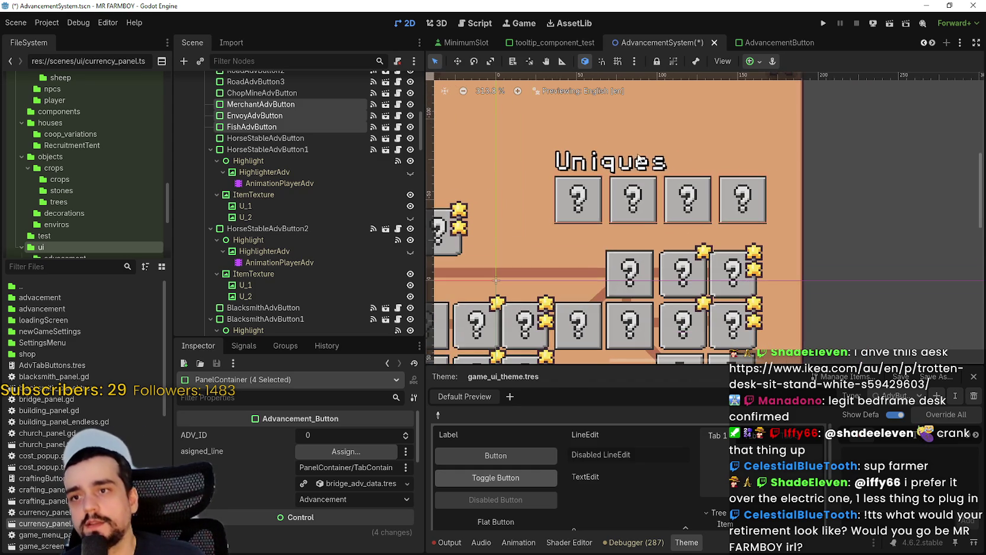
scroll(606, 170, up, 4)
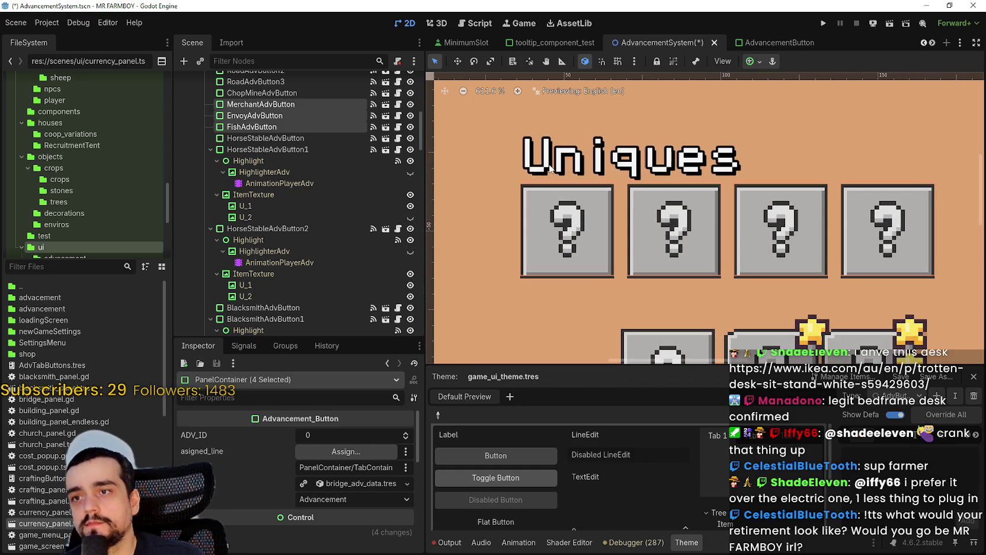
scroll(550, 168, down, 5)
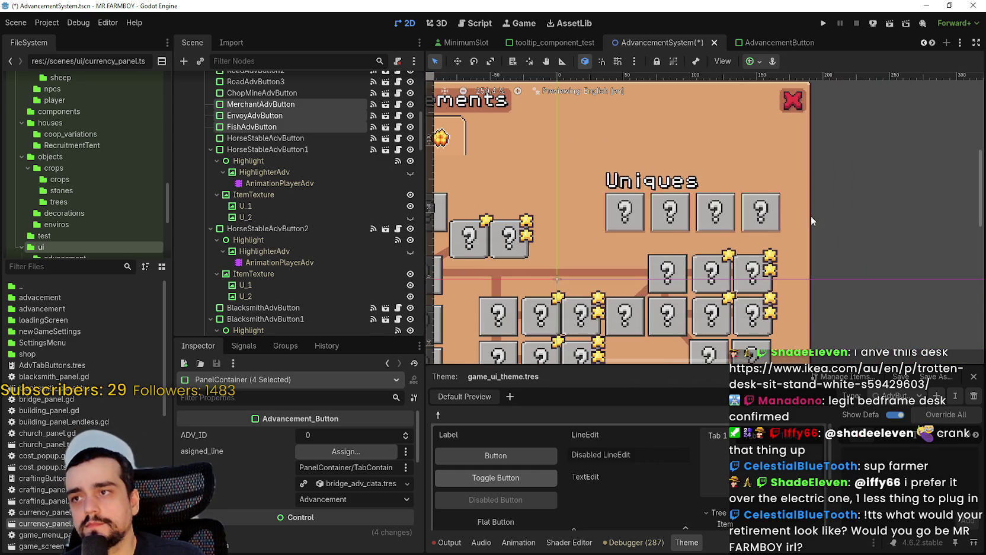
click(858, 212)
scroll(858, 213, up, 1)
mouse_move(835, 249)
mouse_down()
mouse_move(617, 181)
mouse_move(535, 165)
mouse_move(532, 178)
mouse_up()
scroll(628, 169, up, 7)
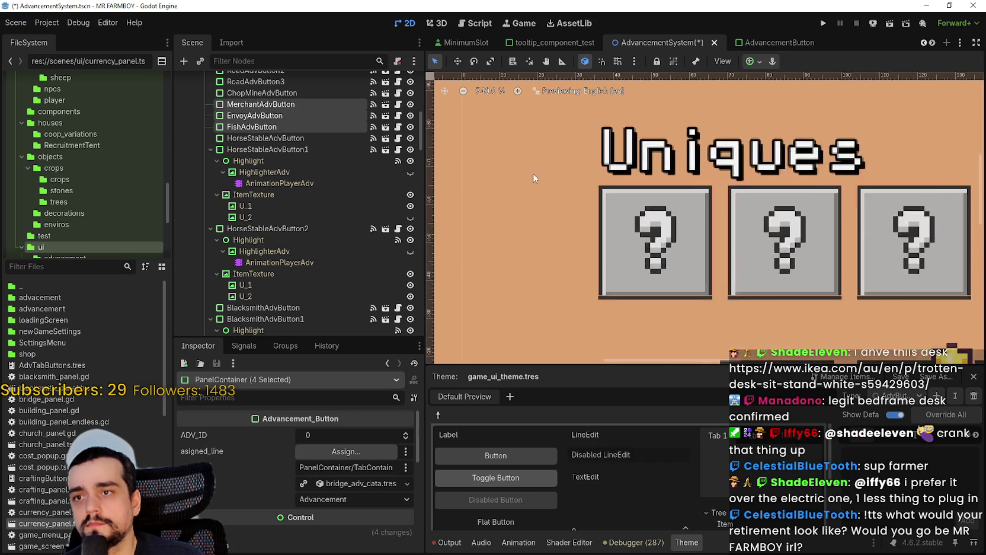
scroll(628, 167, up, 2)
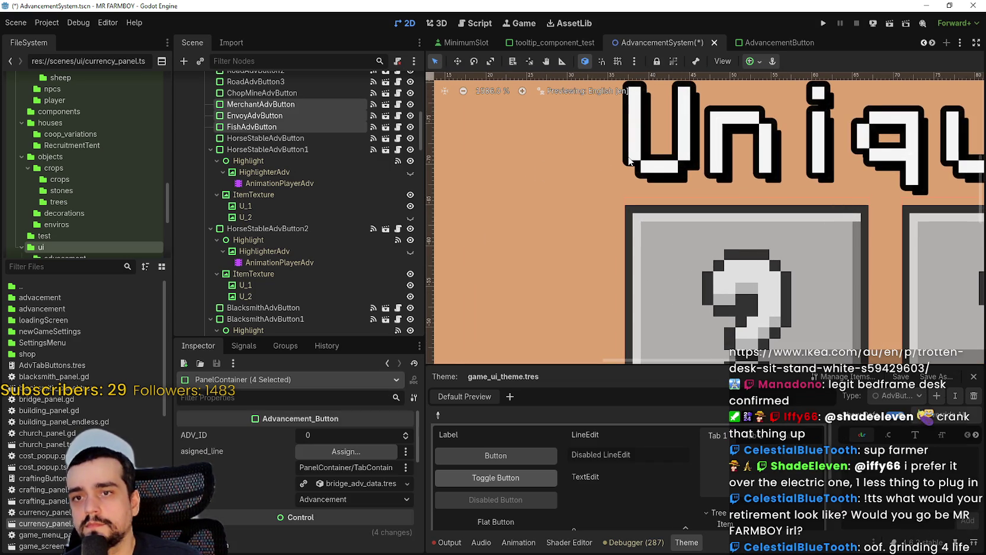
scroll(629, 161, down, 10)
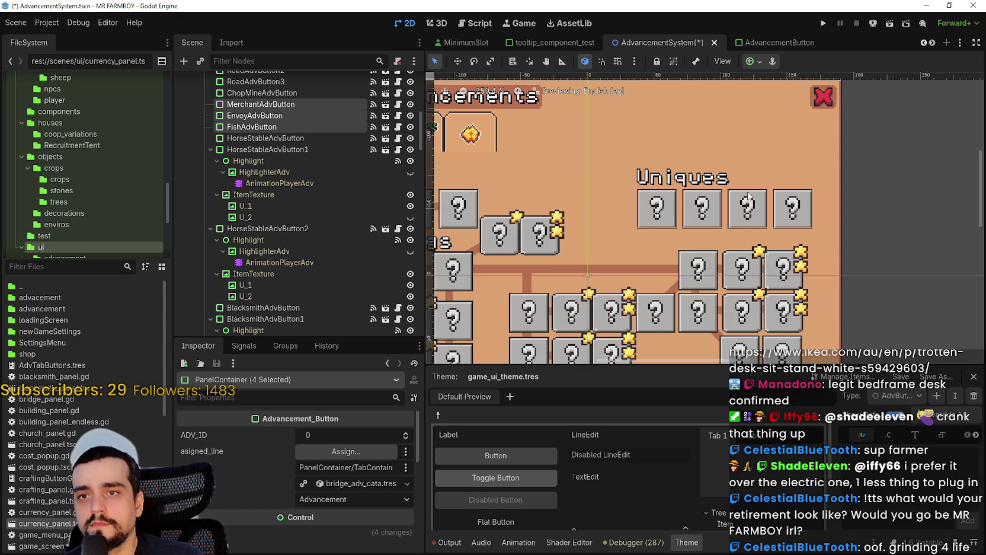
click(891, 201)
drag(874, 235, 624, 161)
scroll(653, 171, up, 5)
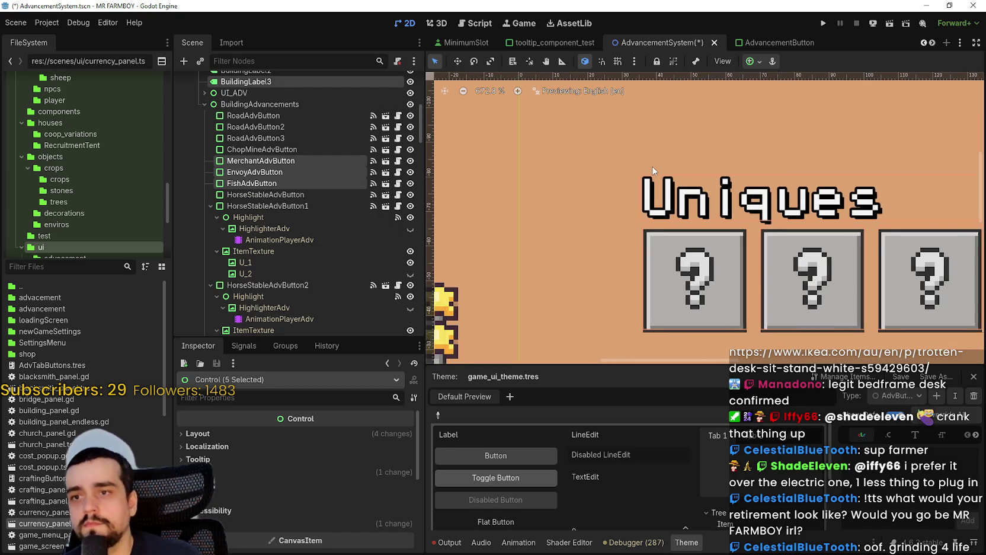
scroll(653, 170, down, 3)
scroll(652, 172, down, 1)
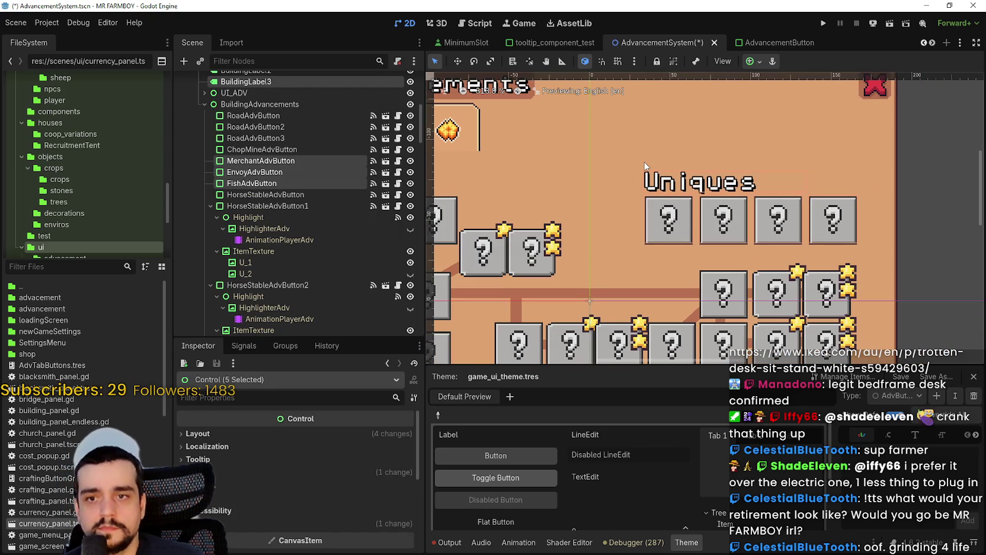
Nudge the Uniques group left and back right, then deselect it
key(Left)
key(Left)
key(Left)
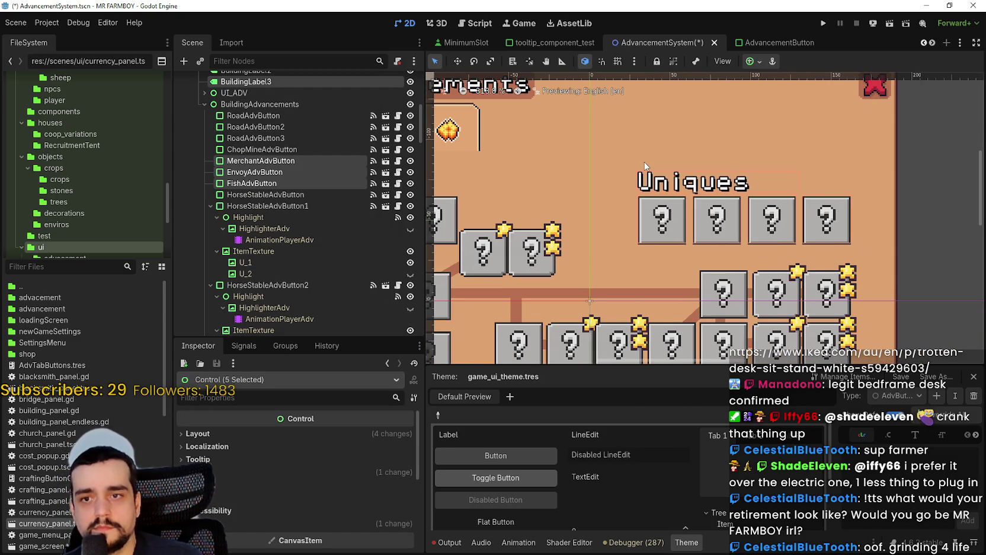
scroll(805, 201, up, 4)
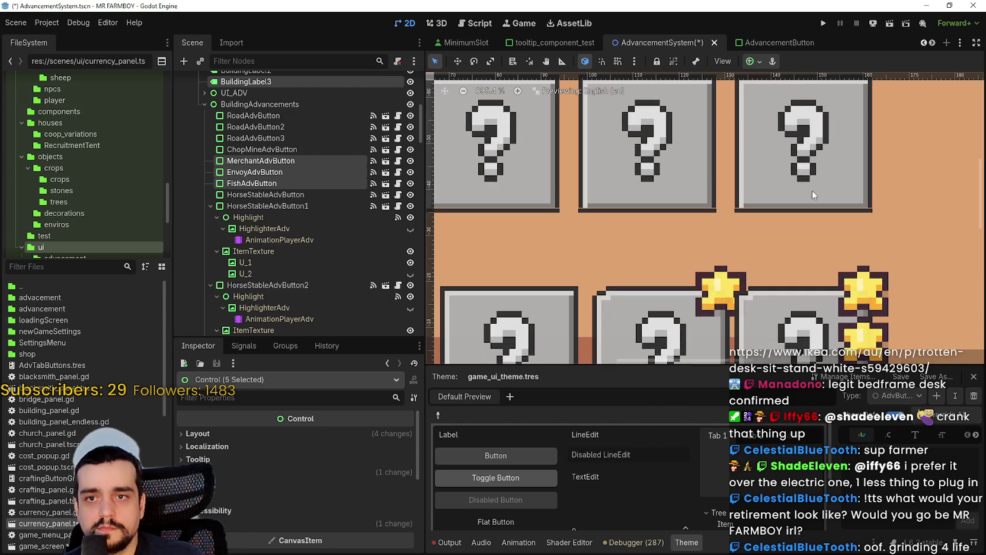
key(Right)
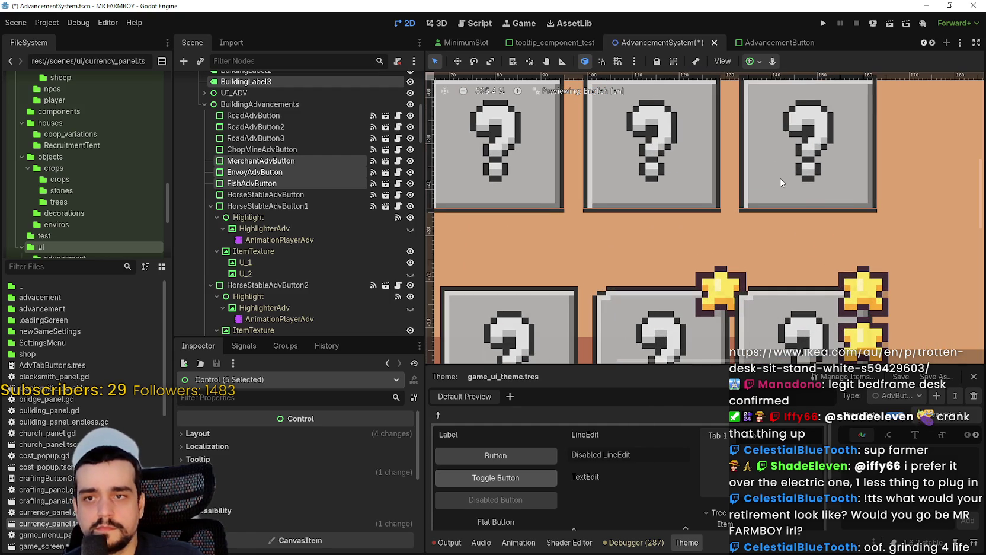
scroll(787, 176, down, 6)
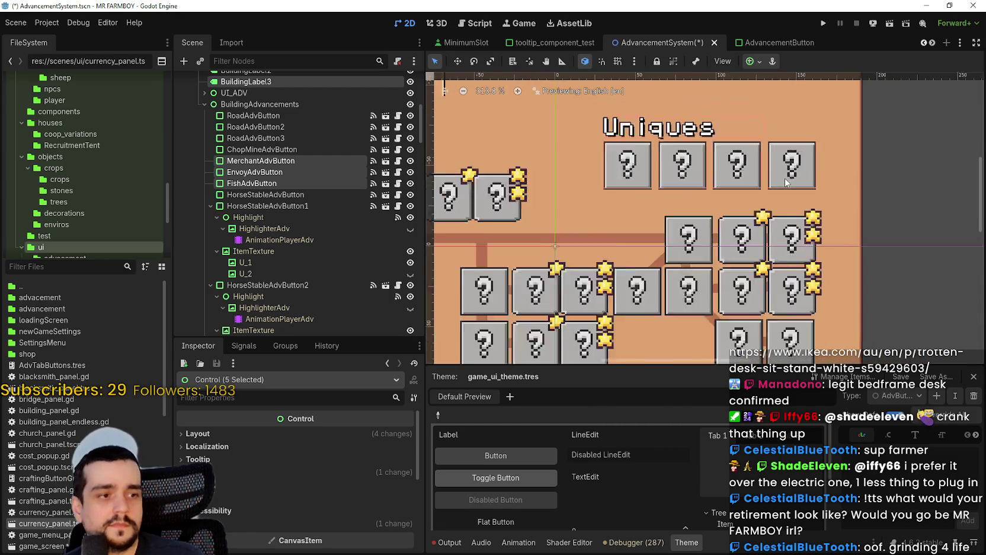
scroll(857, 210, down, 1)
click(857, 209)
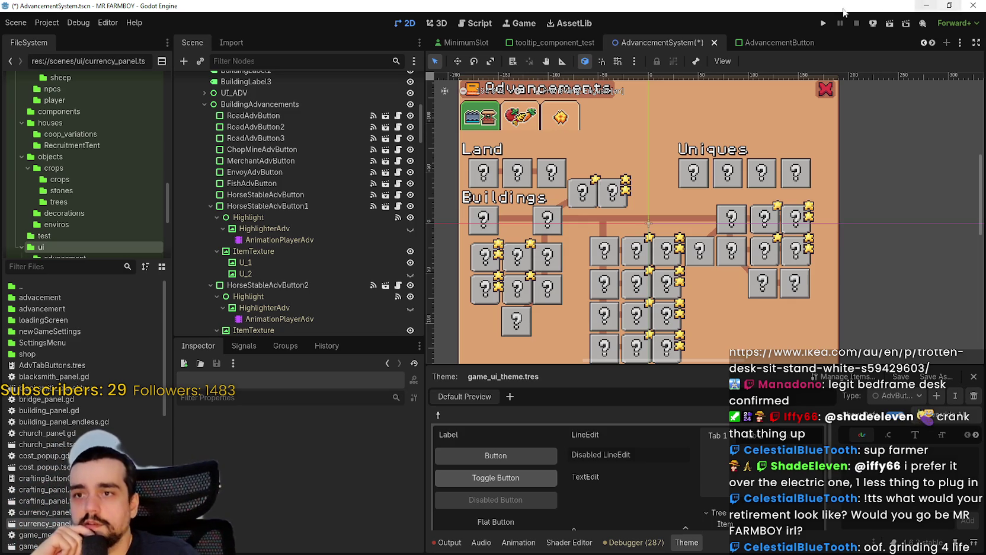
Select the star-marked MarketToggleAdvButton2 node beside the Buildings heading
scroll(694, 227, up, 2)
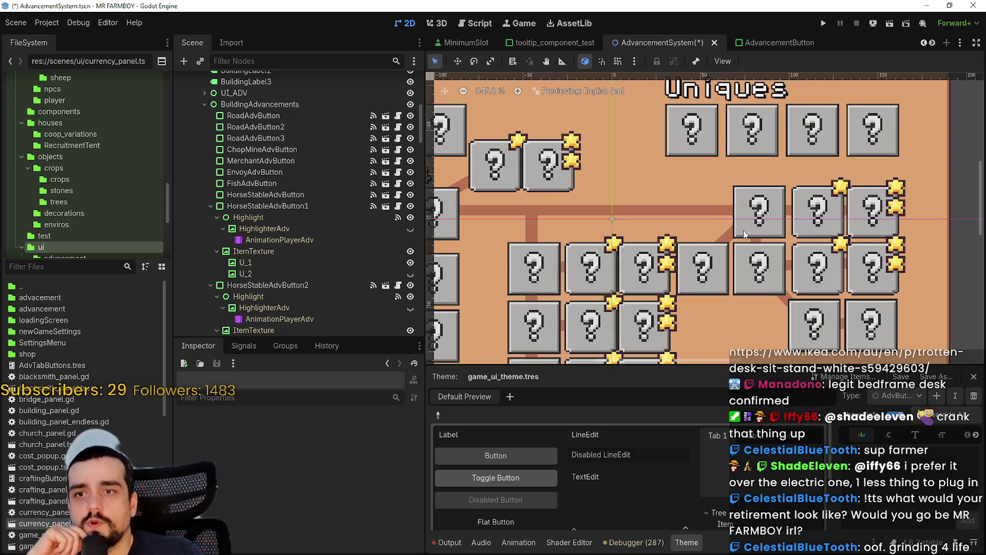
scroll(759, 207, down, 1)
scroll(779, 215, down, 1)
scroll(779, 214, up, 1)
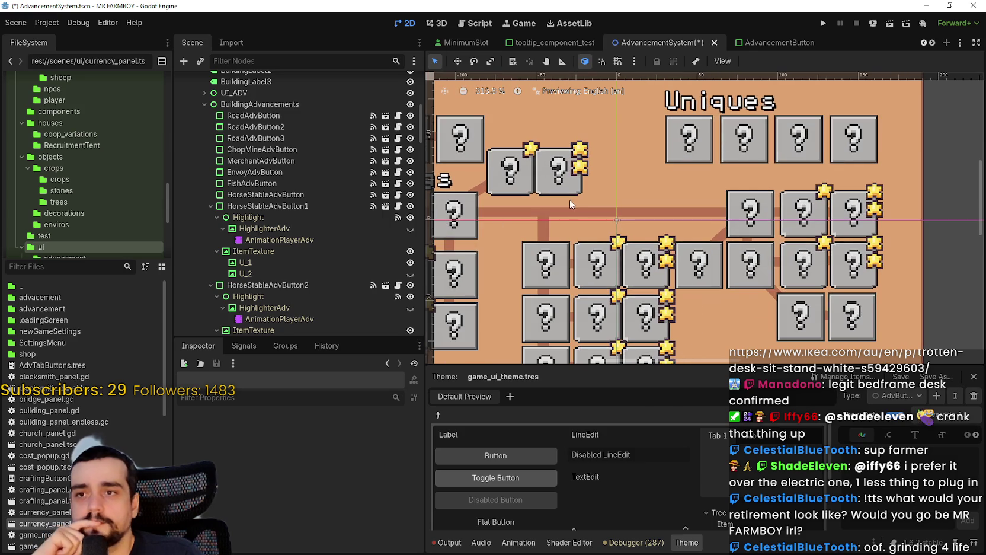
scroll(579, 187, down, 1)
click(579, 184)
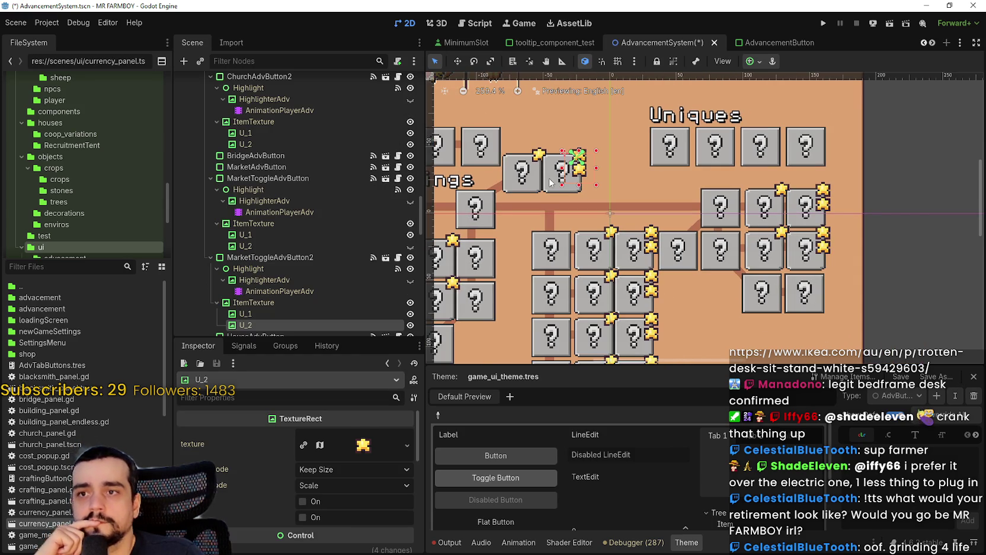
click(550, 183)
scroll(554, 178, up, 5)
click(605, 210)
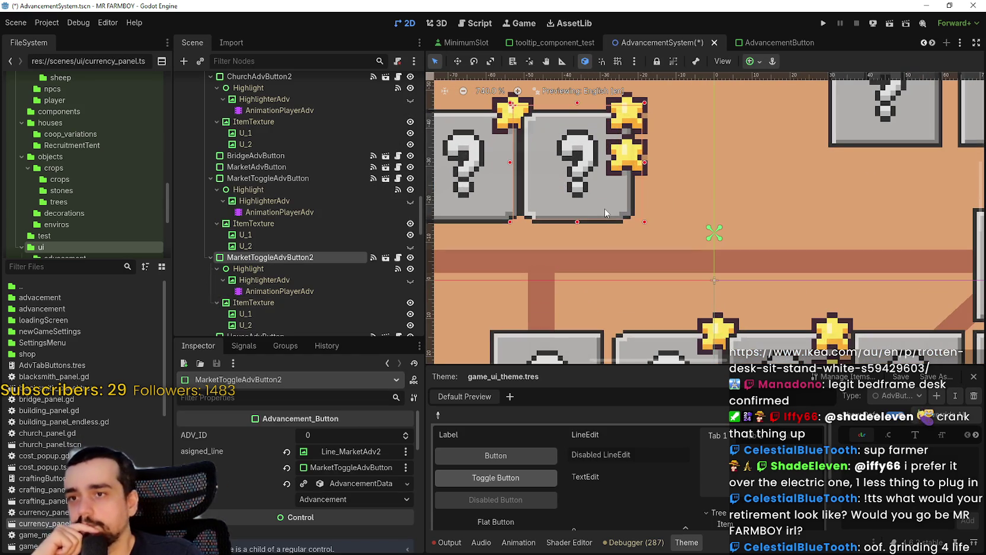
Nudge MarketToggleAdvButton2 right, then nudge it with MarketToggleAdvButton two more pixels right
scroll(588, 206, down, 2)
scroll(589, 206, down, 3)
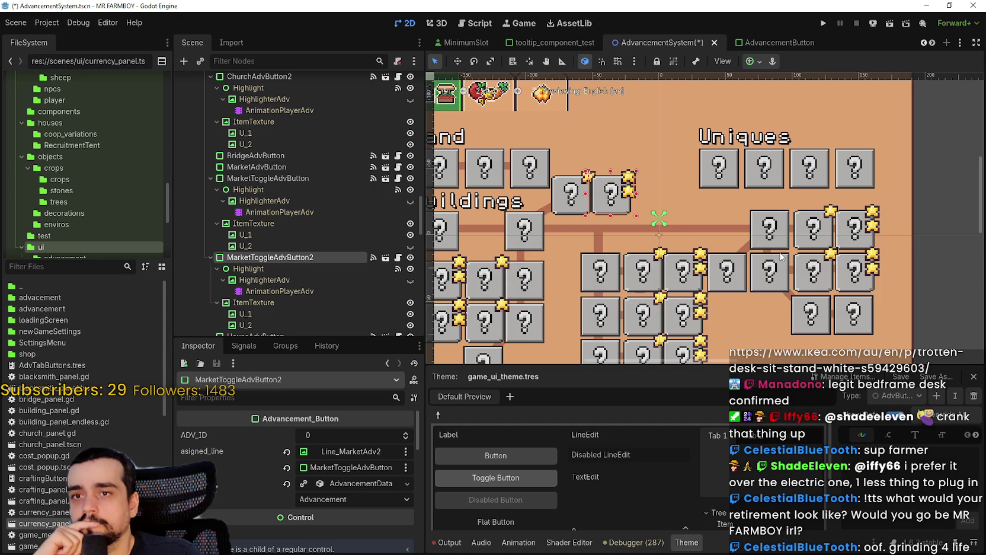
scroll(616, 210, down, 2)
scroll(640, 213, up, 5)
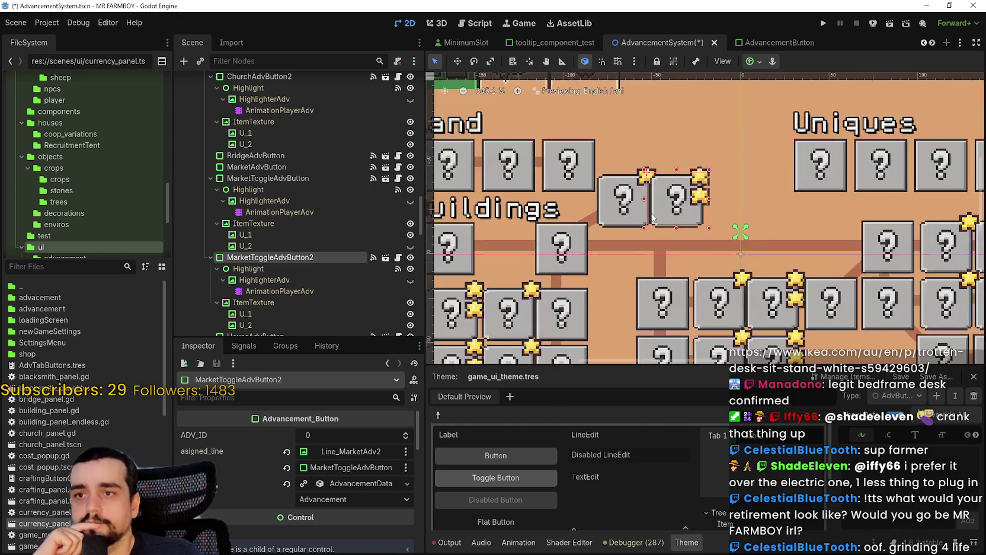
scroll(652, 216, up, 1)
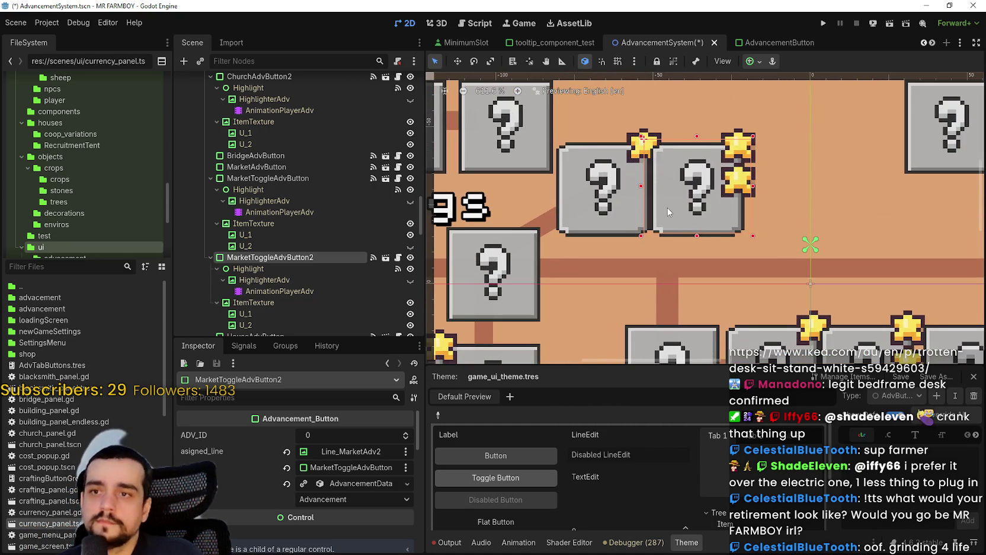
key(Right)
key(Right)
key(Right)
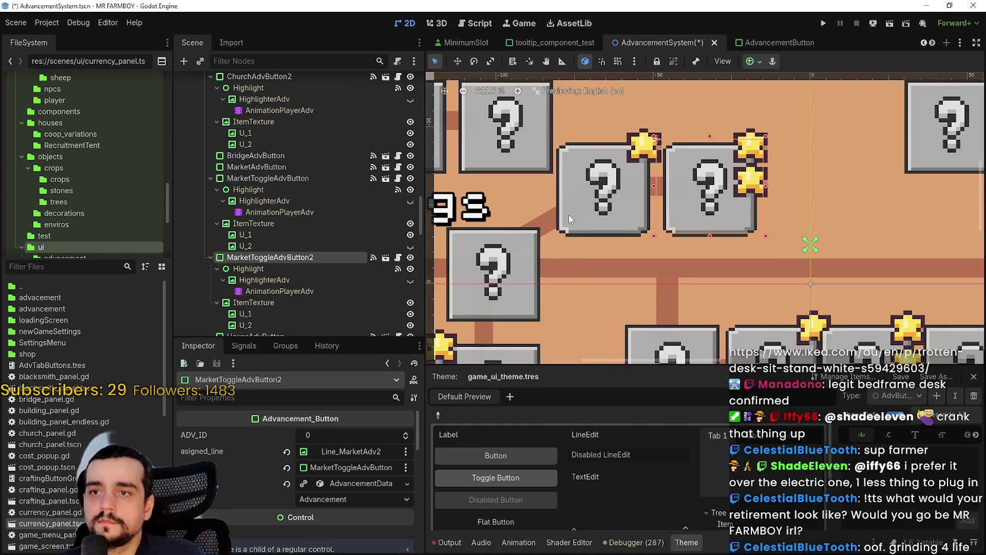
shift+click(574, 230)
key(Right)
key(Right)
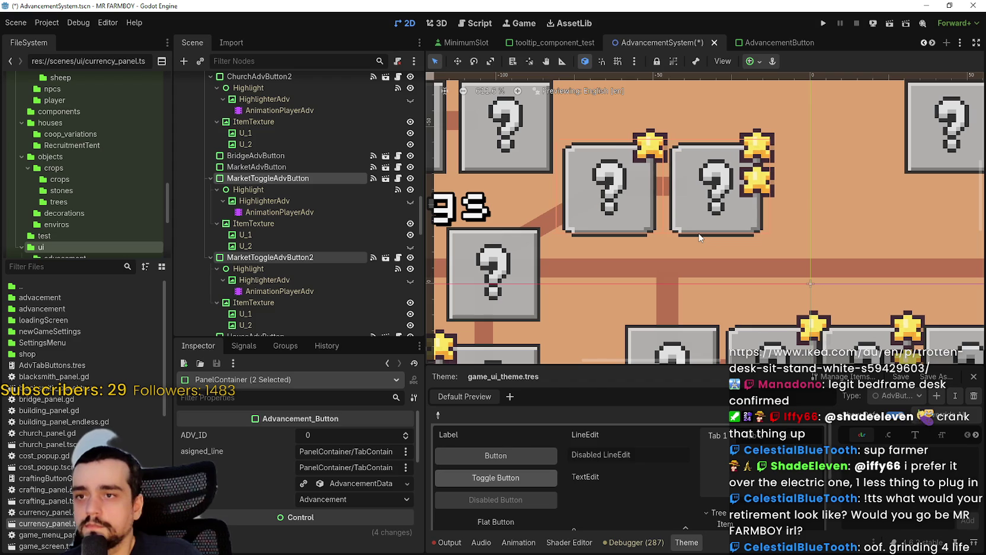
key(Right)
key(Right)
key(Right)
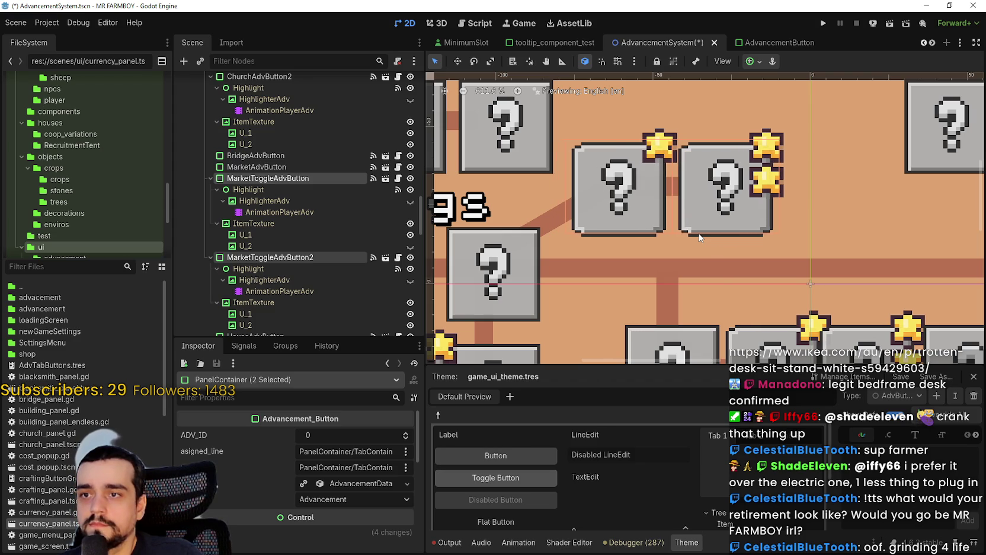
scroll(700, 237, down, 5)
scroll(558, 193, up, 2)
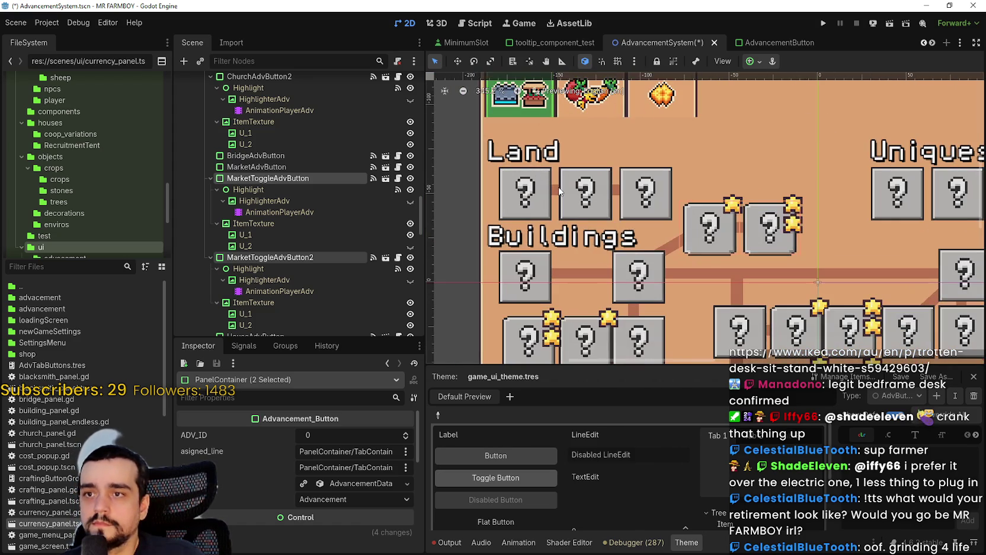
click(557, 193)
Set the Line_Road connector's height to 8 px and nudge it down one pixel
scroll(610, 200, up, 2)
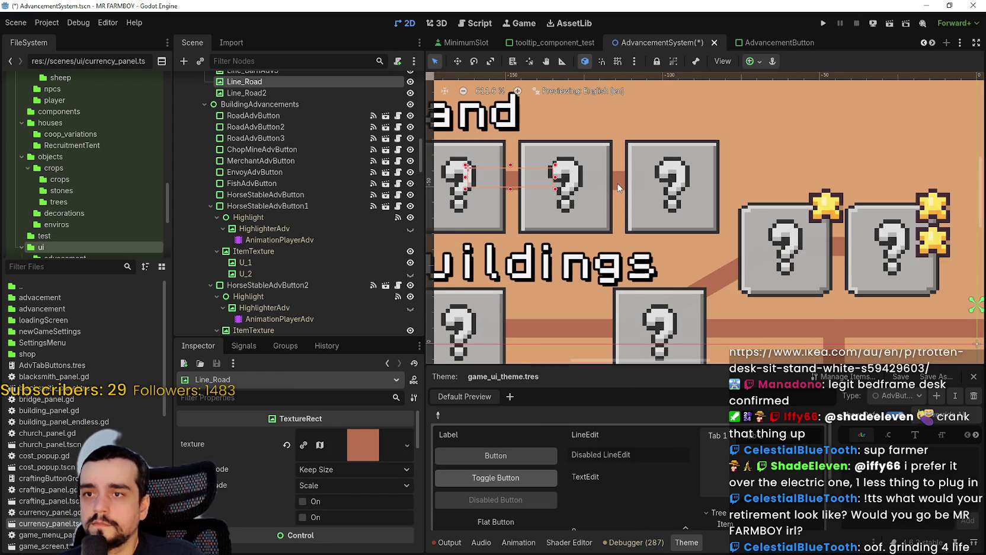
scroll(298, 516, down, 3)
scroll(296, 511, down, 5)
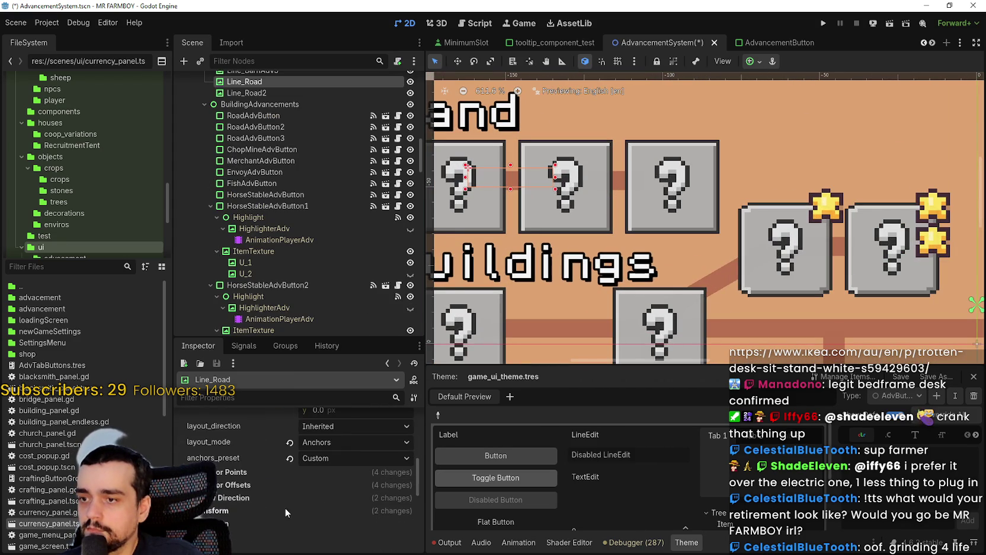
scroll(296, 507, down, 2)
click(347, 454)
text(8)
key(Return)
scroll(586, 201, up, 2)
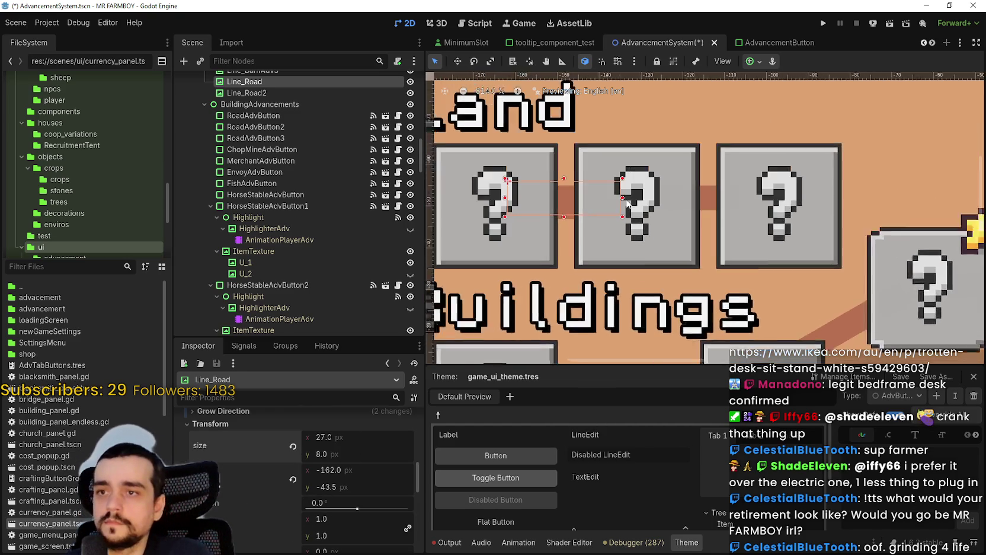
key(Down)
key(Down)
Make Line_Road2 8 px tall, nudge it 1 px right and 2 px down, and save
click(724, 212)
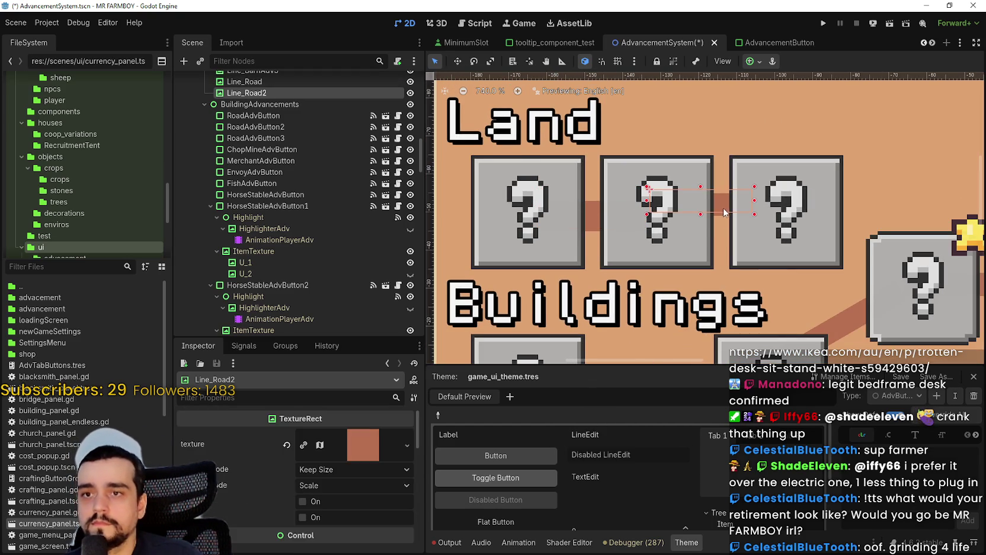
scroll(297, 468, down, 5)
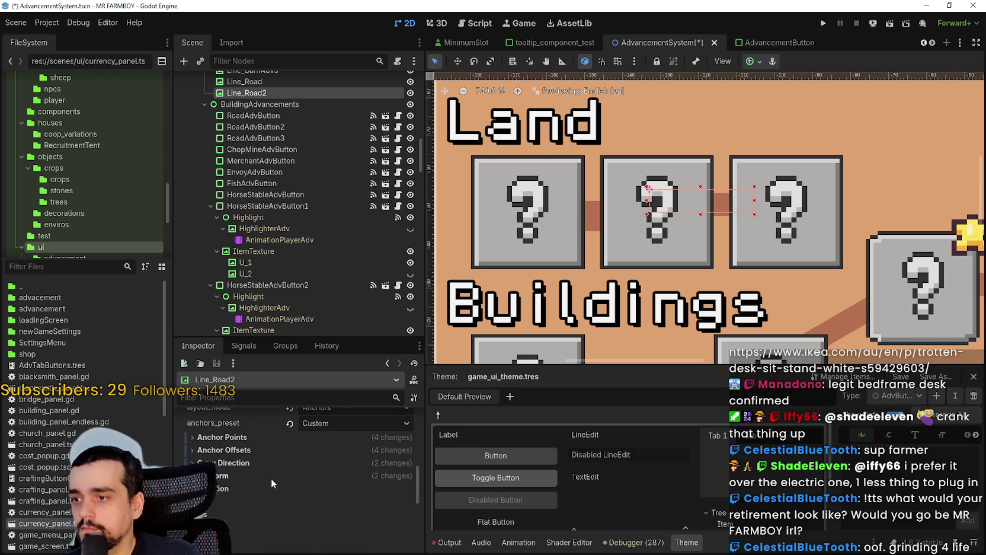
scroll(343, 511, down, 2)
click(341, 458)
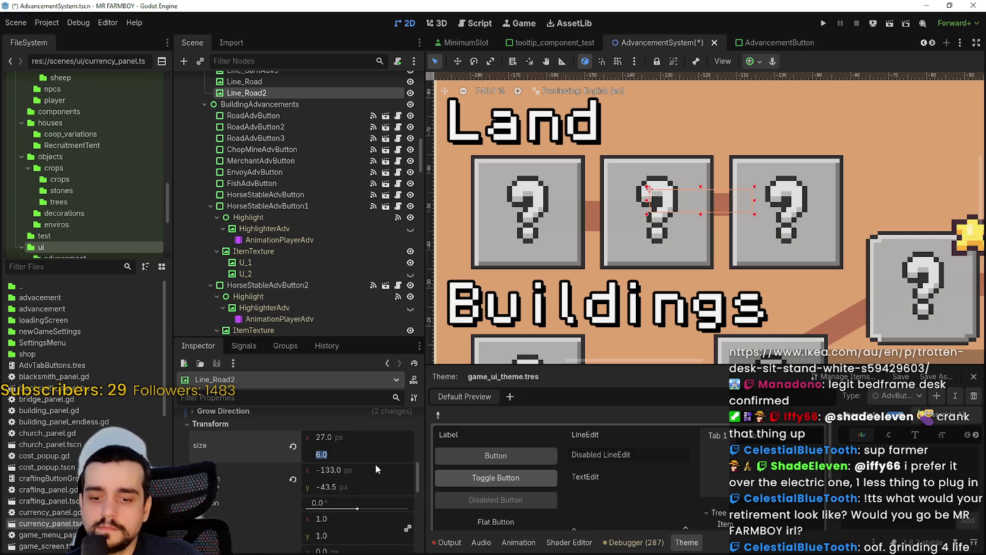
text(8)
key(Return)
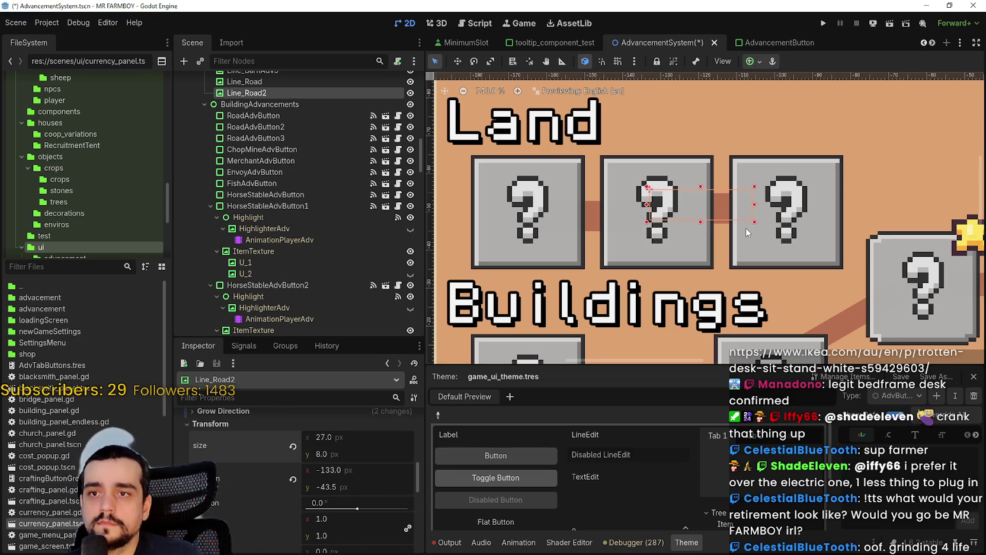
key(Right)
key(Down)
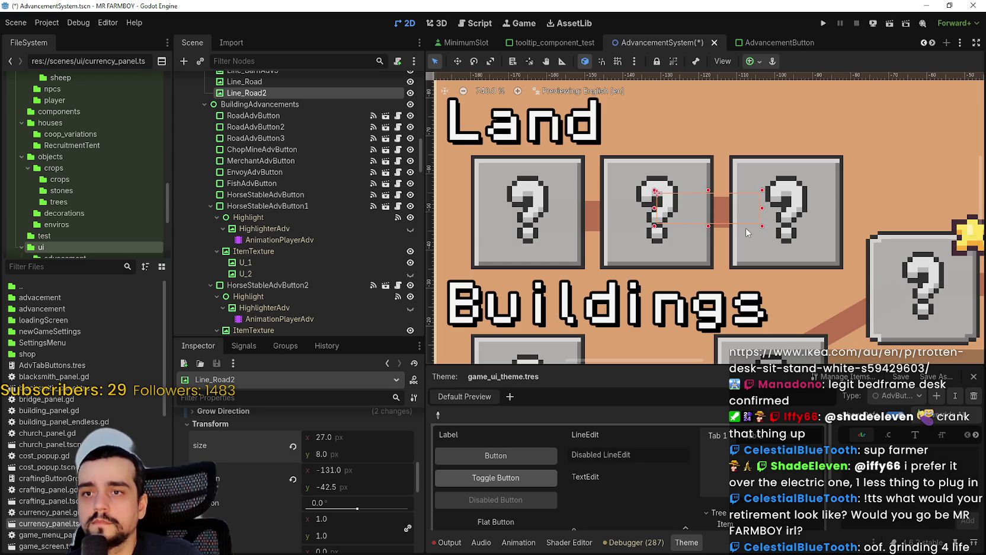
key(Down)
scroll(747, 232, down, 5)
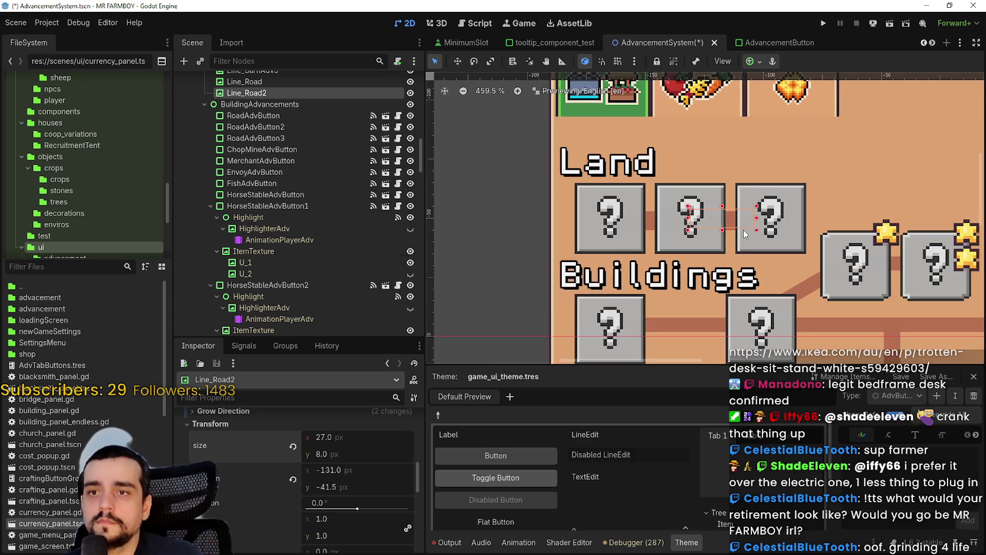
key(ctrl+s)
scroll(738, 229, down, 9)
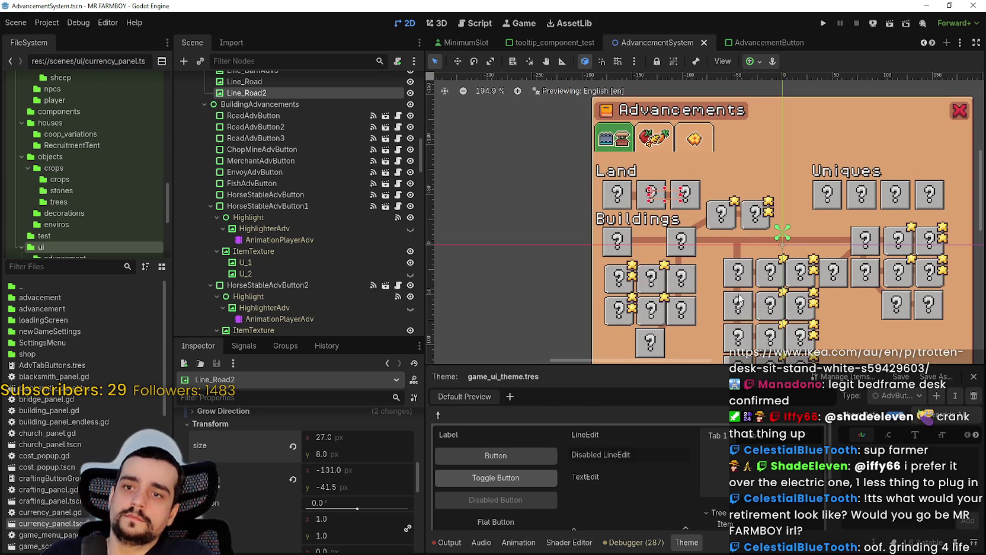
Set the Line_Market connector's Transform size y to 8
scroll(736, 295, up, 2)
scroll(652, 248, down, 4)
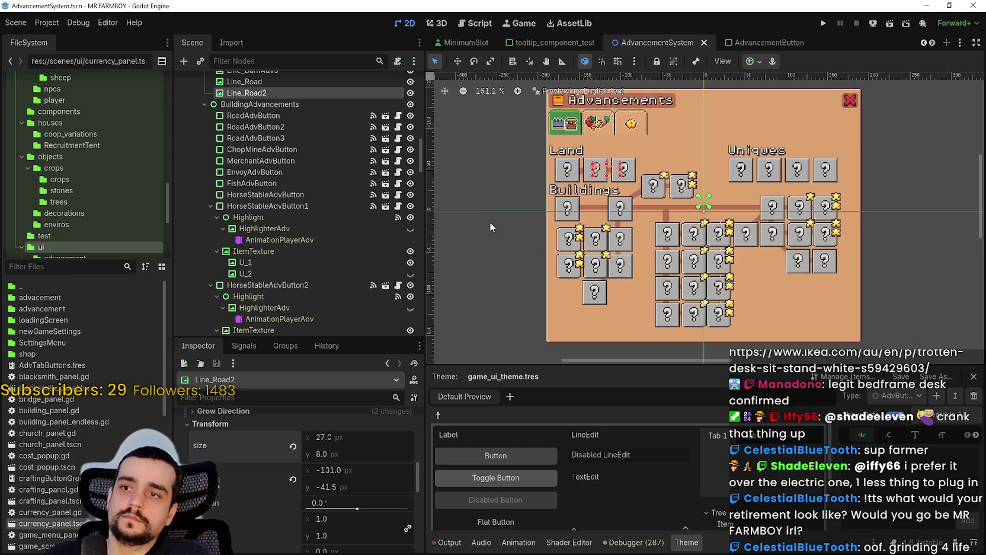
click(492, 223)
scroll(493, 223, up, 2)
scroll(506, 227, down, 1)
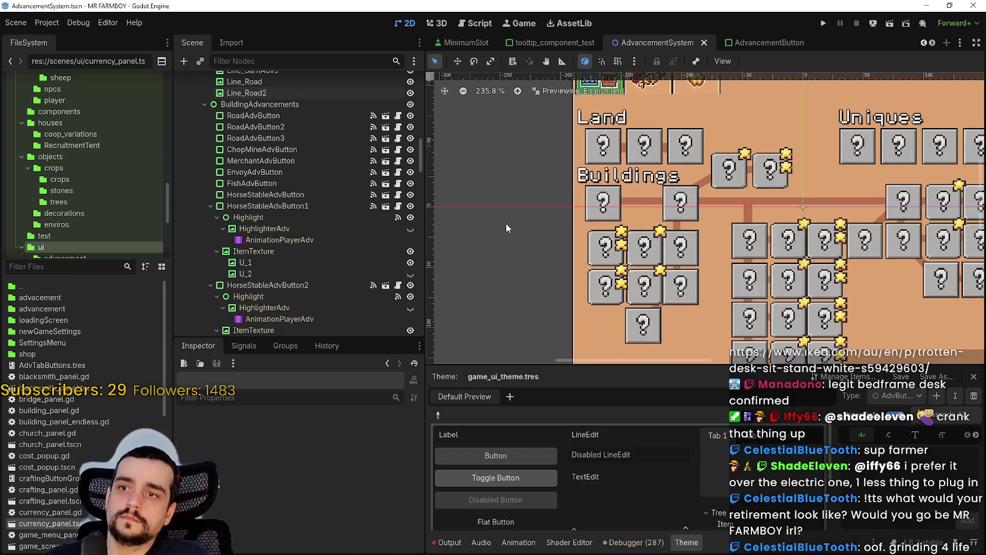
scroll(549, 204, up, 7)
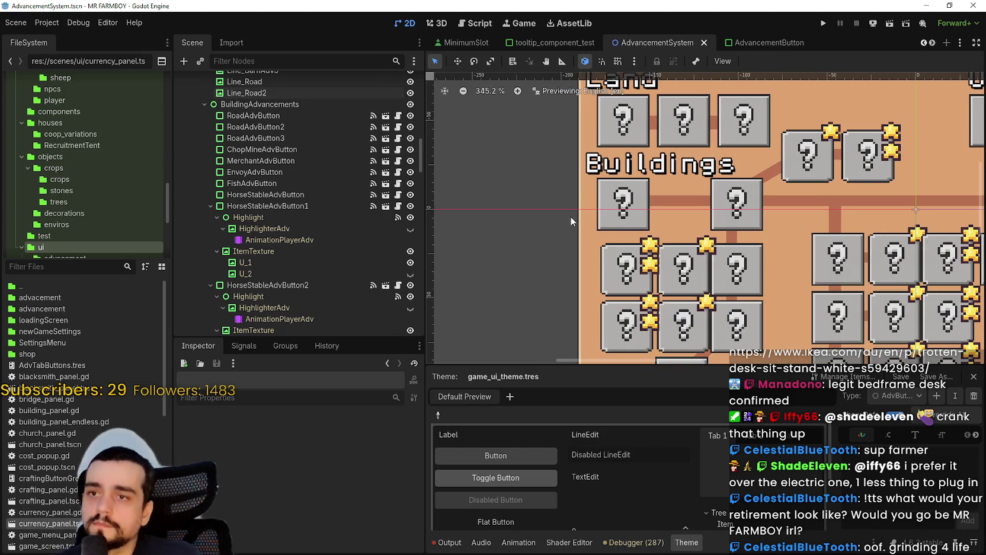
click(693, 212)
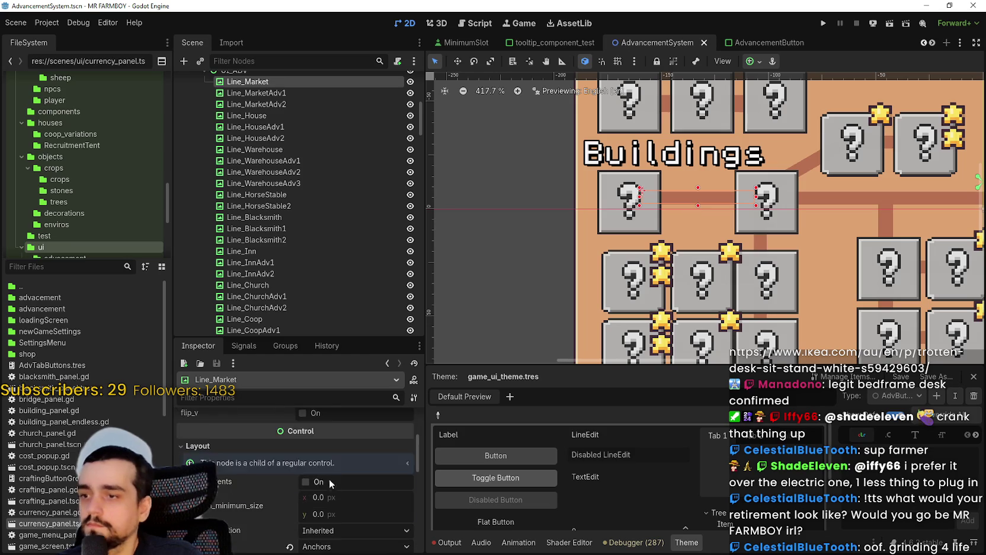
click(229, 512)
scroll(316, 511, down, 3)
click(355, 477)
text(8)
key(Return)
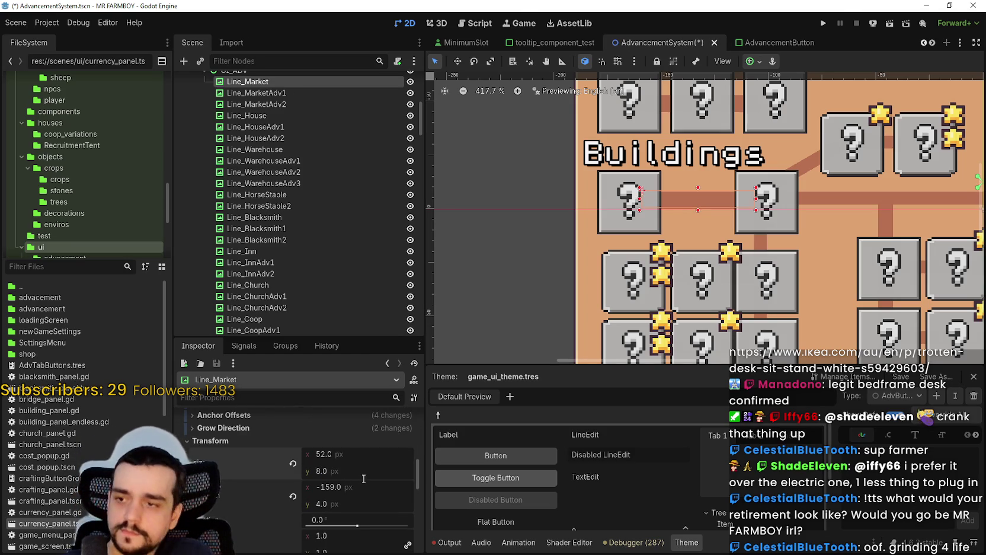
Set the Line_Coop connector's Transform size y to 8
scroll(833, 210, down, 3)
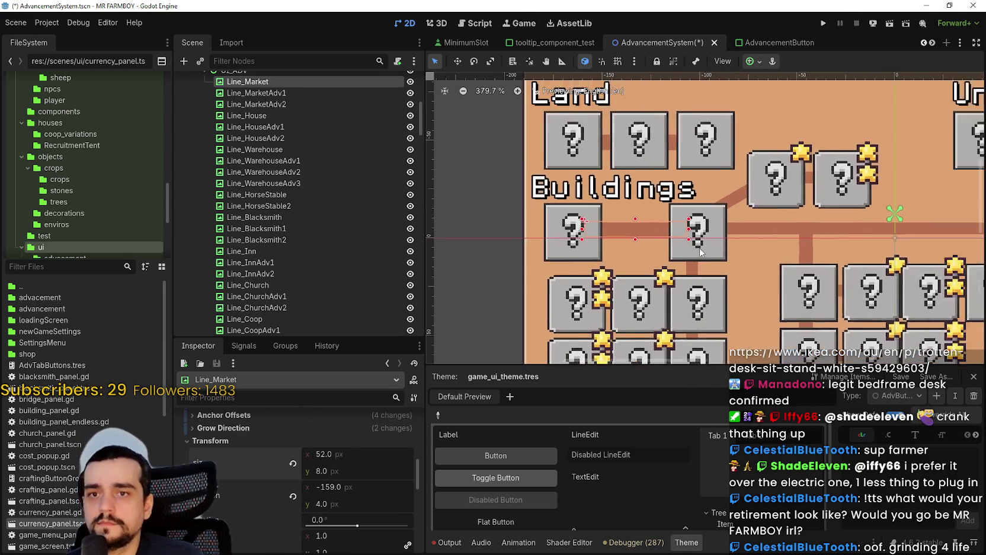
click(717, 233)
scroll(262, 494, down, 5)
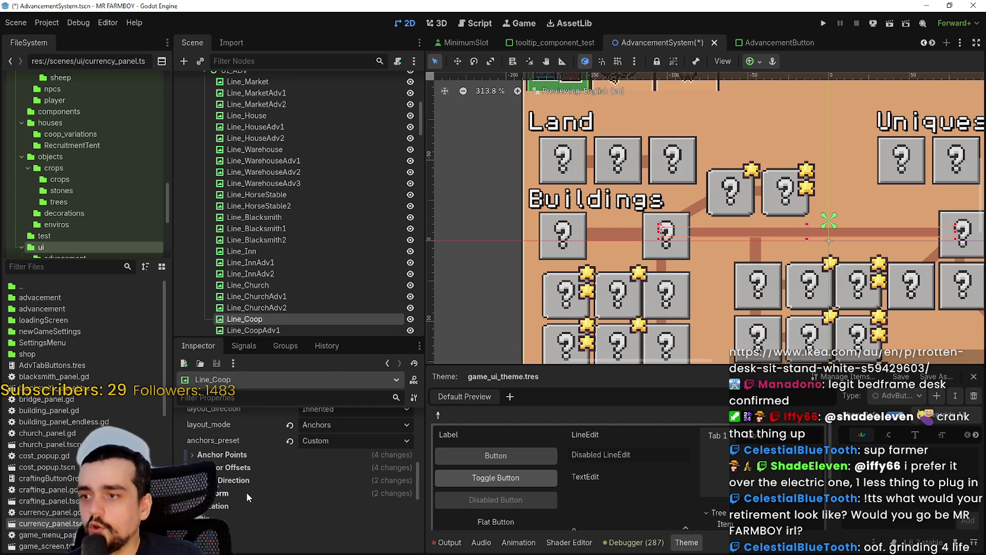
click(247, 493)
scroll(246, 491, down, 1)
click(341, 489)
text(8)
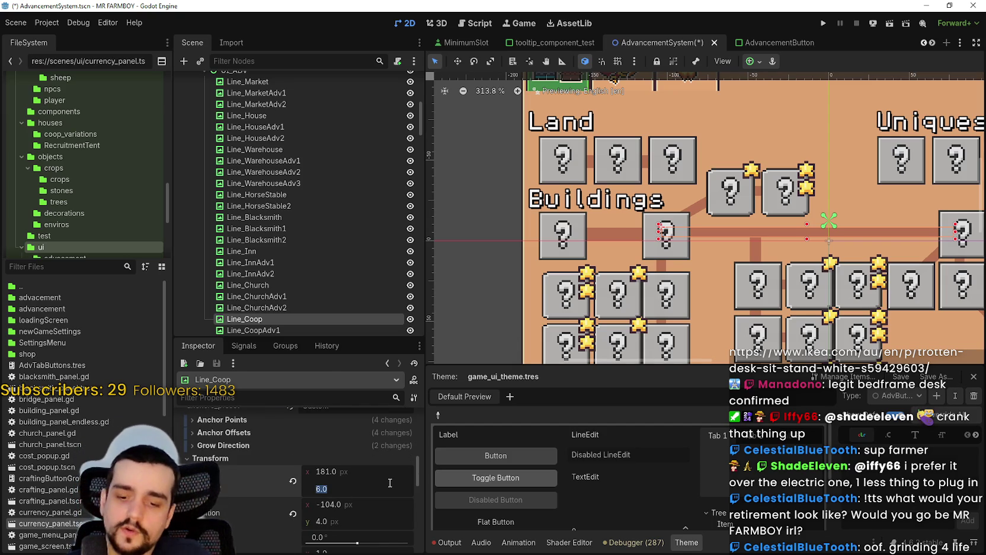
key(Return)
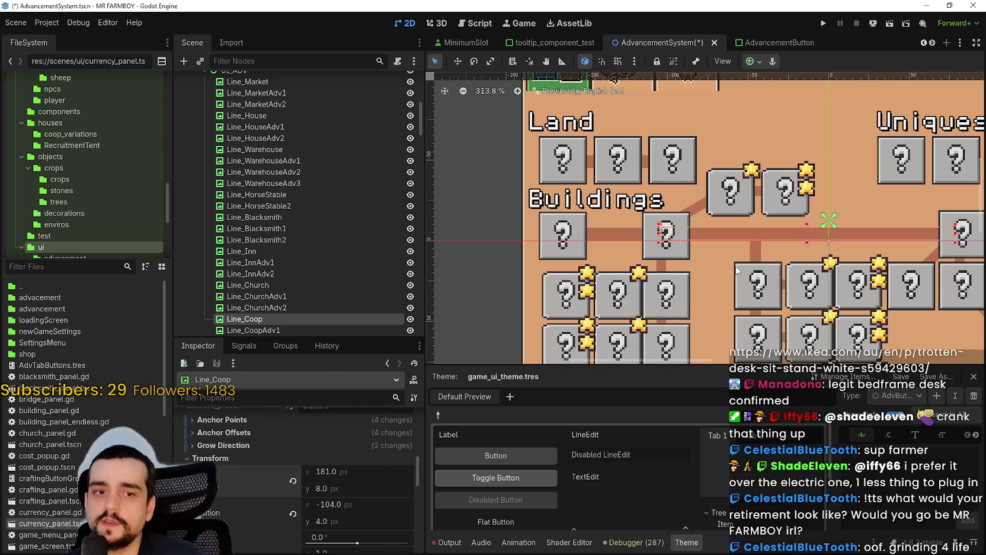
Set the Line_MarketAdv1 connector's size y to 8
scroll(806, 296, down, 4)
scroll(805, 296, up, 2)
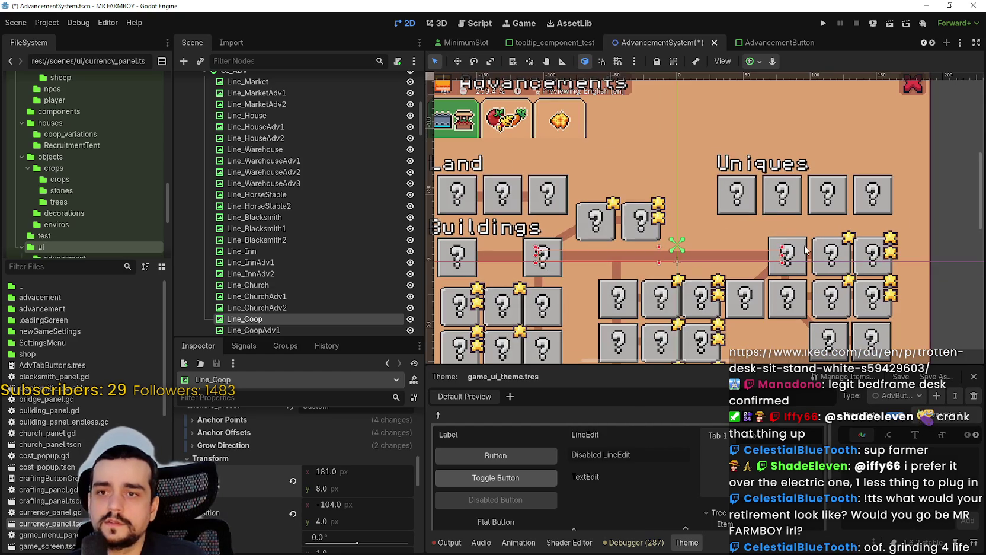
scroll(805, 262, down, 2)
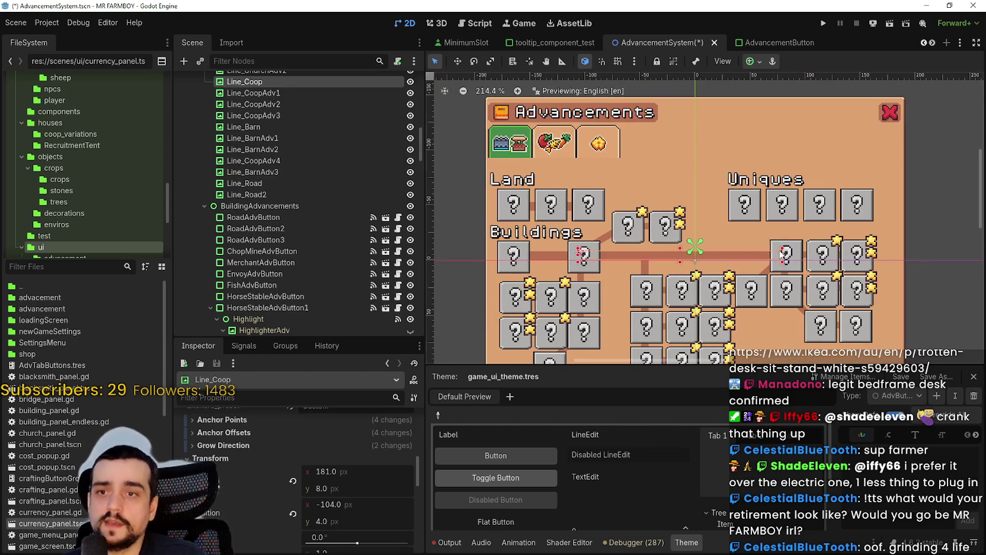
scroll(806, 269, up, 3)
click(806, 275)
scroll(818, 272, down, 1)
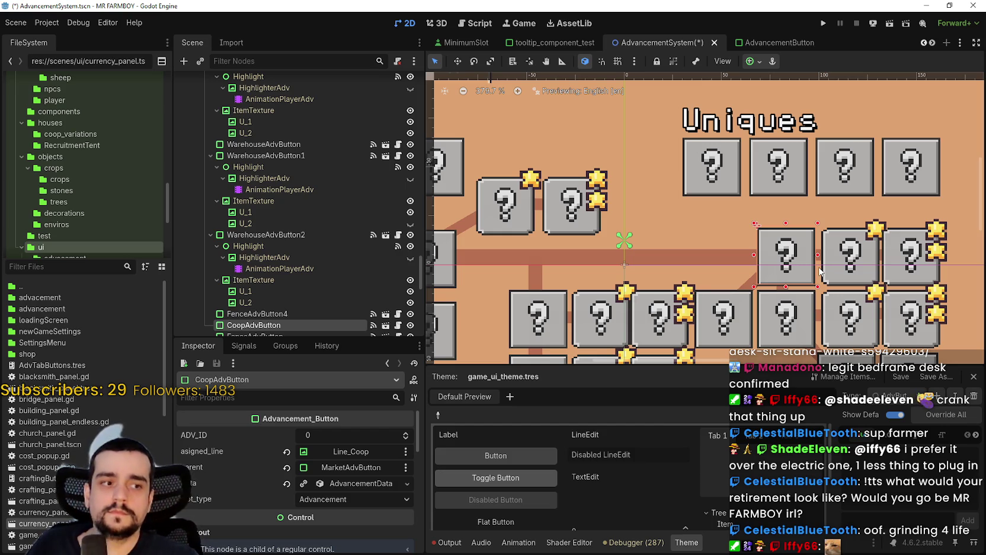
scroll(885, 263, down, 5)
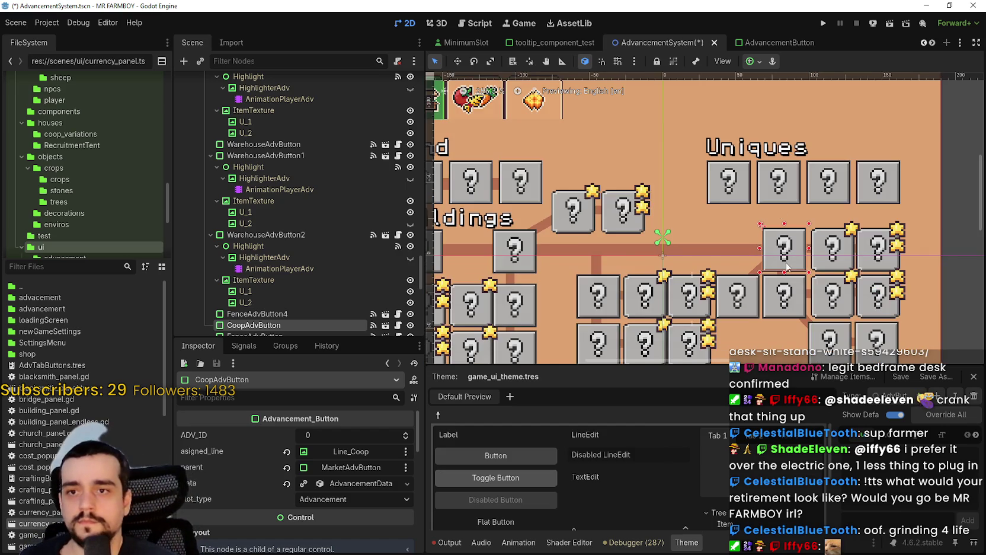
scroll(601, 244, up, 2)
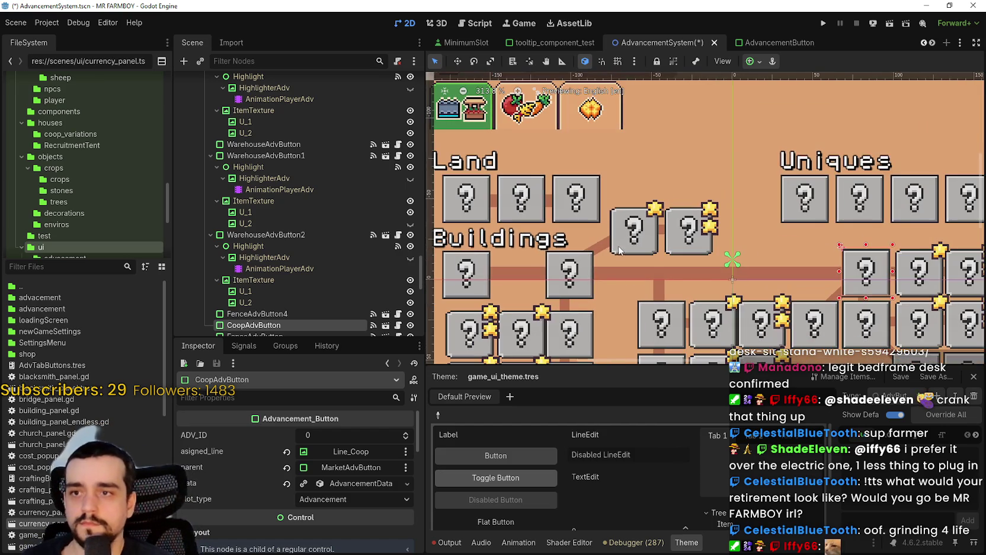
click(601, 245)
scroll(600, 245, up, 3)
scroll(277, 470, down, 3)
scroll(277, 470, down, 5)
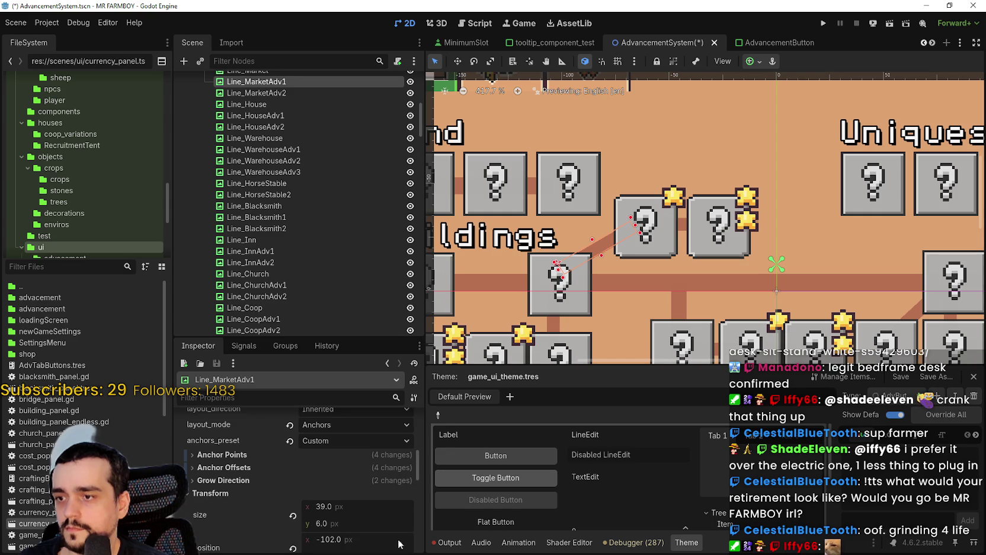
scroll(263, 491, down, 2)
click(348, 472)
key(Return)
Select the Line_MarketAdv2 connector among the overlapping Market toggle buttons
scroll(645, 268, down, 2)
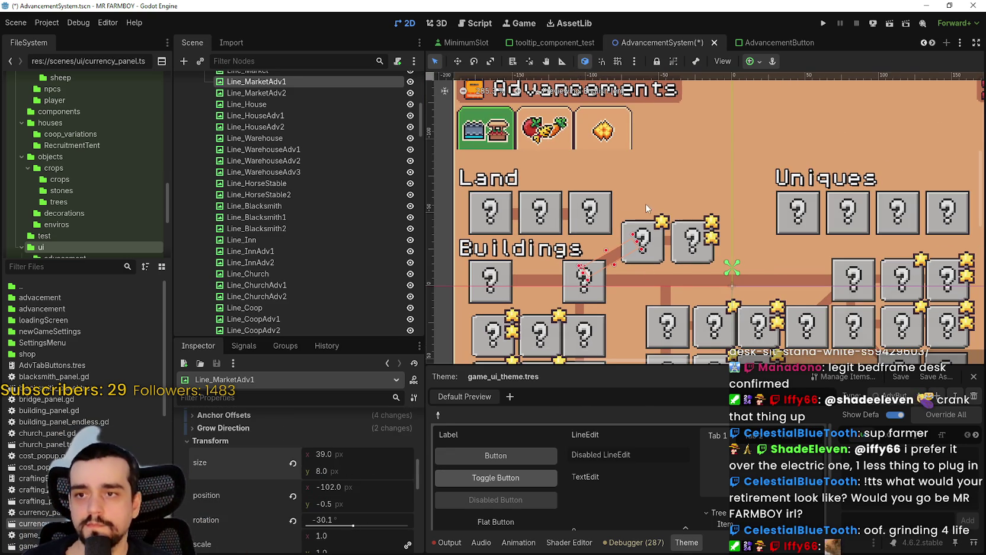
scroll(648, 209, up, 3)
click(715, 250)
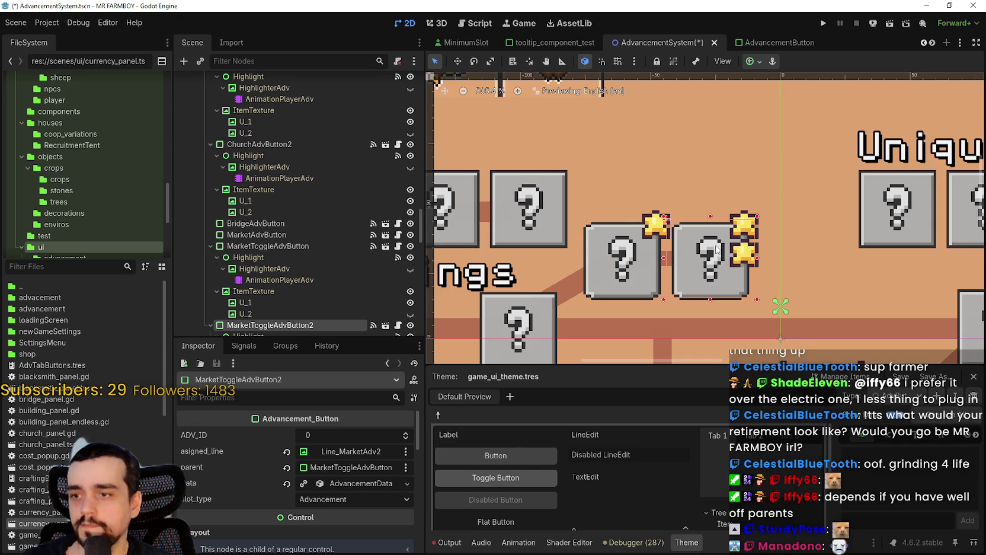
scroll(715, 252, up, 1)
click(662, 266)
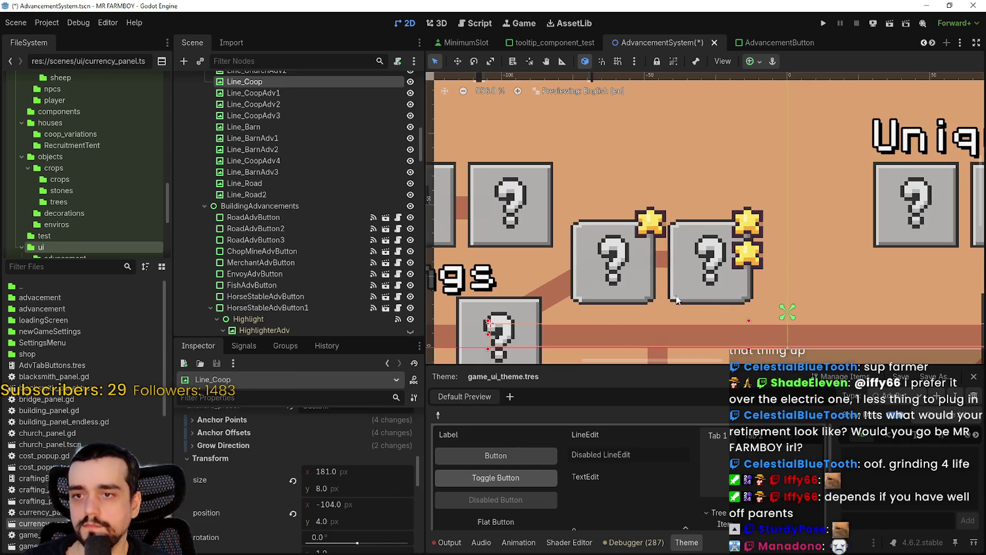
click(661, 266)
scroll(708, 268, down, 3)
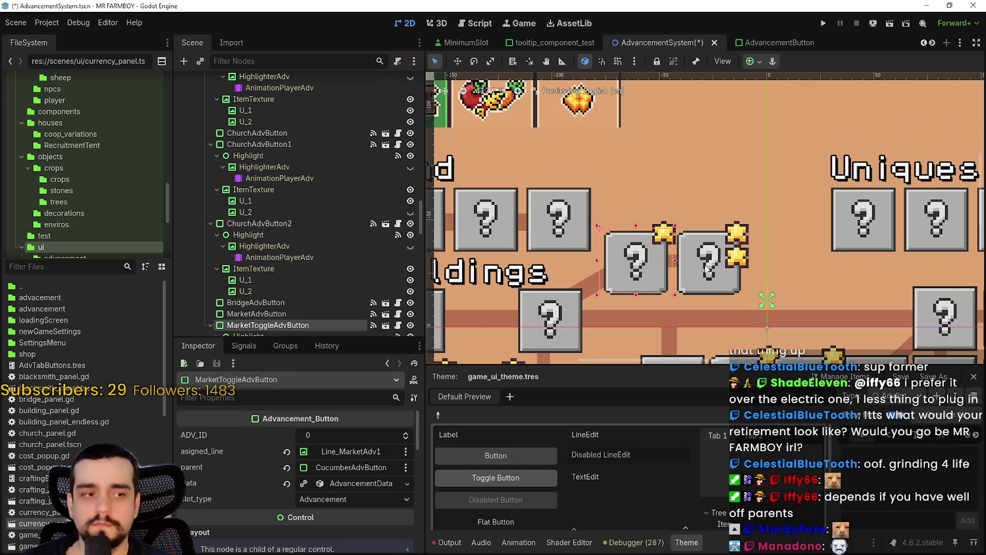
click(707, 267)
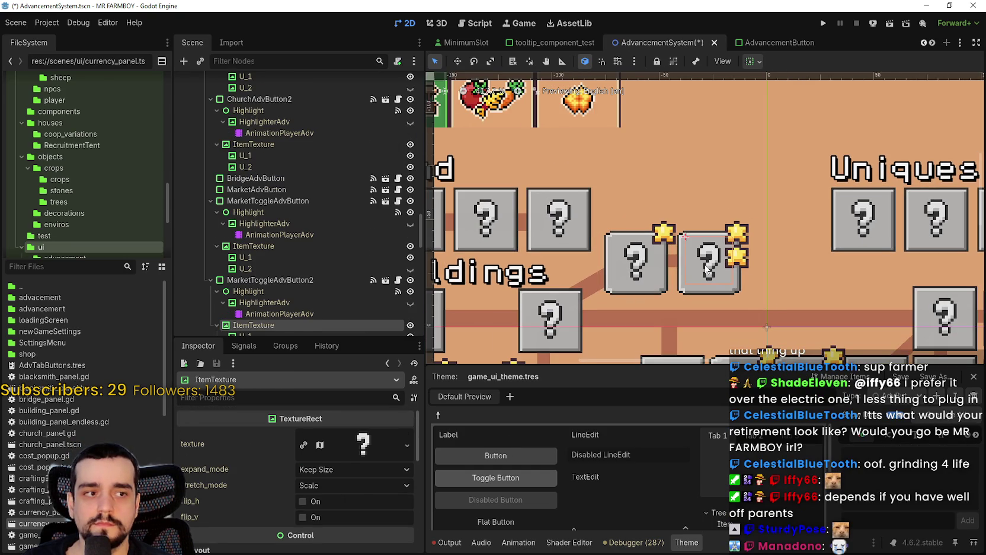
scroll(694, 268, up, 4)
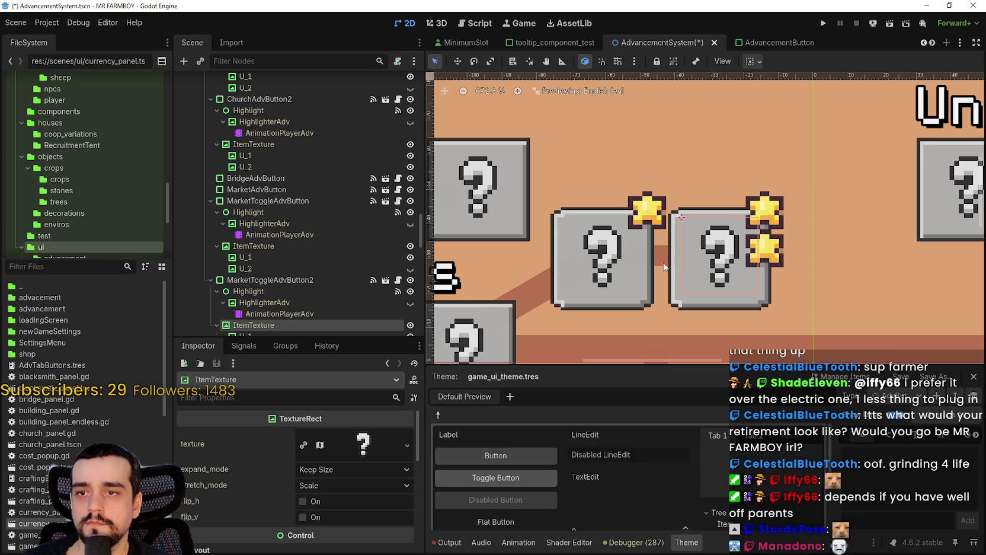
scroll(669, 270, down, 3)
click(668, 270)
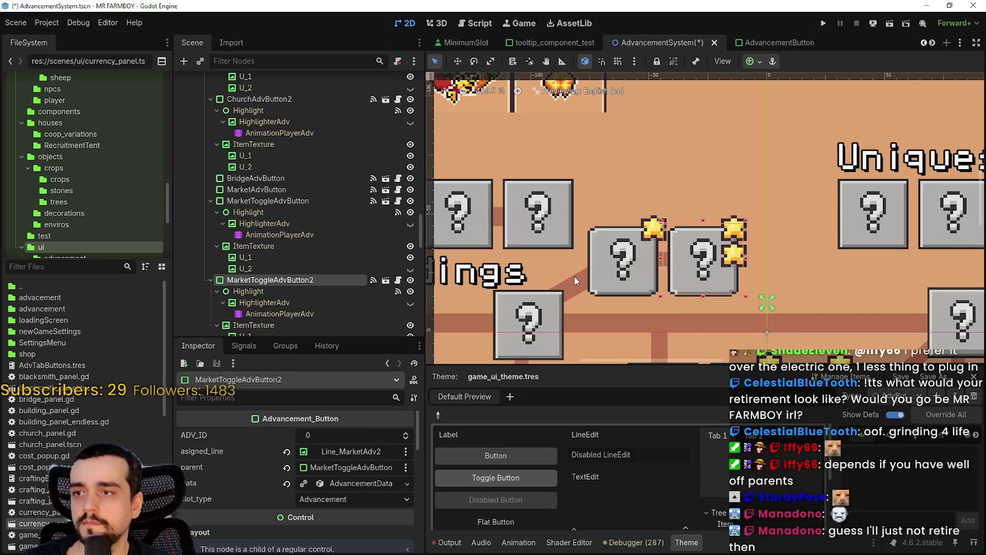
click(574, 275)
Set Line_MarketAdv2's size y to 8, shift it one pixel right, and save
scroll(367, 485, down, 5)
click(223, 494)
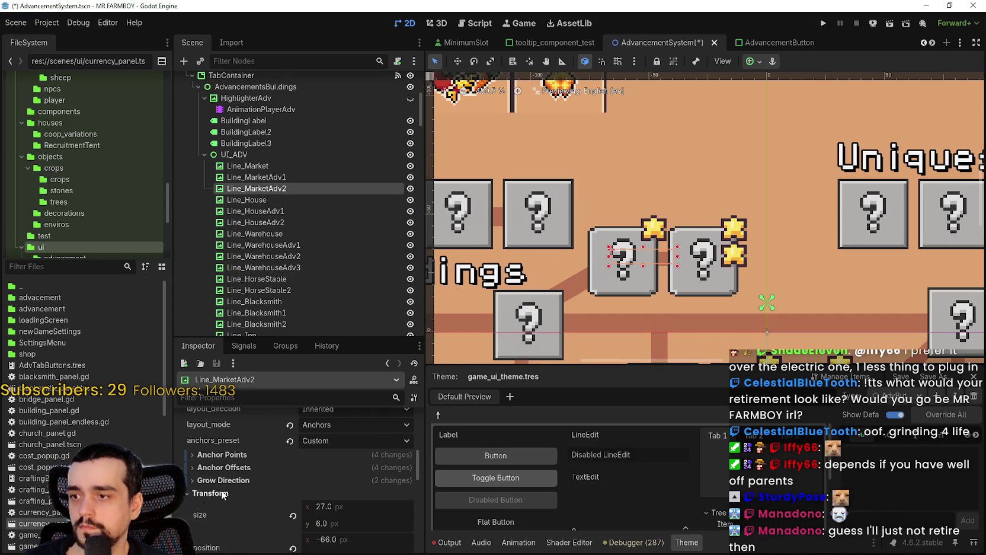
scroll(266, 483, down, 2)
click(328, 470)
key(Return)
scroll(666, 263, up, 2)
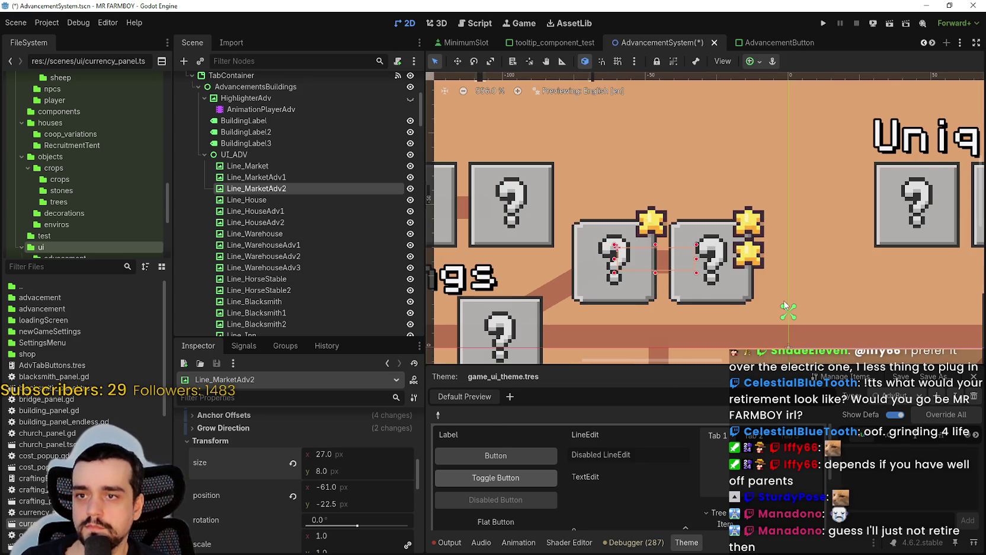
key(Right)
key(ctrl+s)
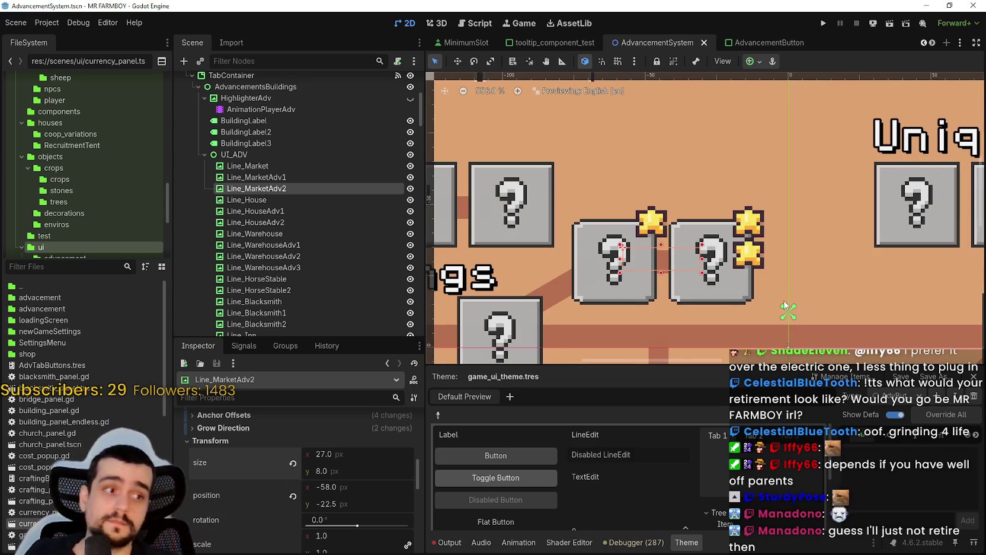
scroll(622, 265, down, 9)
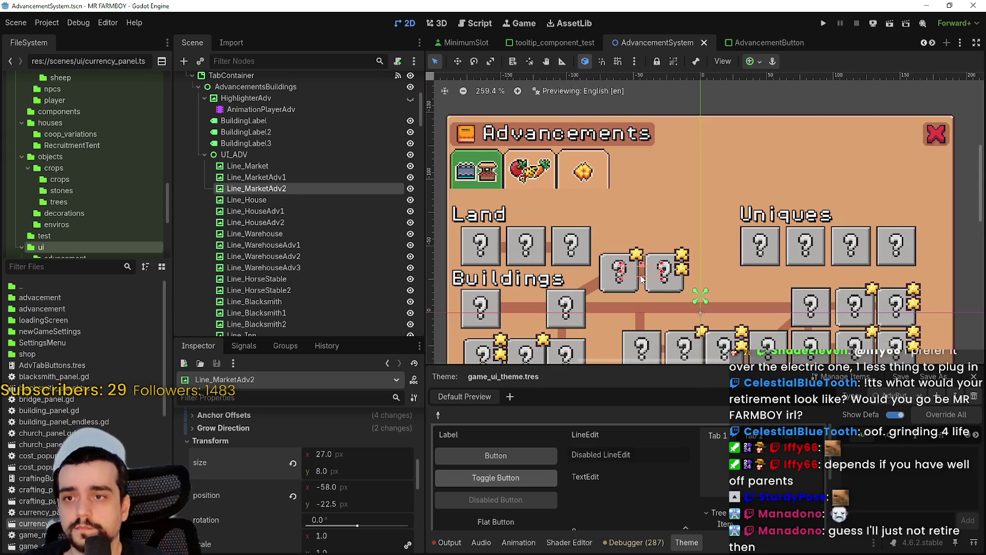
scroll(756, 284, down, 3)
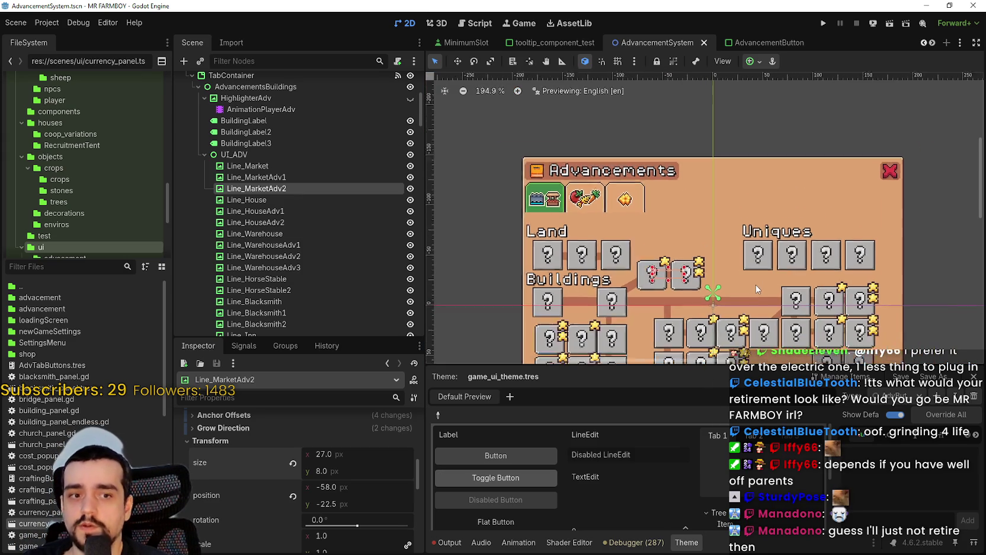
scroll(832, 320, up, 2)
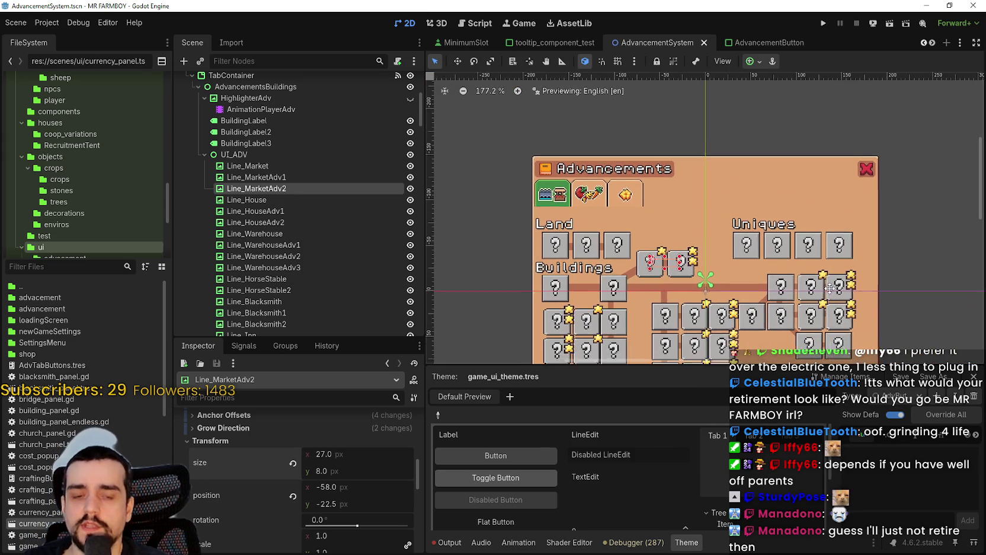
scroll(800, 270, up, 8)
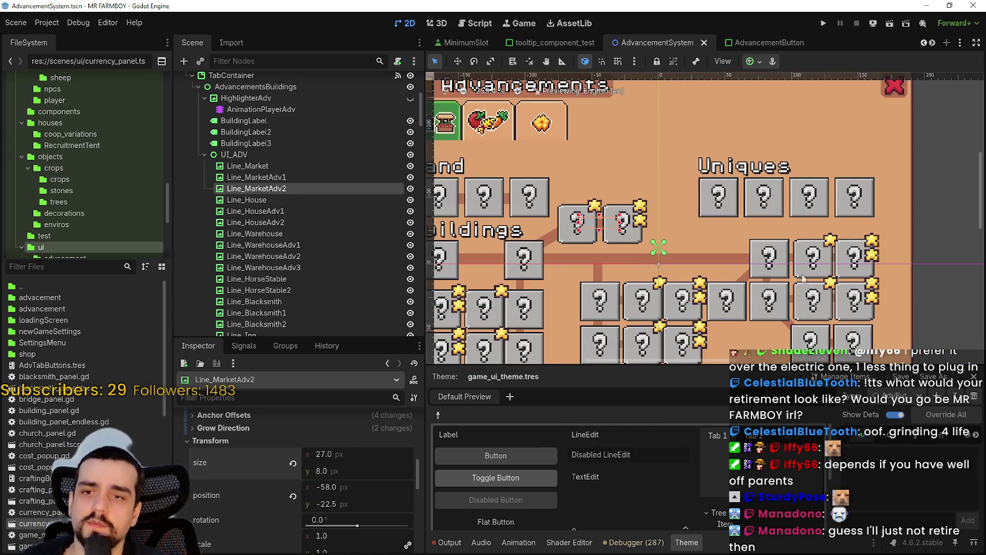
click(793, 259)
scroll(793, 259, down, 2)
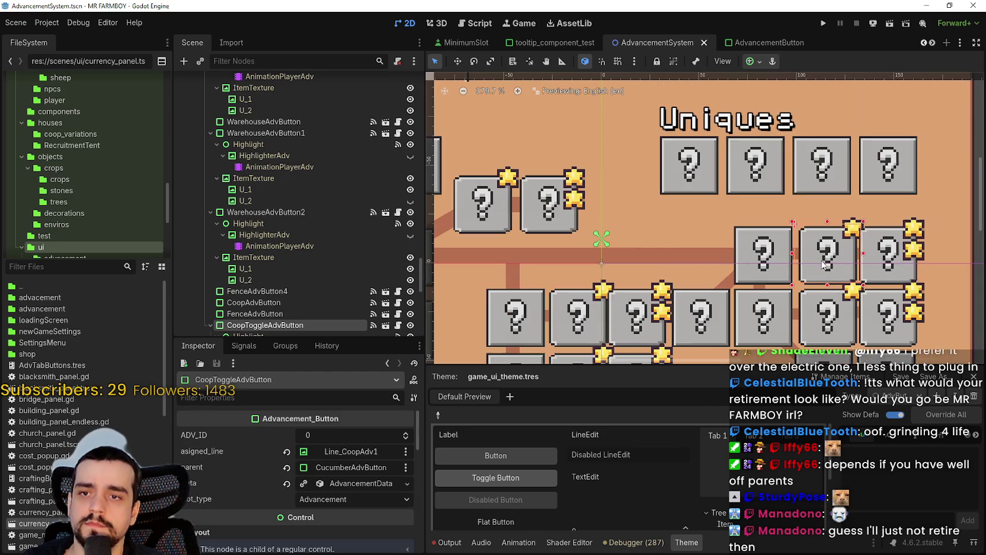
scroll(845, 264, down, 3)
scroll(847, 265, down, 1)
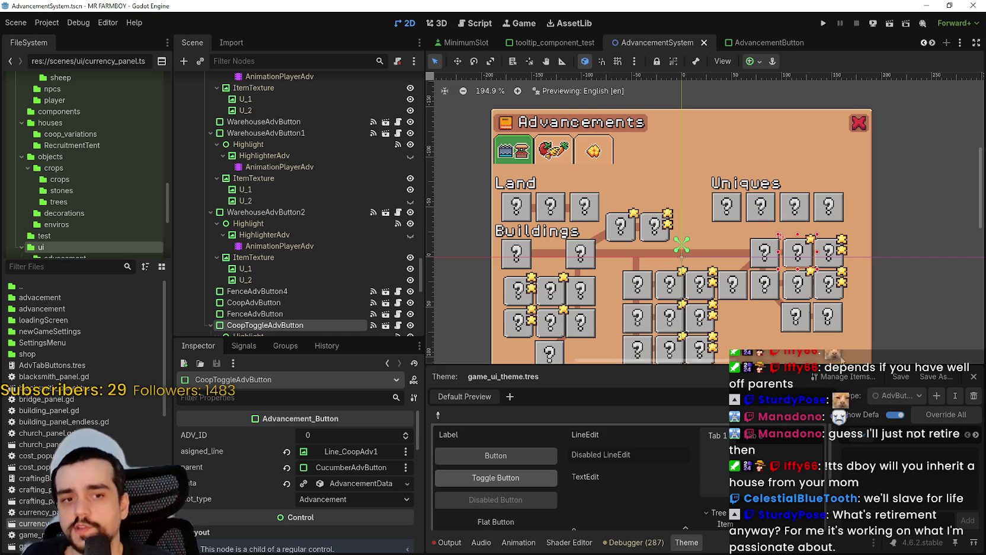
scroll(900, 304, up, 3)
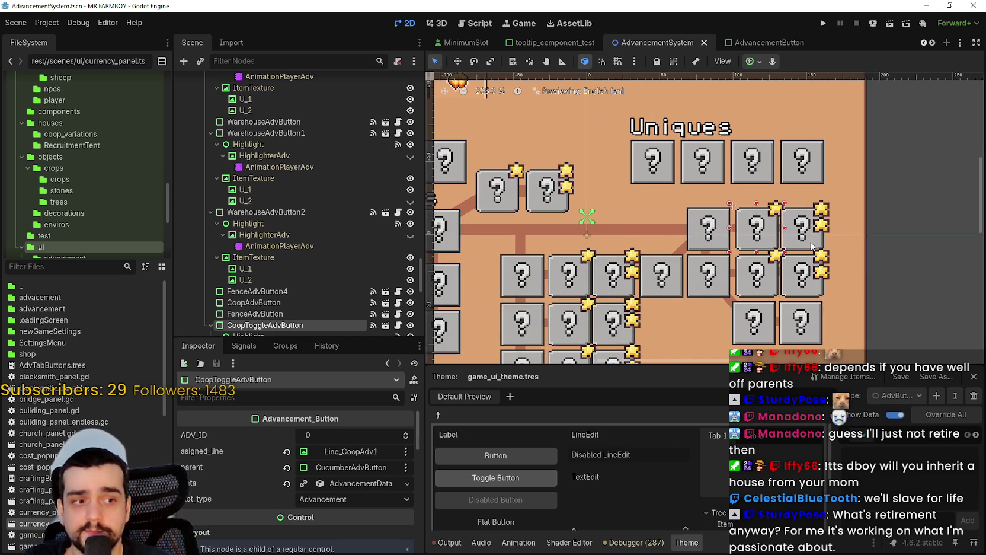
scroll(811, 246, up, 2)
click(803, 244)
scroll(801, 243, up, 1)
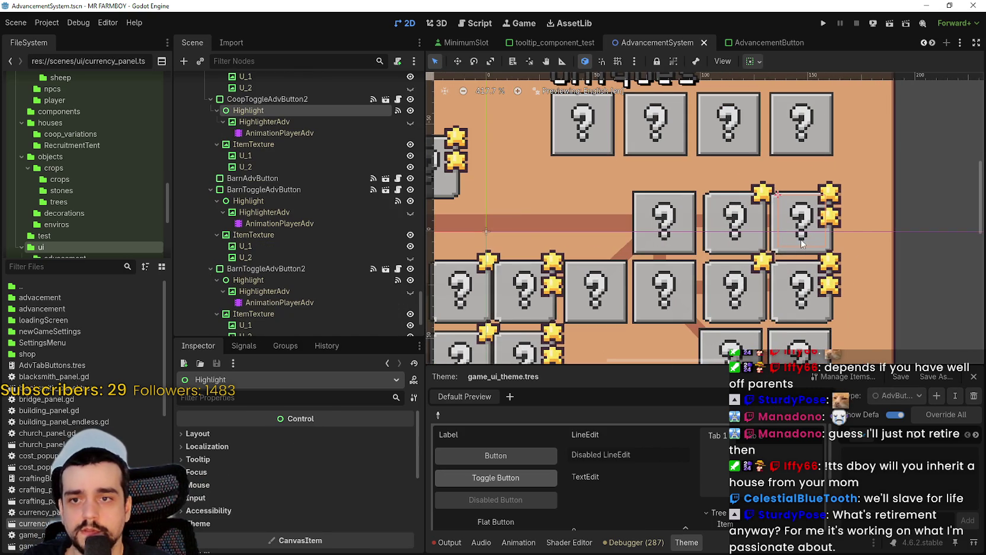
Nudge CoopToggleAdvButton2 and CoopToggleAdvButton with arrow keys to line them up horizontally
click(783, 256)
scroll(791, 254, up, 2)
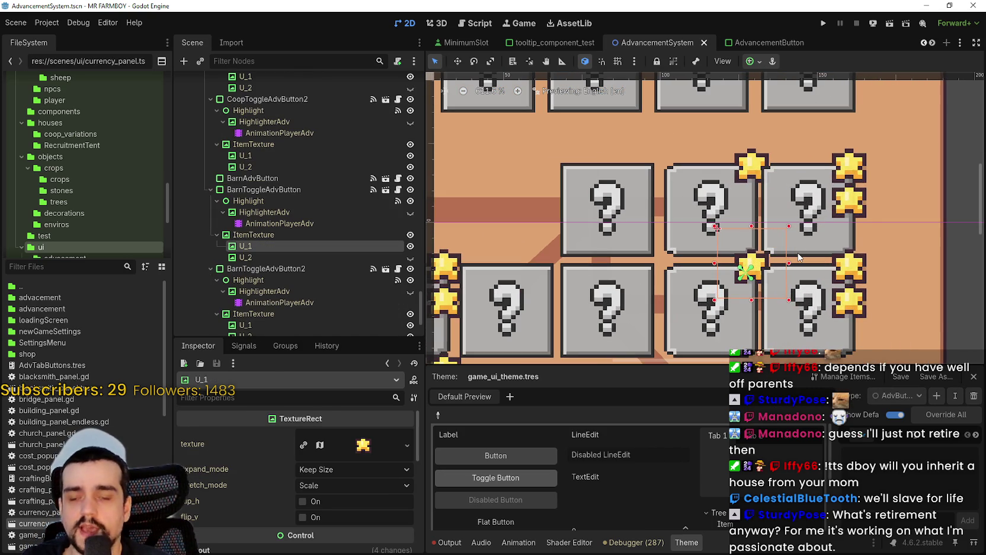
click(799, 257)
scroll(800, 256, down, 2)
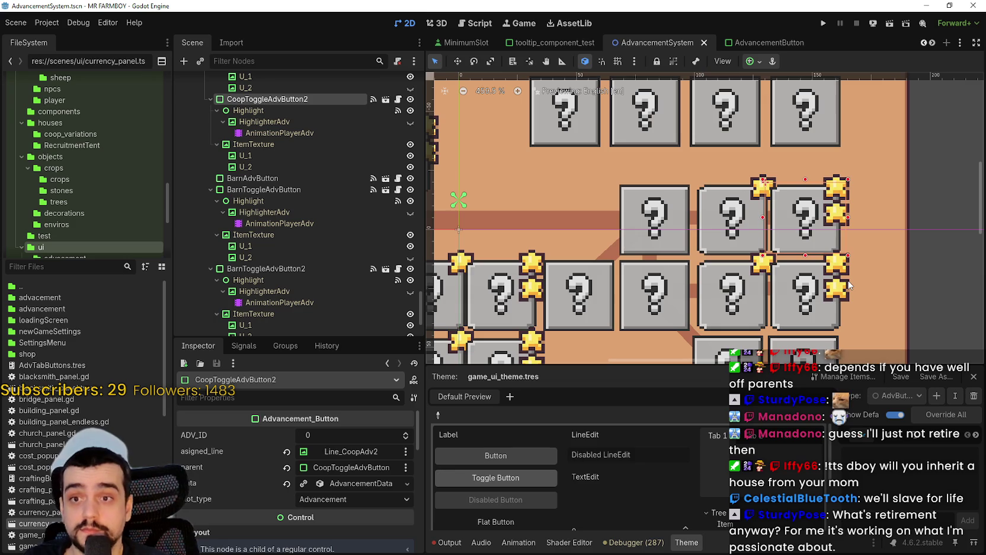
key(Right)
key(Right)
key(Right)
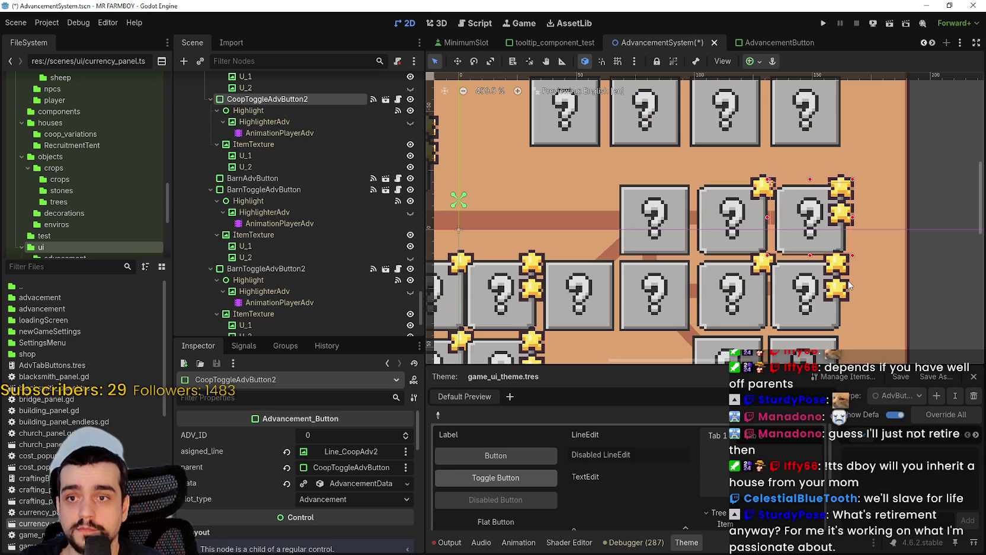
shift+click(723, 253)
key(Left)
key(Left)
key(Left)
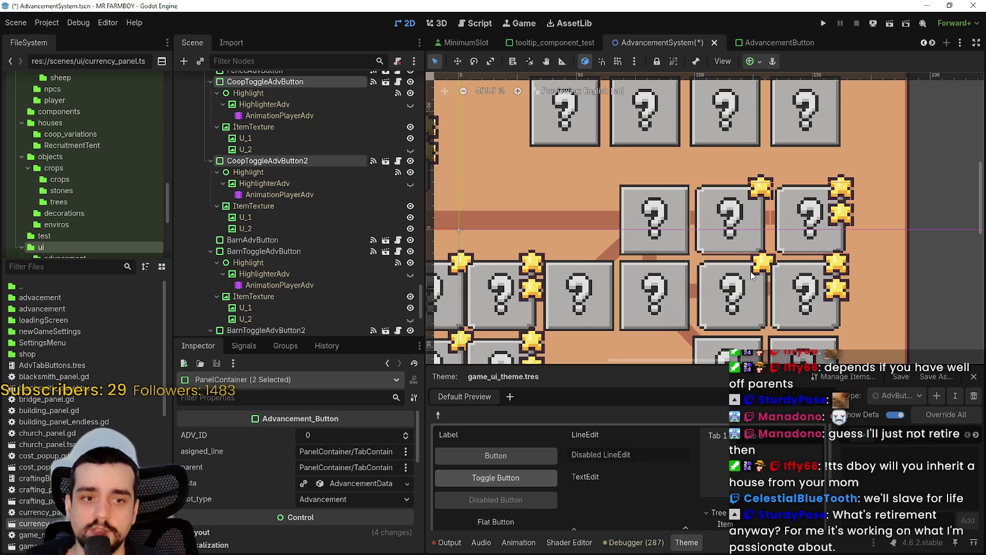
key(Right)
key(Right)
key(Right)
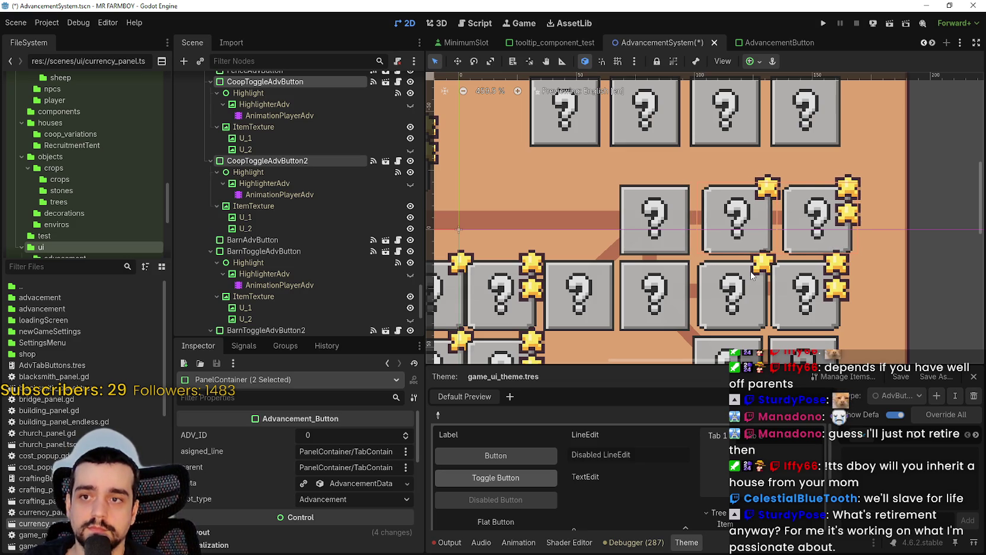
key(Left)
Set the Line_CoopAdv1 connector's Transform size y to 8 px
scroll(748, 250, down, 2)
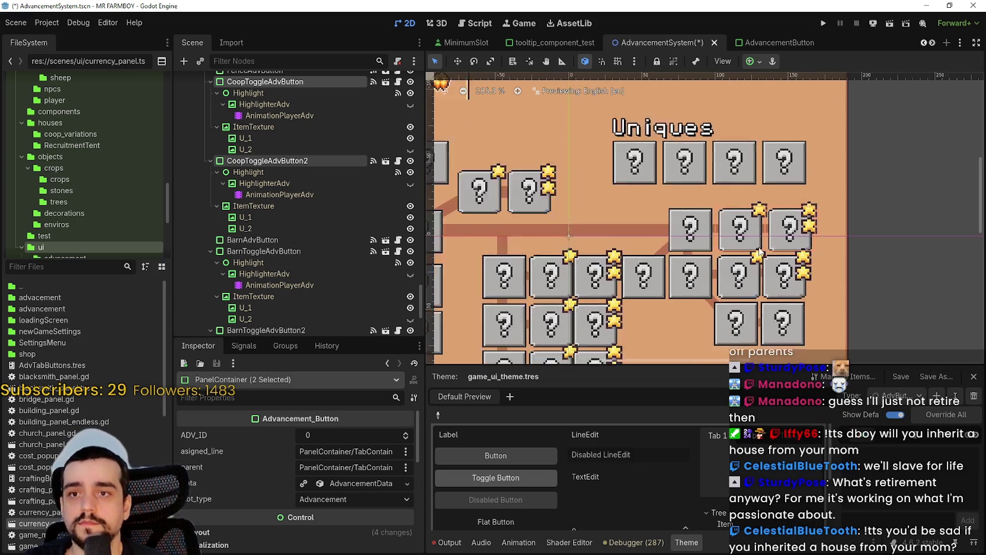
click(919, 219)
scroll(735, 228, up, 3)
scroll(767, 228, up, 1)
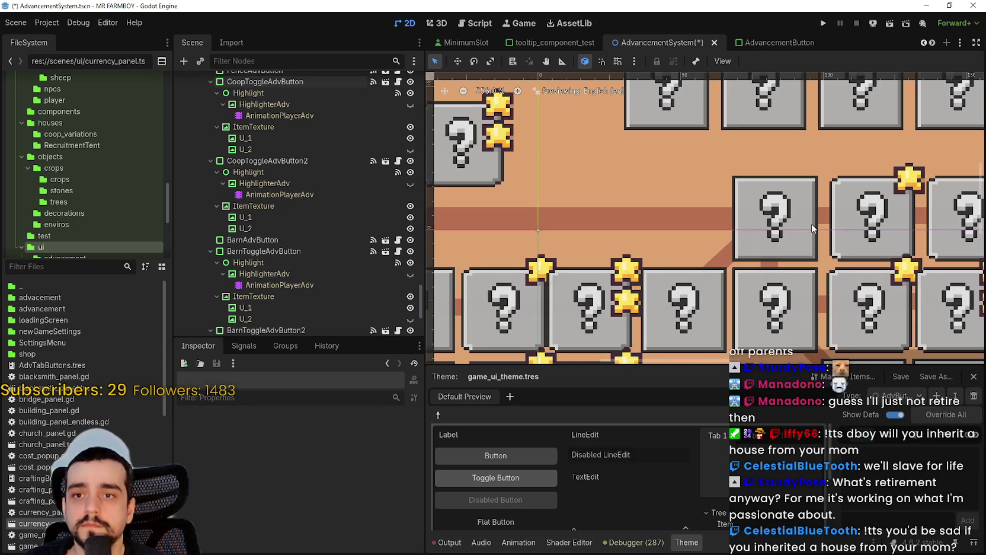
scroll(697, 198, up, 3)
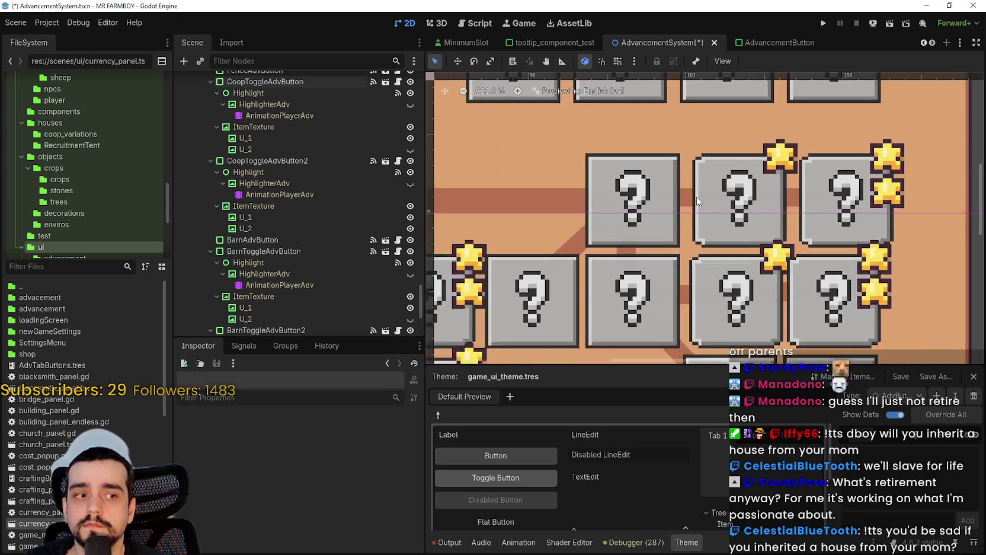
click(682, 194)
scroll(248, 507, down, 5)
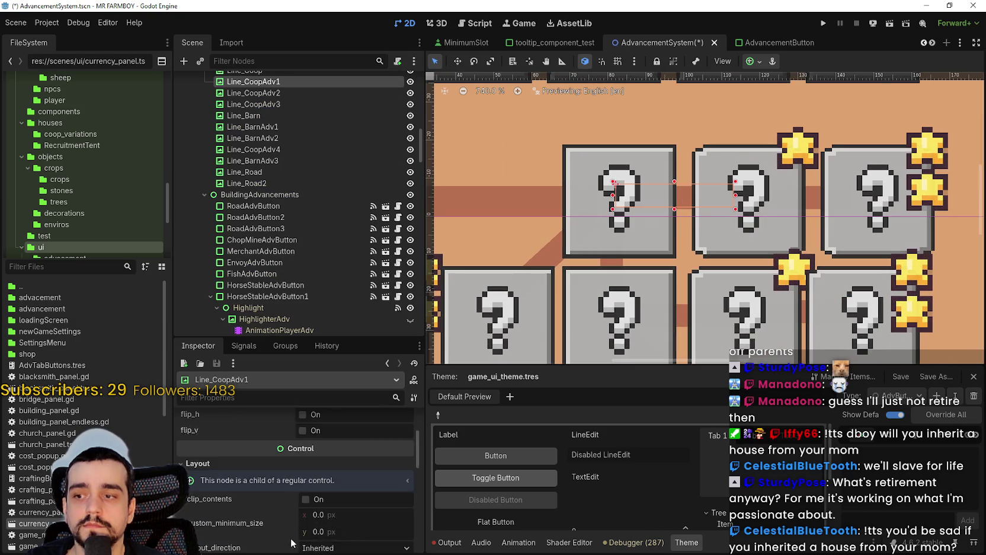
click(249, 495)
click(344, 524)
key(Return)
scroll(721, 311, down, 2)
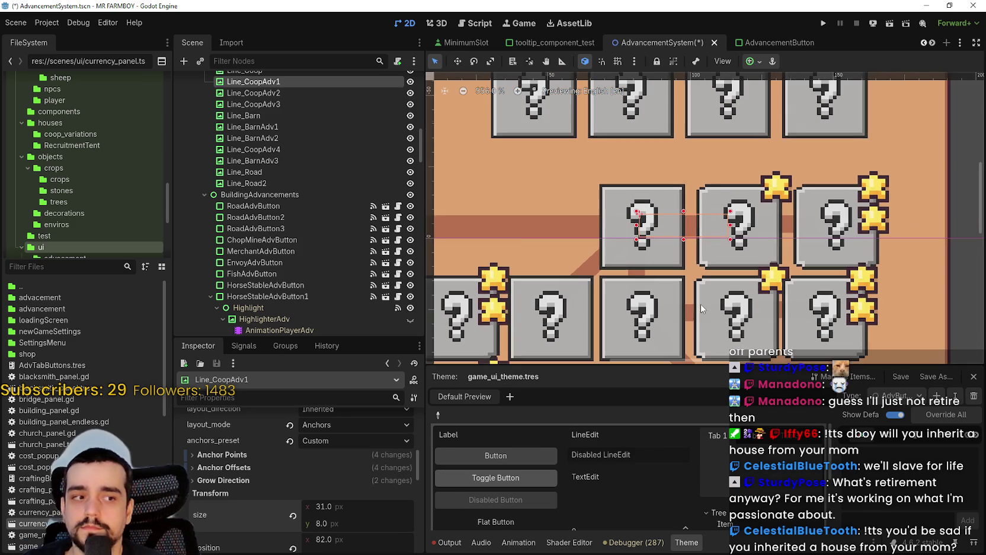
scroll(701, 304, right, 5)
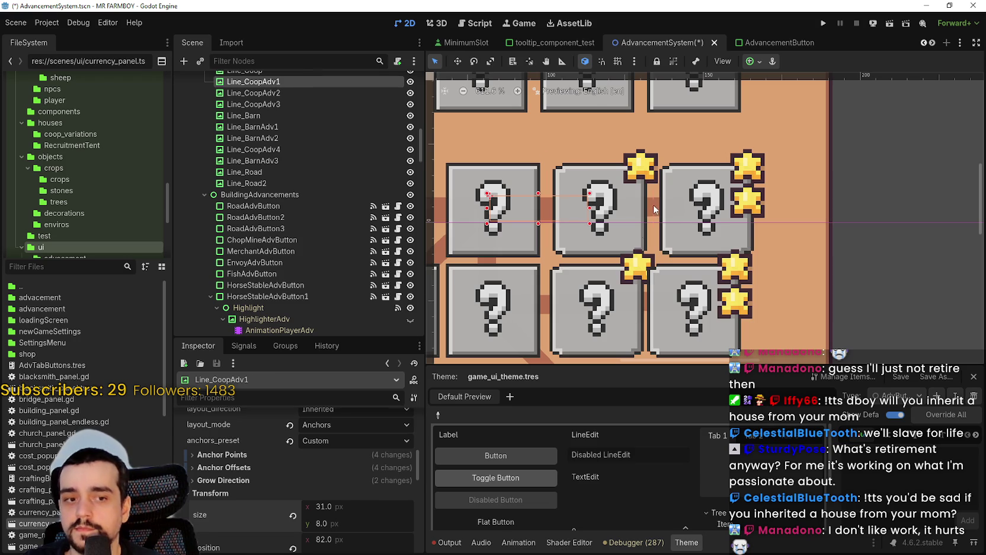
click(653, 209)
Compare the Coop toggle button positions, then select BarnToggleAdvButton2
click(671, 214)
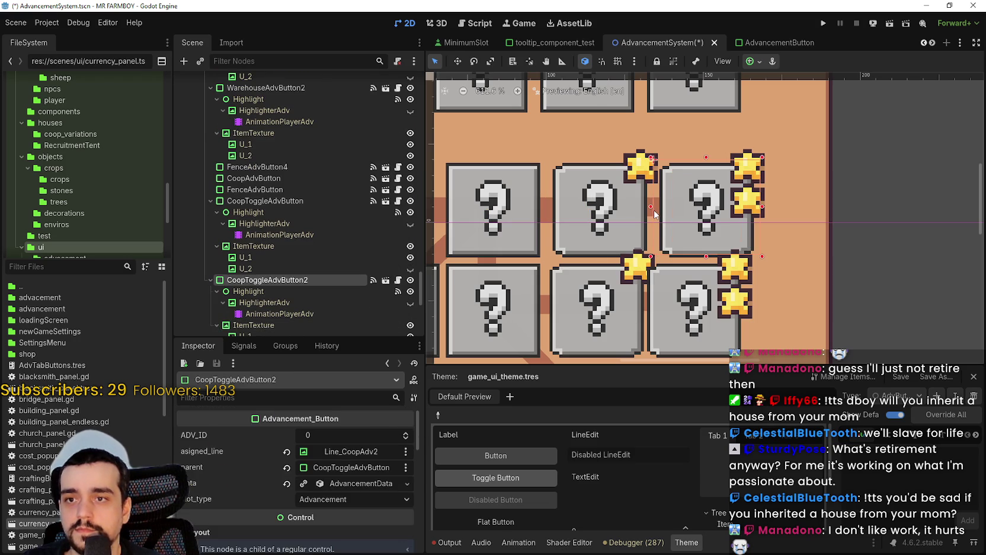
click(652, 214)
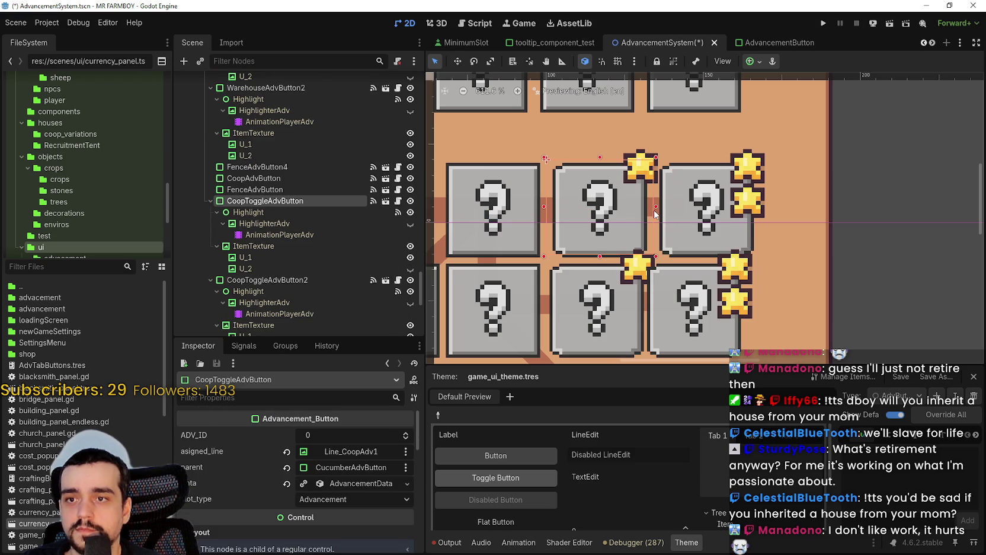
click(662, 214)
scroll(639, 309, down, 3)
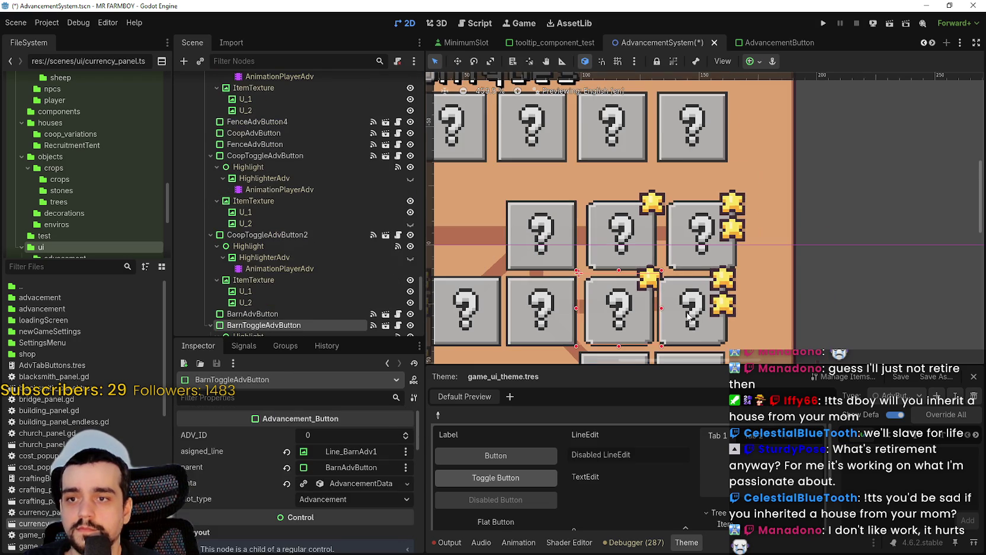
click(696, 312)
click(668, 333)
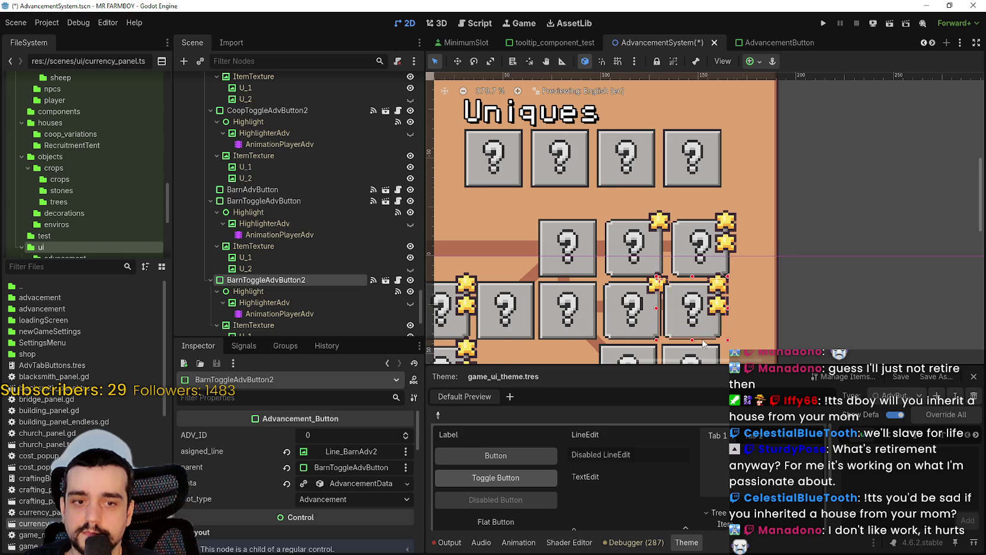
scroll(690, 308, down, 2)
scroll(709, 283, up, 1)
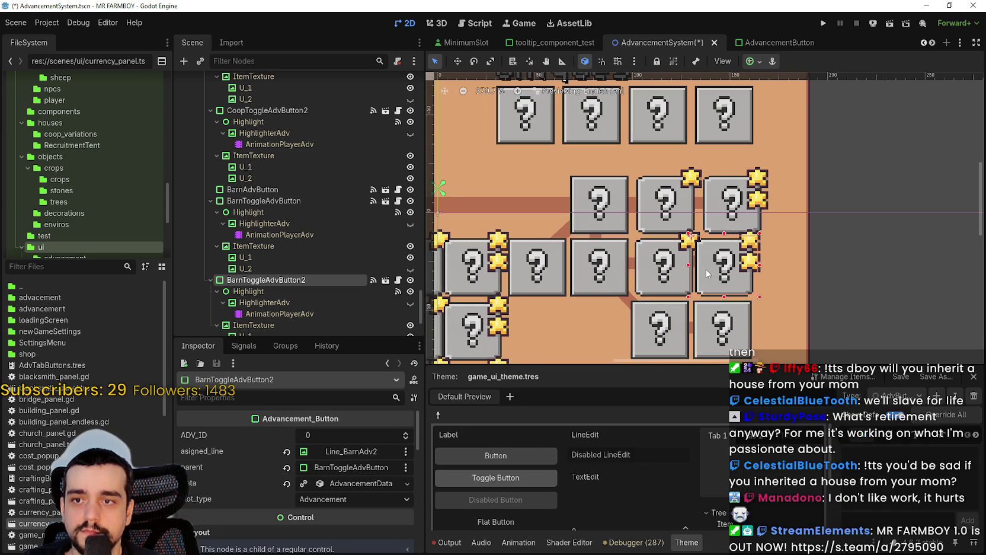
Nudge BarnToggleAdvButton2 three pixels right to align with CoopToggleAdvButton2 above
key(Right)
key(Right)
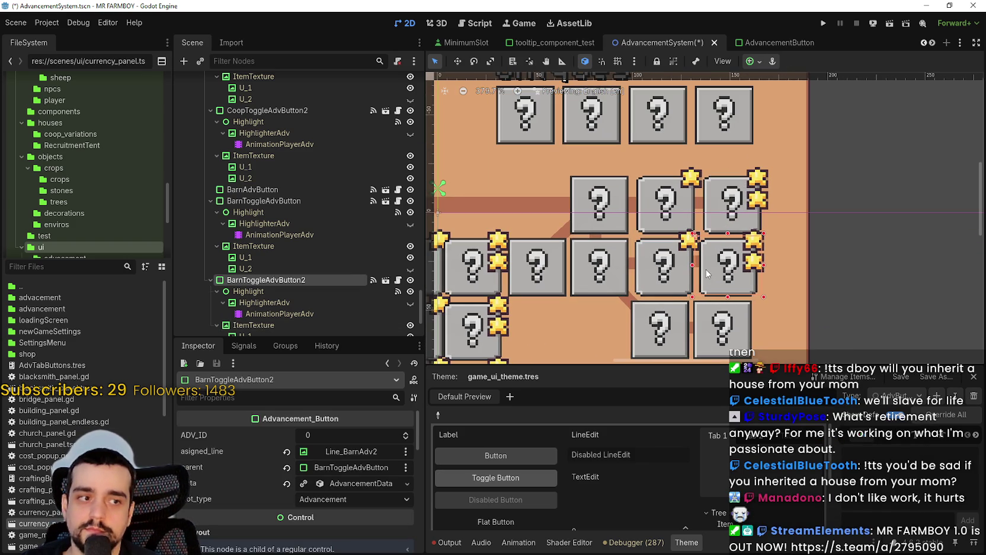
key(Left)
key(Left)
key(Right)
key(Right)
key(Right)
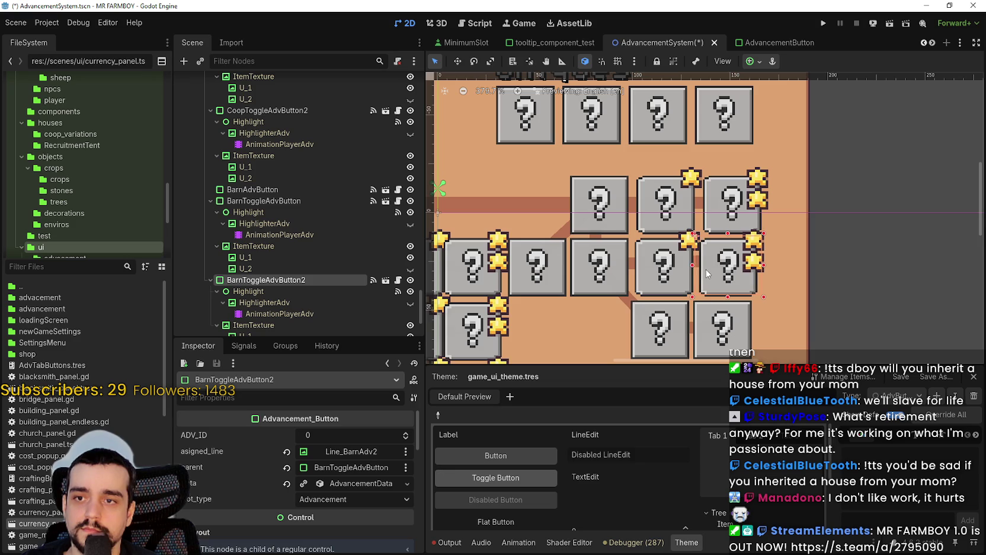
key(Left)
key(Left)
key(Left)
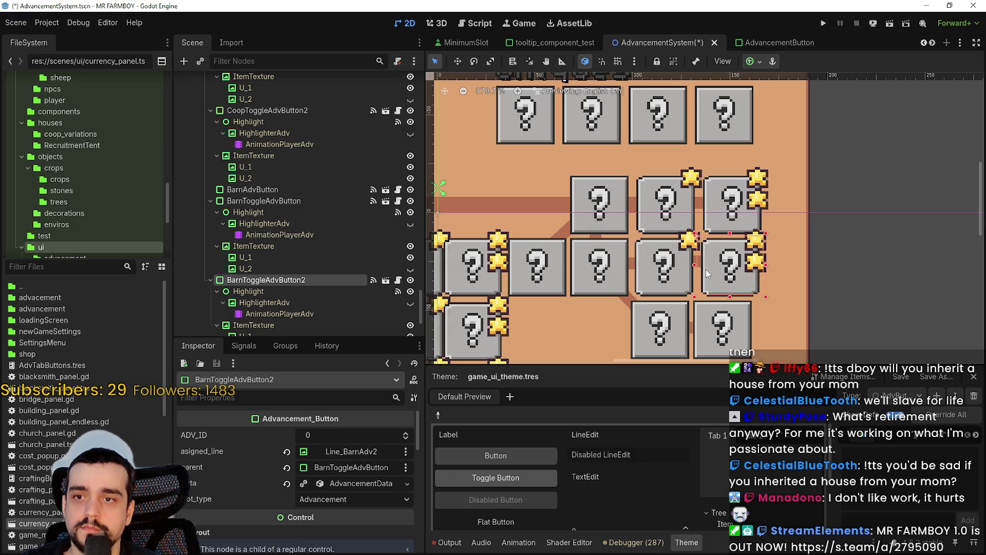
key(Right)
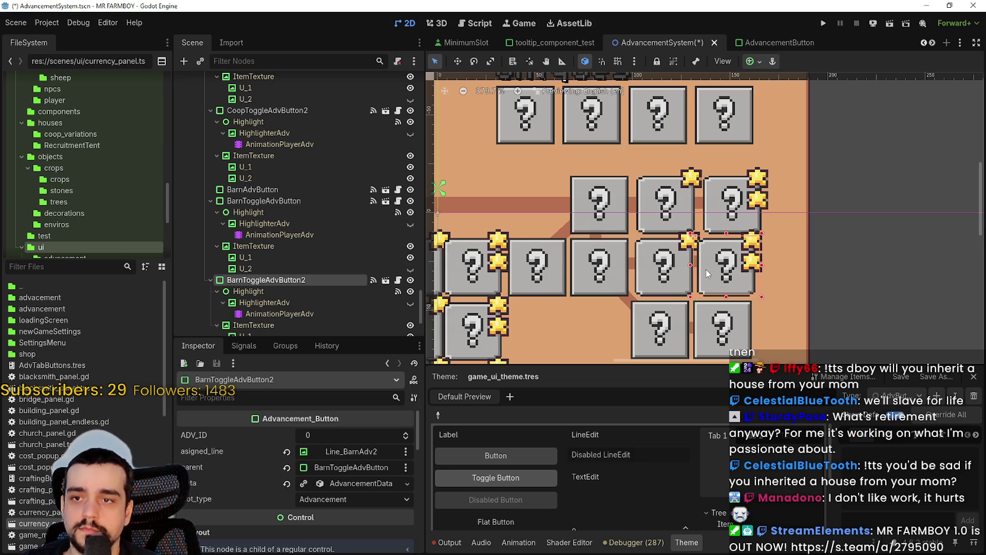
key(Right)
key(Right)
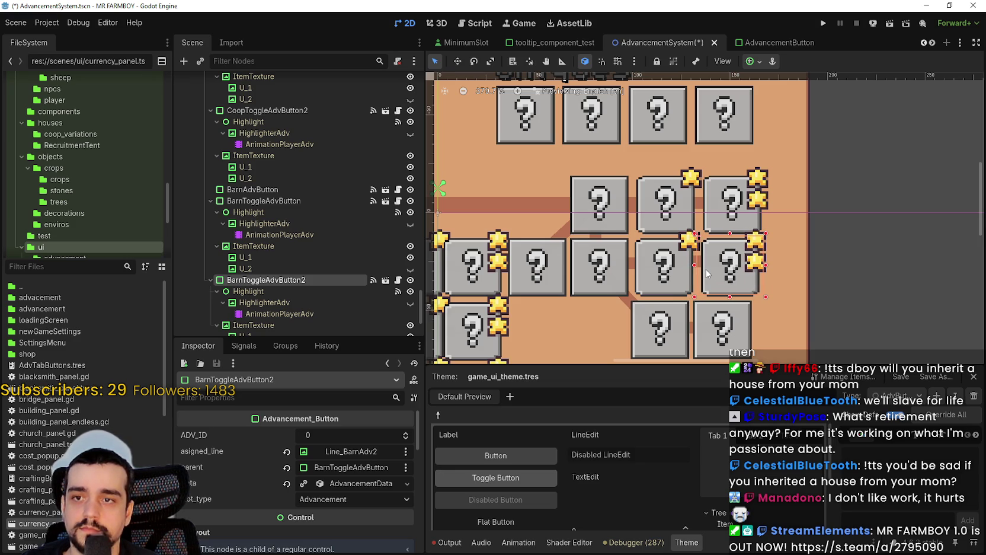
key(Right)
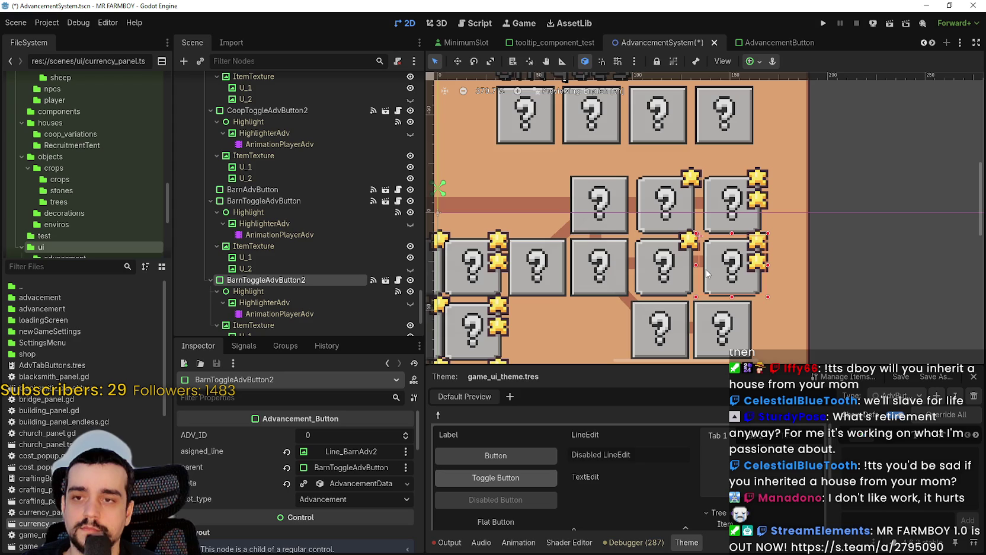
scroll(708, 267, up, 3)
click(735, 172)
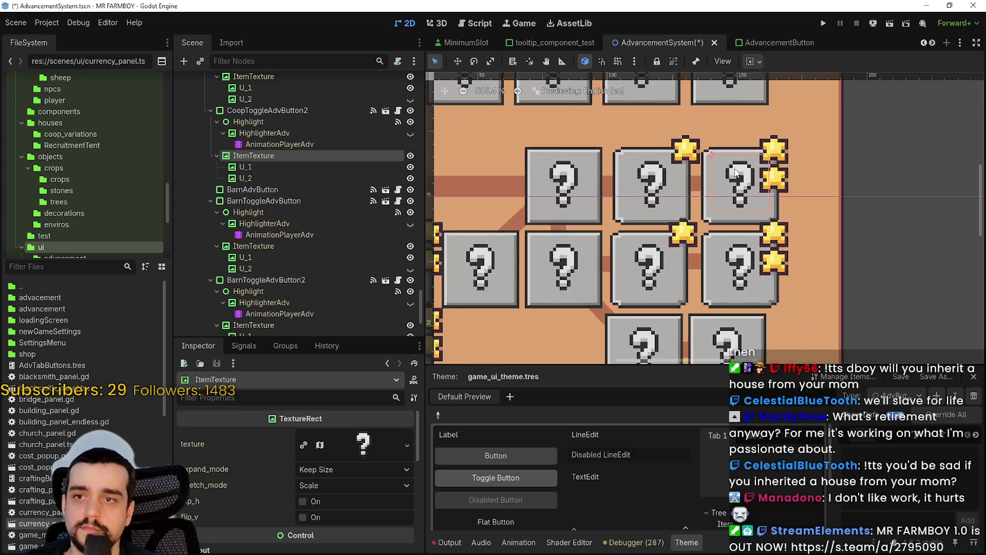
scroll(706, 219, up, 2)
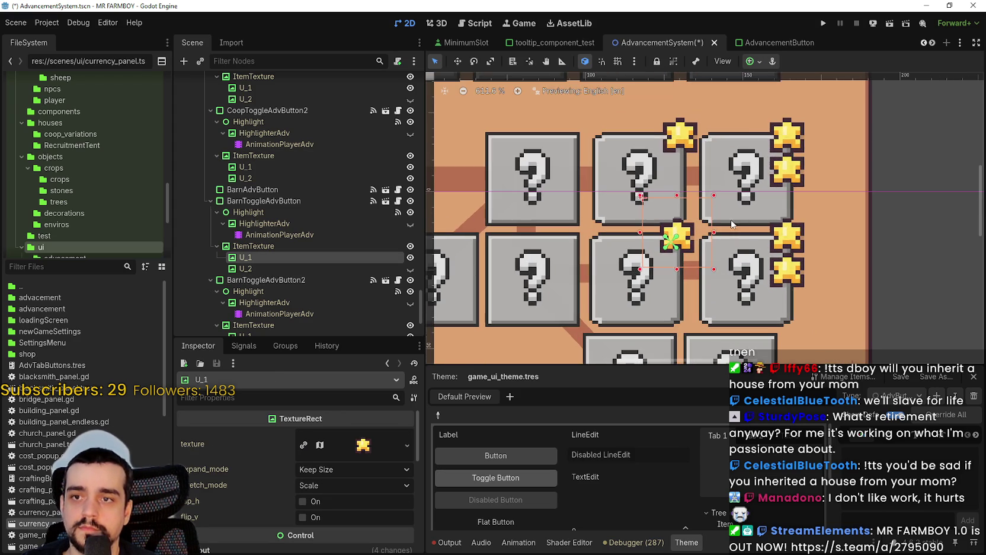
click(744, 225)
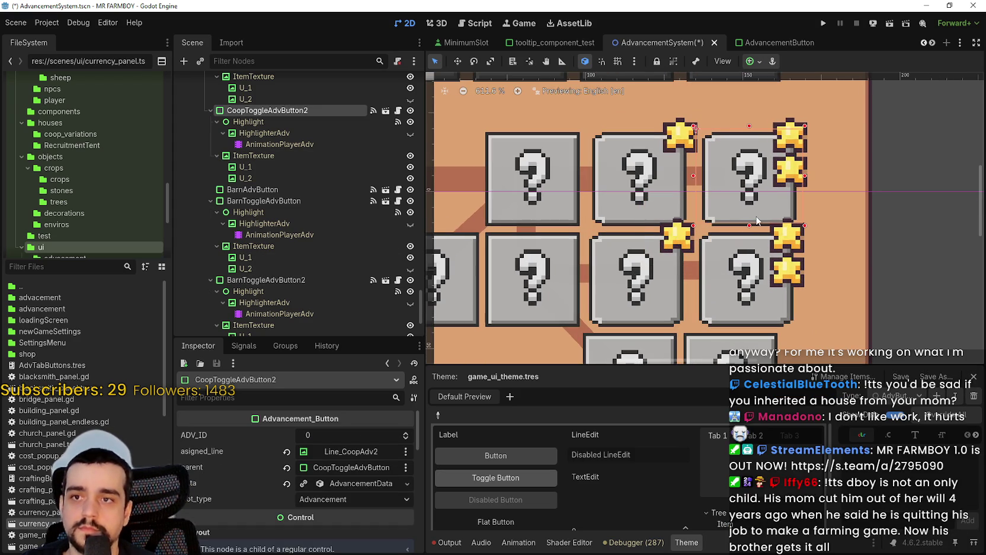
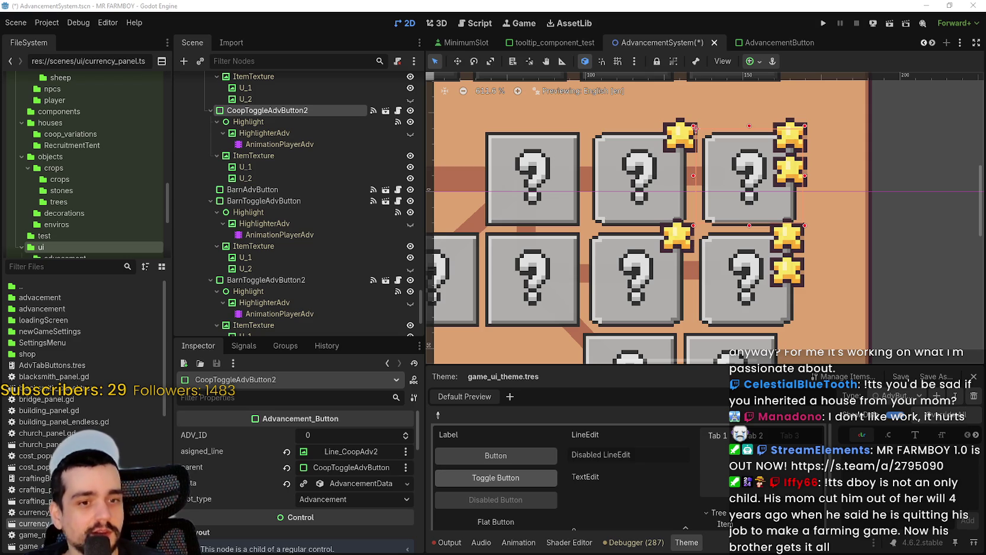
Box-select the right button group with its connector lines and nudge it down two pixels
scroll(824, 248, down, 5)
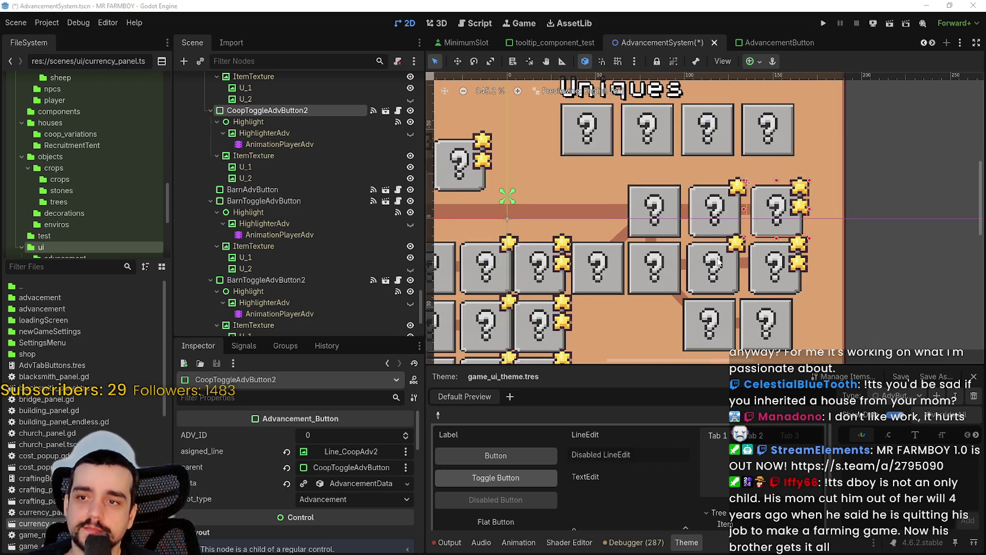
scroll(630, 270, up, 2)
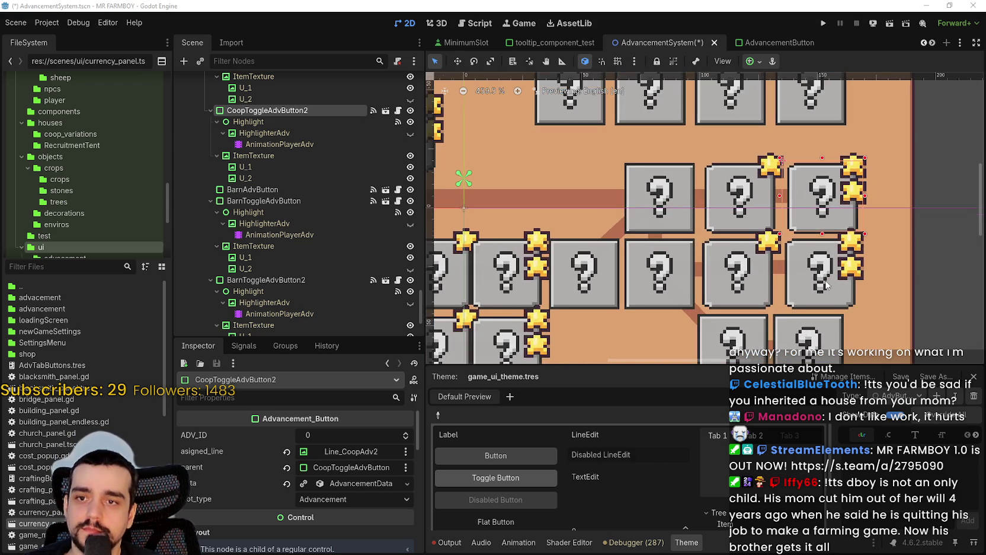
scroll(798, 273, down, 4)
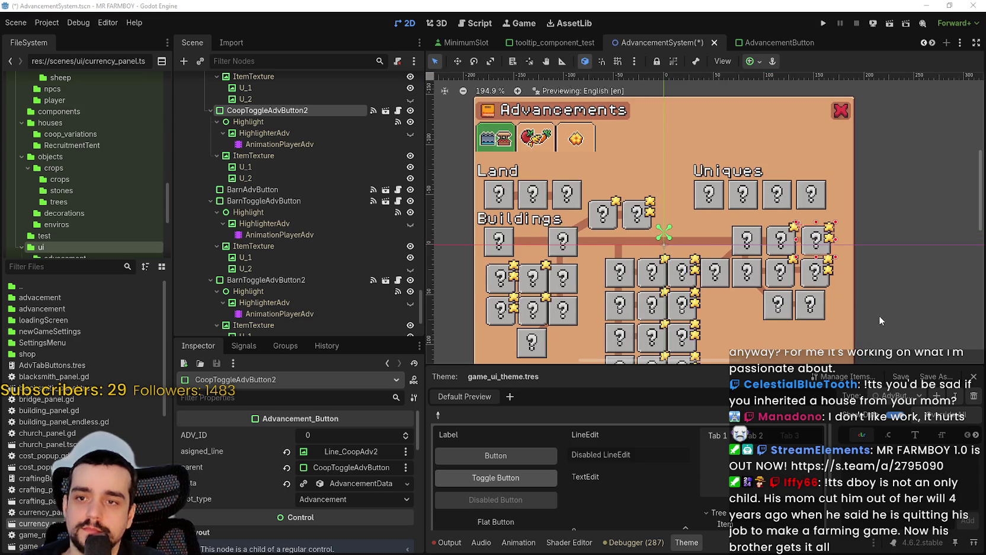
click(881, 315)
scroll(881, 314, up, 2)
scroll(792, 245, up, 2)
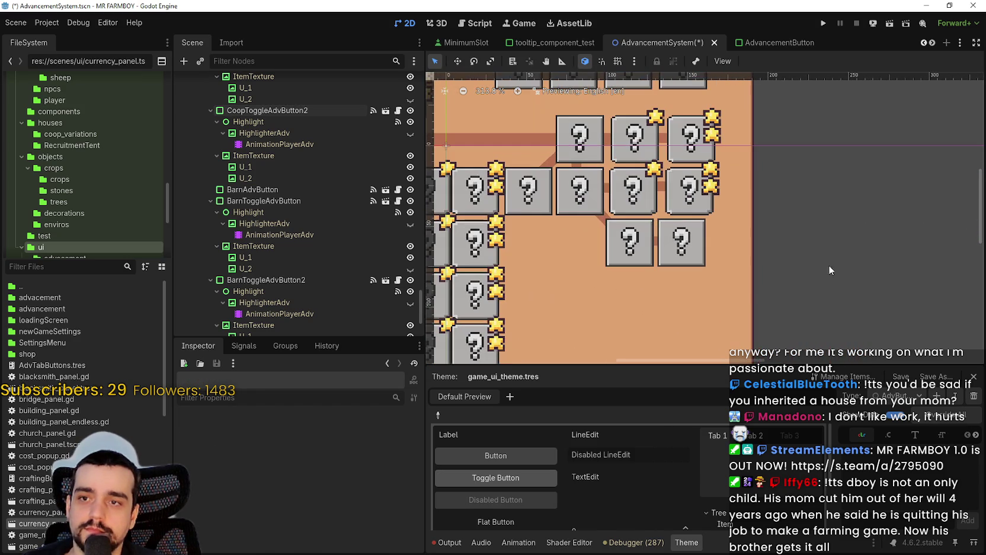
drag(840, 296, 549, 159)
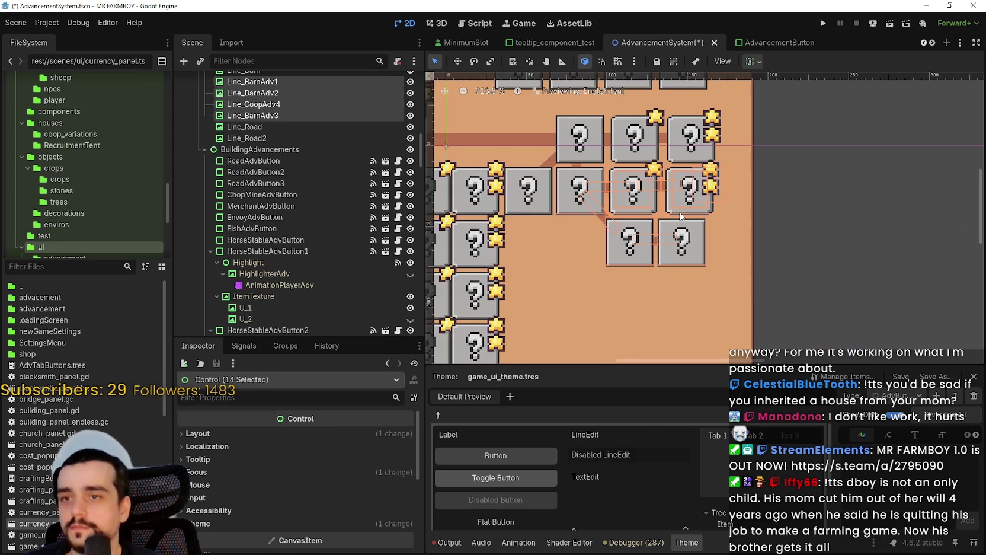
key(Down)
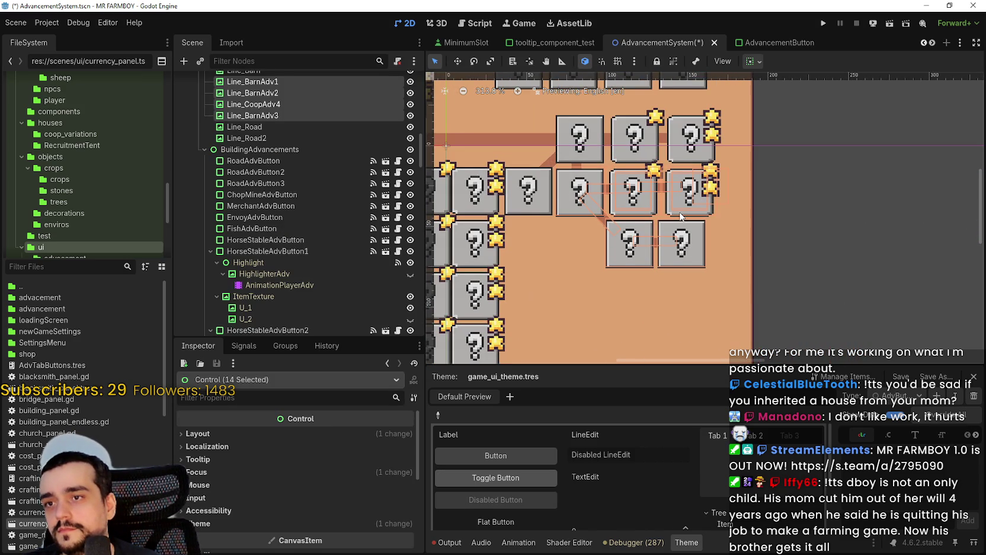
key(Down)
key(Down)
key(Down)
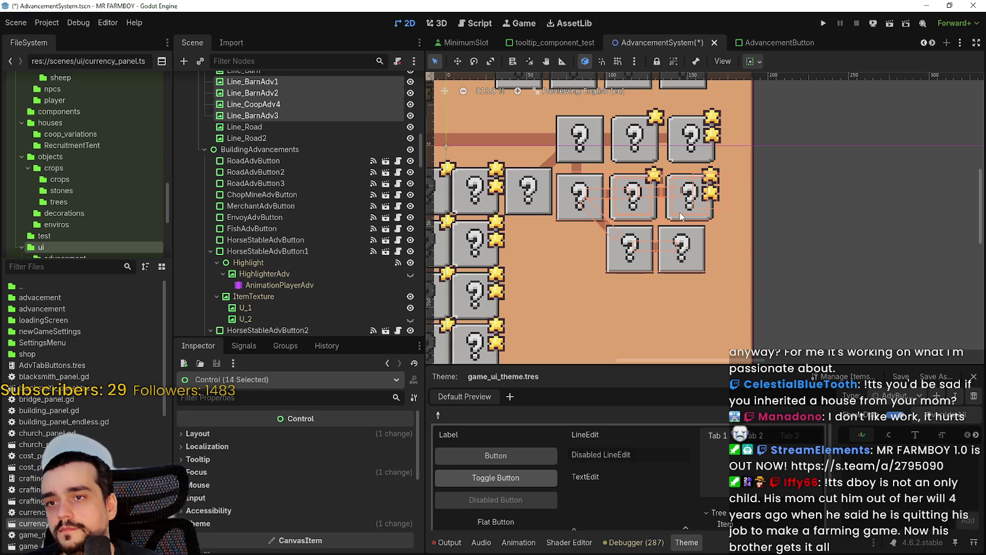
Check the Barn toggle buttons, then reselect the right group and nudge it one pixel right
click(682, 213)
scroll(693, 204, up, 2)
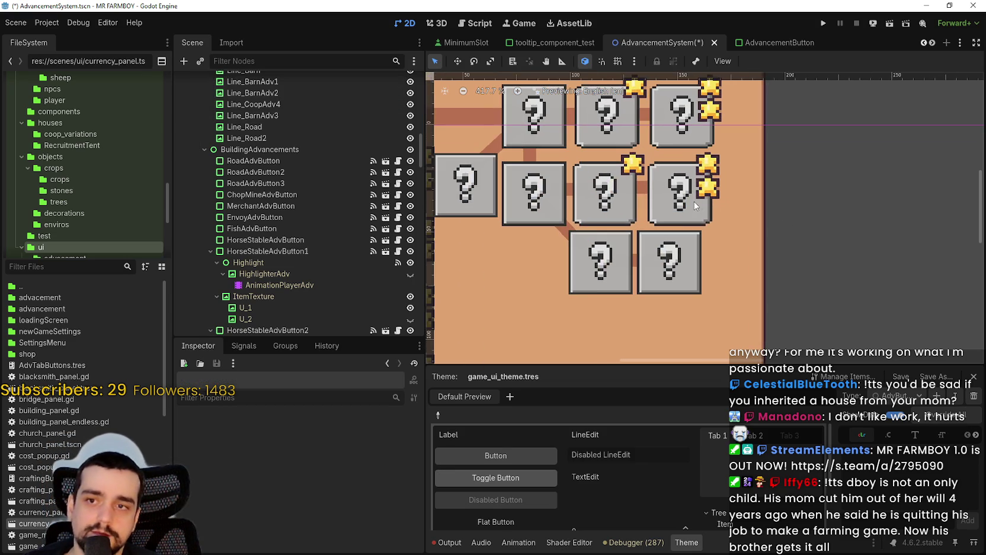
scroll(652, 189, up, 2)
scroll(650, 189, up, 1)
click(633, 195)
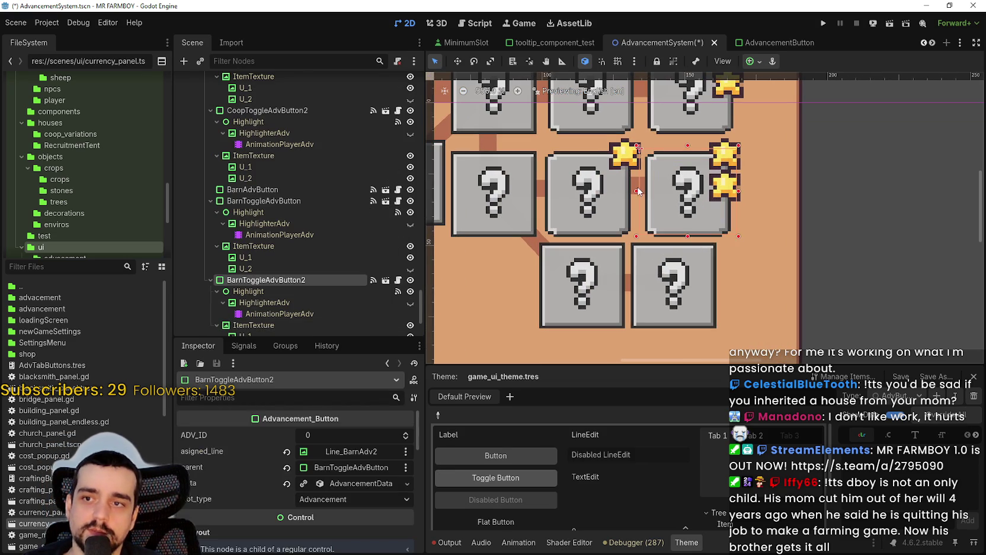
click(539, 185)
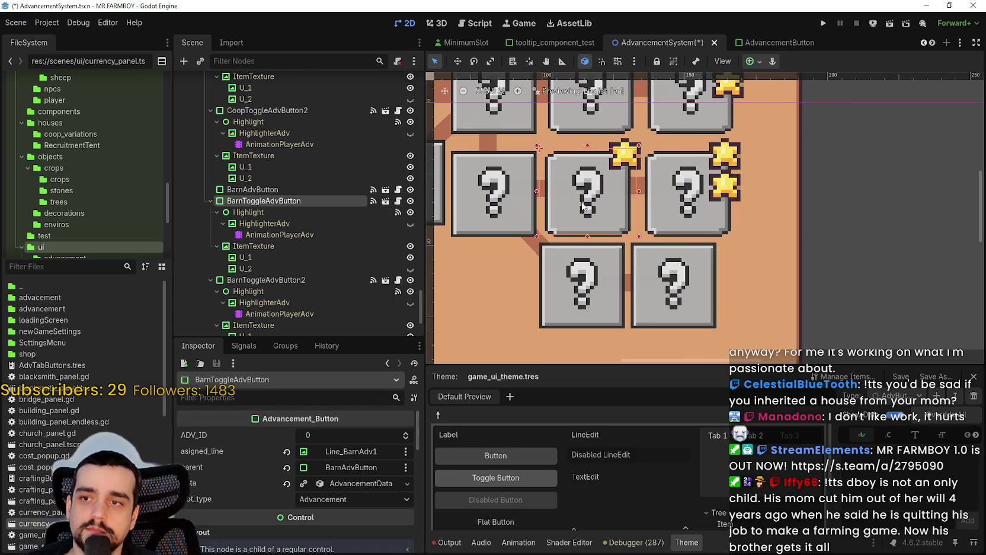
scroll(648, 247, down, 4)
drag(800, 310, 565, 196)
scroll(605, 235, up, 1)
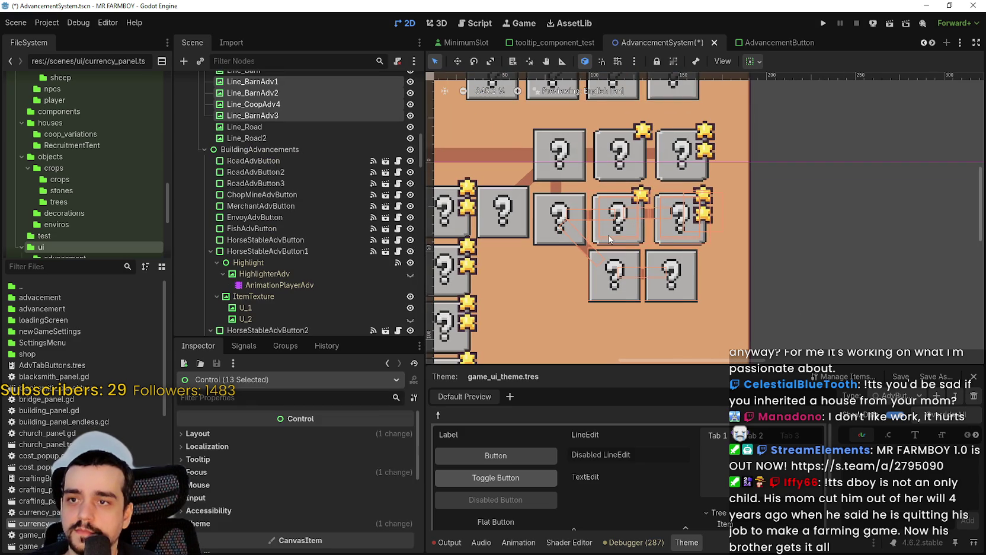
key(Right)
key(Right)
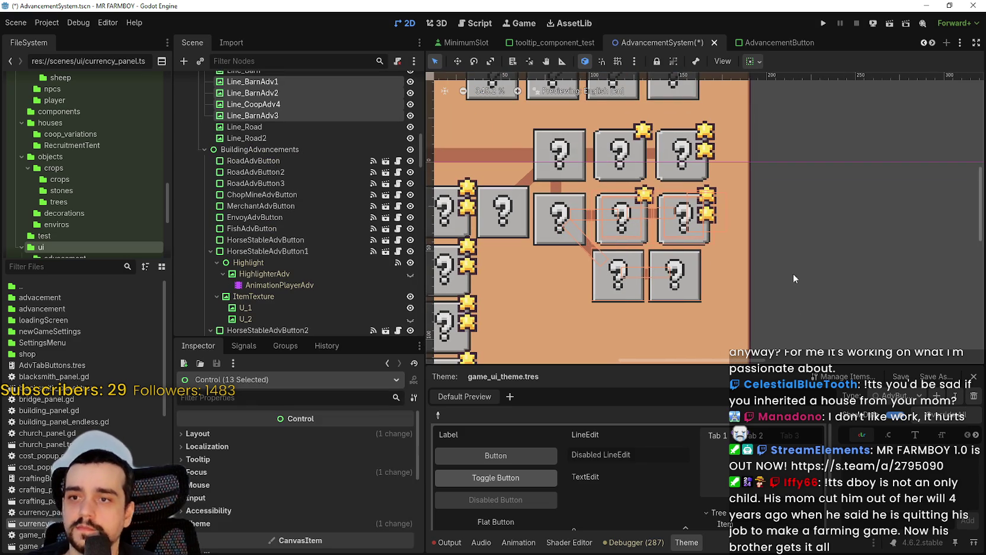
Shift the bottom-row button pair and their line further down and right
mouse_move(799, 315)
mouse_down()
mouse_move(575, 236)
mouse_move(599, 231)
mouse_up()
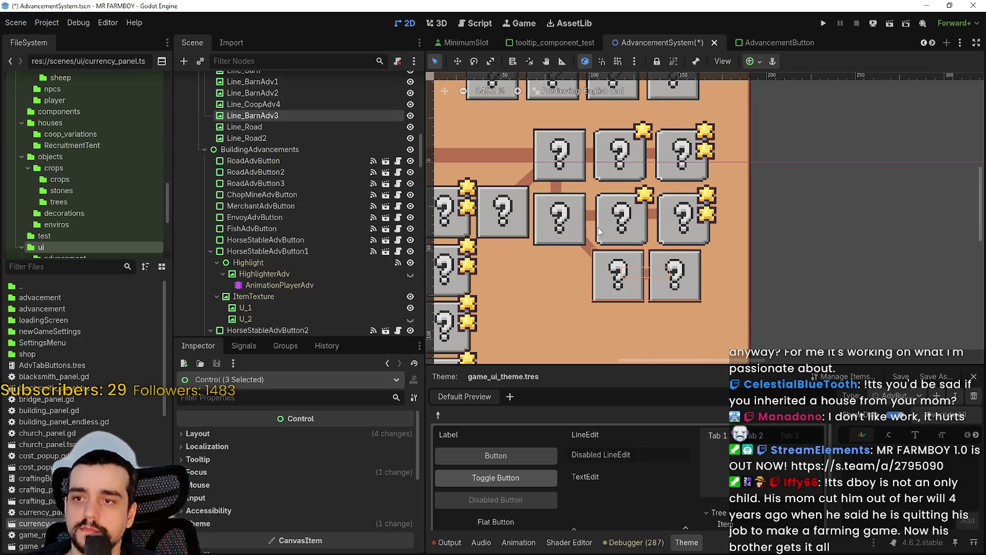
key(Down)
key(Right)
key(Right)
key(Right)
key(Down)
key(Down)
key(Down)
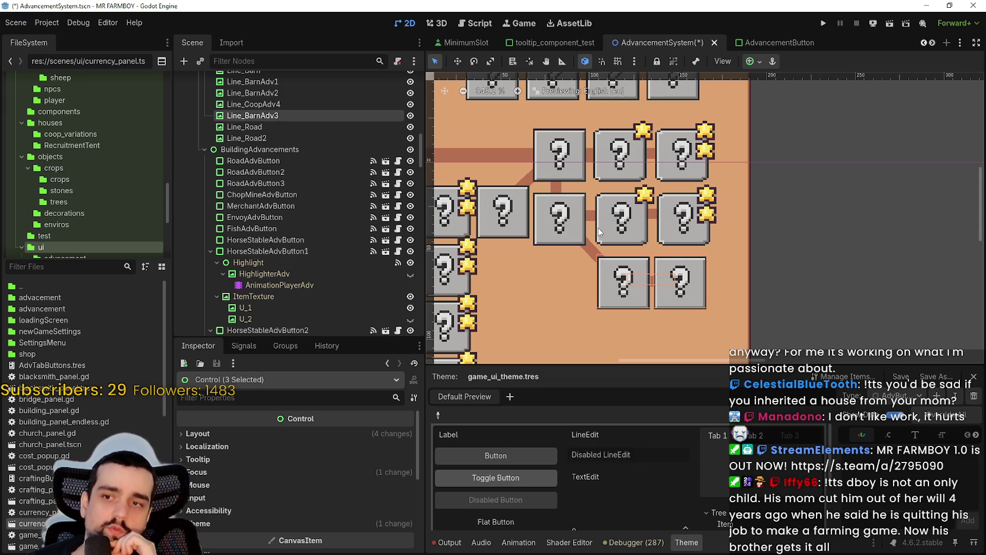
scroll(677, 239, down, 2)
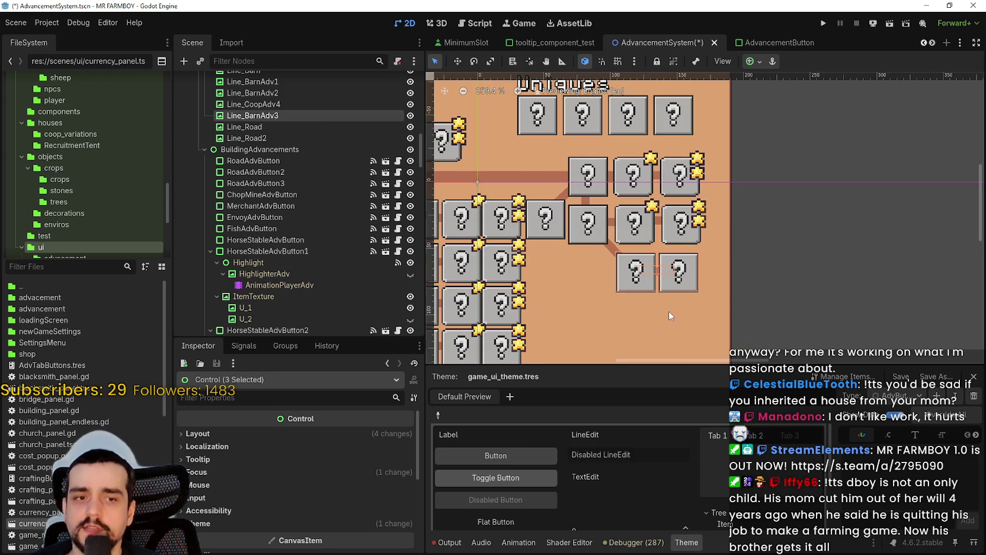
Select the diagonal Line_CoopAdv4 connector on the canvas
click(785, 291)
scroll(735, 279, up, 3)
click(580, 259)
scroll(587, 255, up, 2)
scroll(598, 252, down, 3)
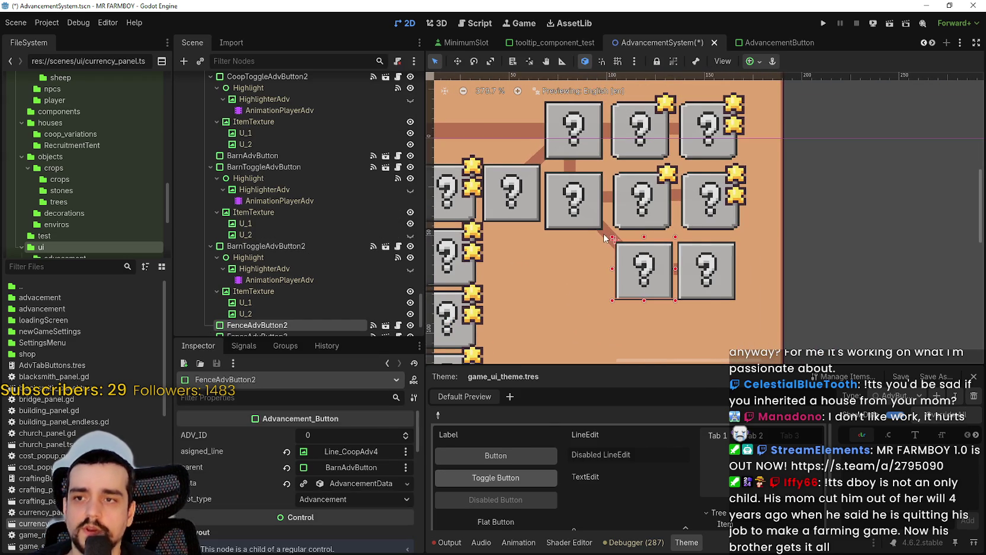
click(609, 248)
scroll(609, 248, up, 1)
scroll(352, 459, down, 3)
scroll(318, 514, down, 5)
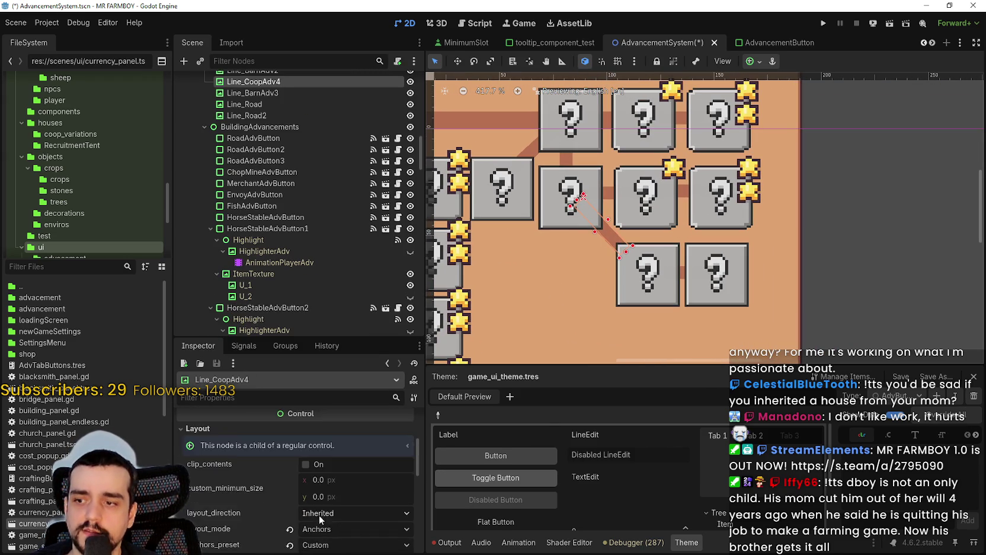
Set Line_CoopAdv4's height to 8 px and stretch it to reach the bottom button
click(244, 493)
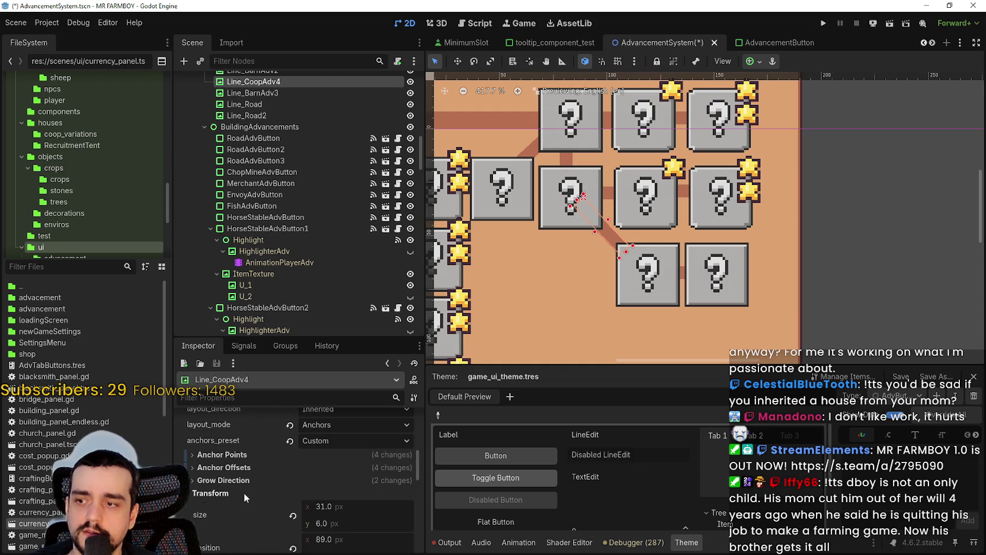
scroll(333, 512, down, 2)
click(359, 470)
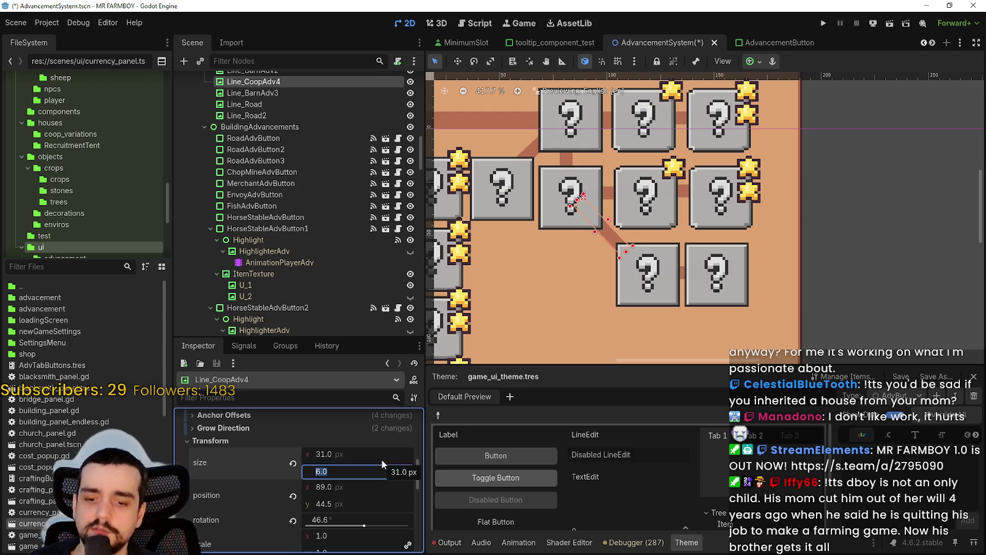
text(8)
key(Return)
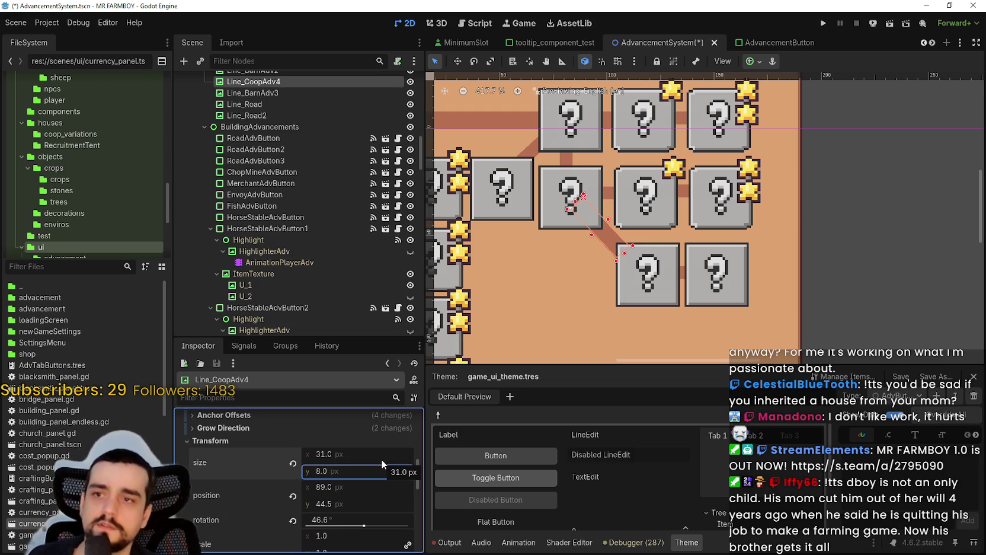
scroll(554, 221, up, 3)
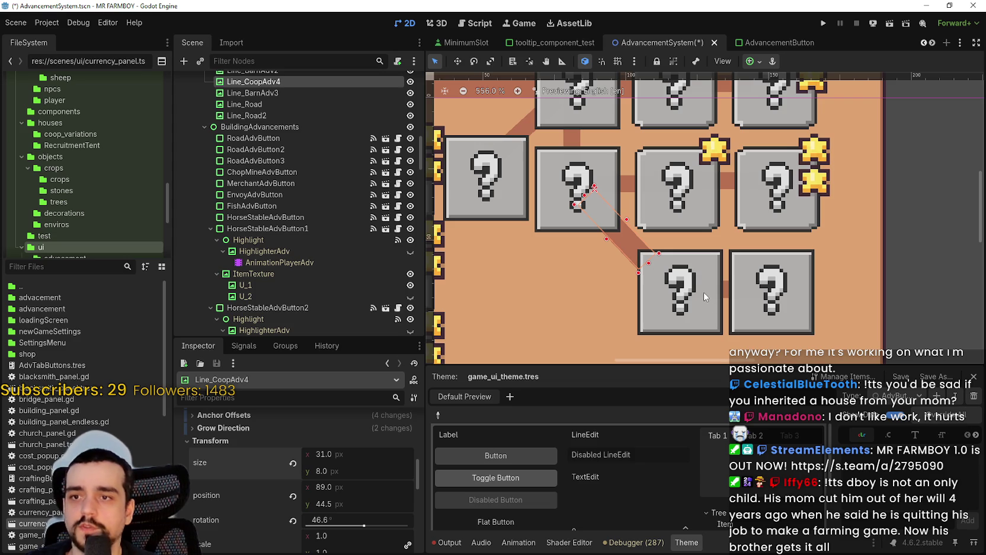
drag(649, 263, 653, 266)
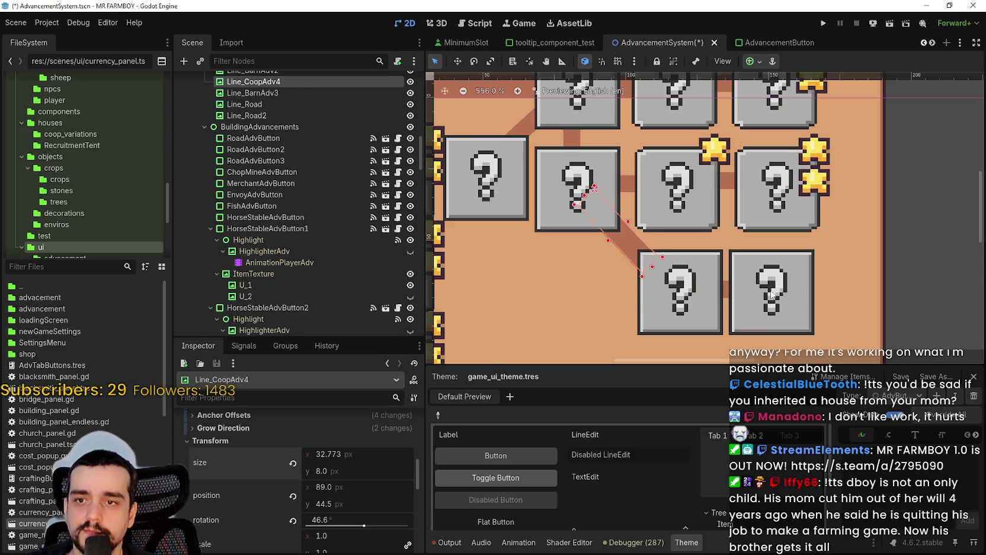
Set the Line_BarnAdv3 connector between the bottom buttons to 8 px high
click(774, 295)
scroll(770, 293, down, 3)
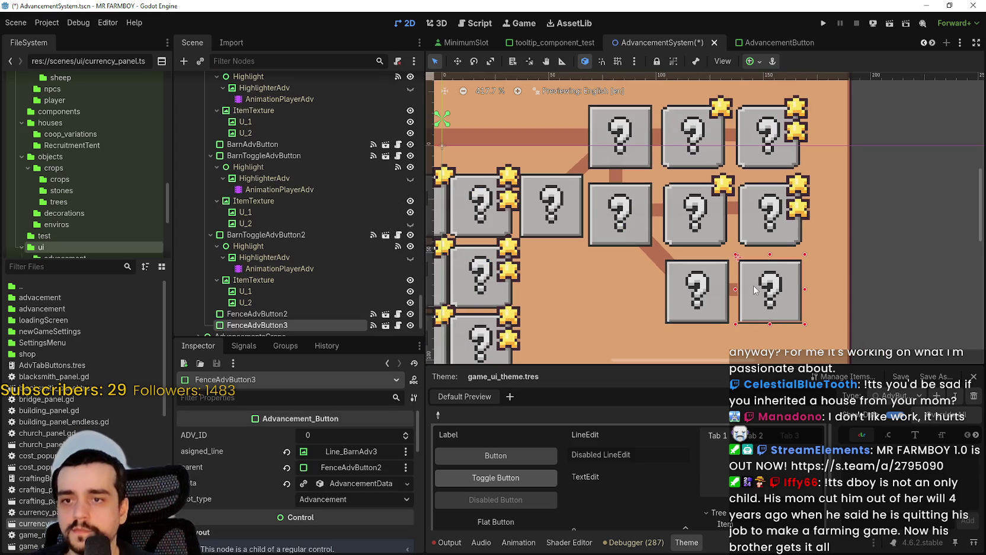
scroll(756, 290, up, 2)
click(753, 290)
scroll(752, 290, up, 1)
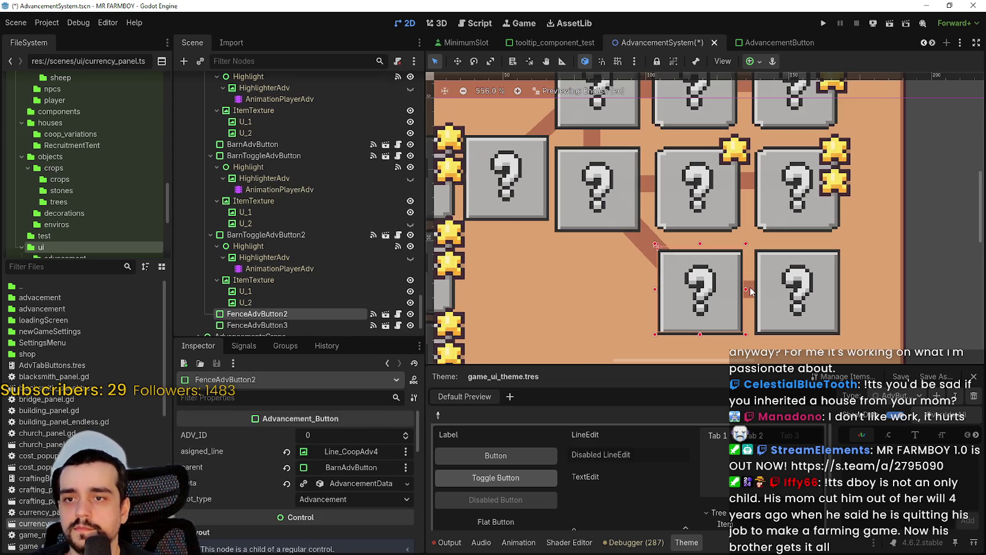
click(750, 292)
scroll(751, 291, up, 1)
scroll(264, 521, down, 5)
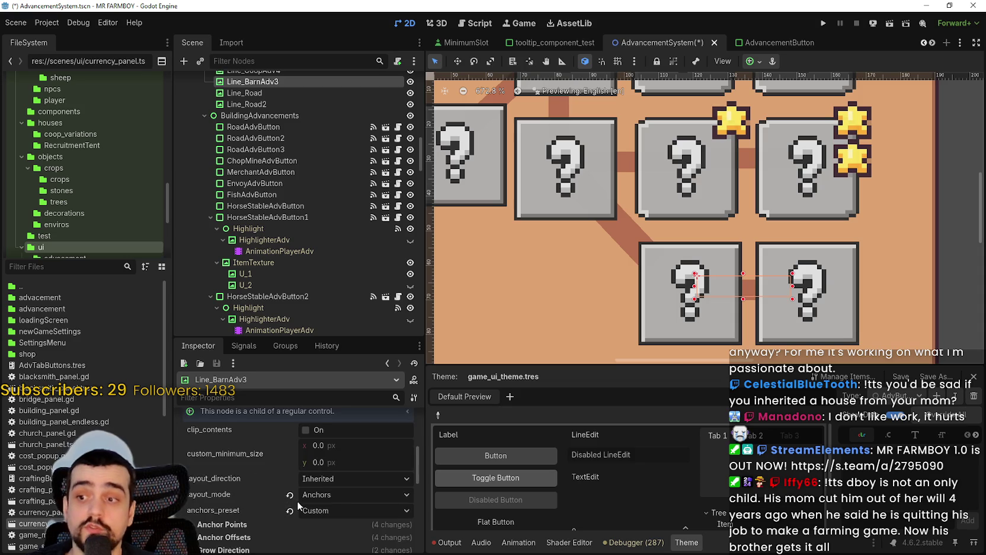
click(343, 523)
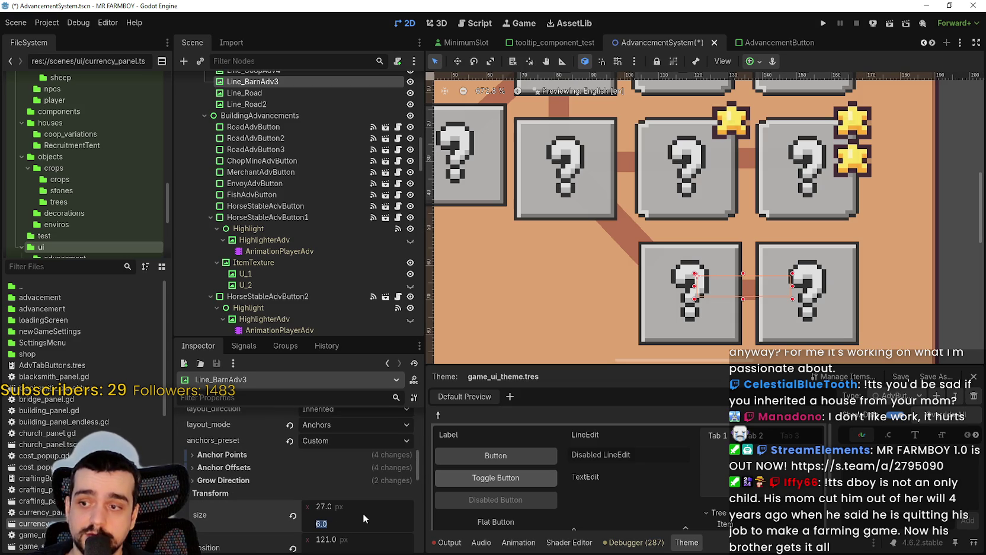
text(8)
key(Return)
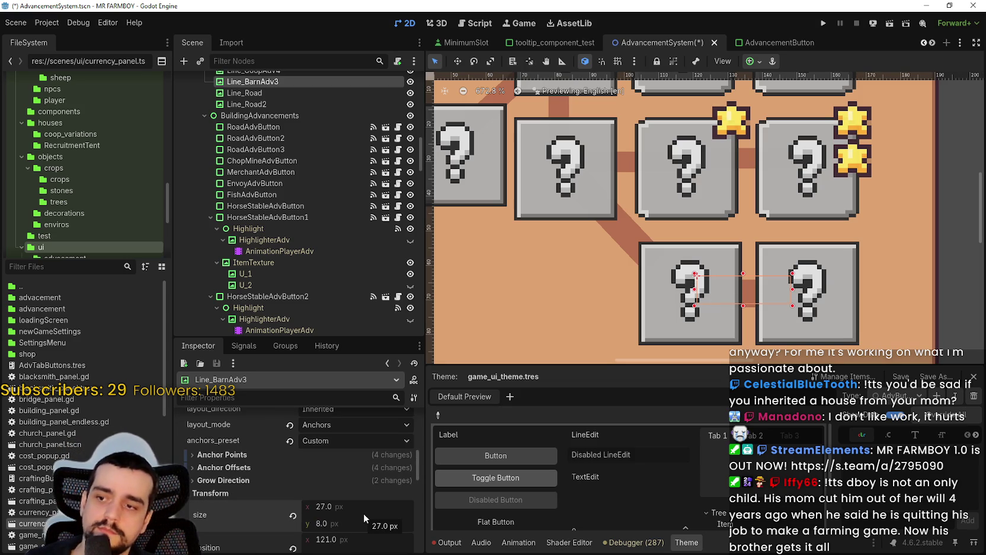
Save the AdvancementSystem scene with Ctrl+S
scroll(681, 320, down, 3)
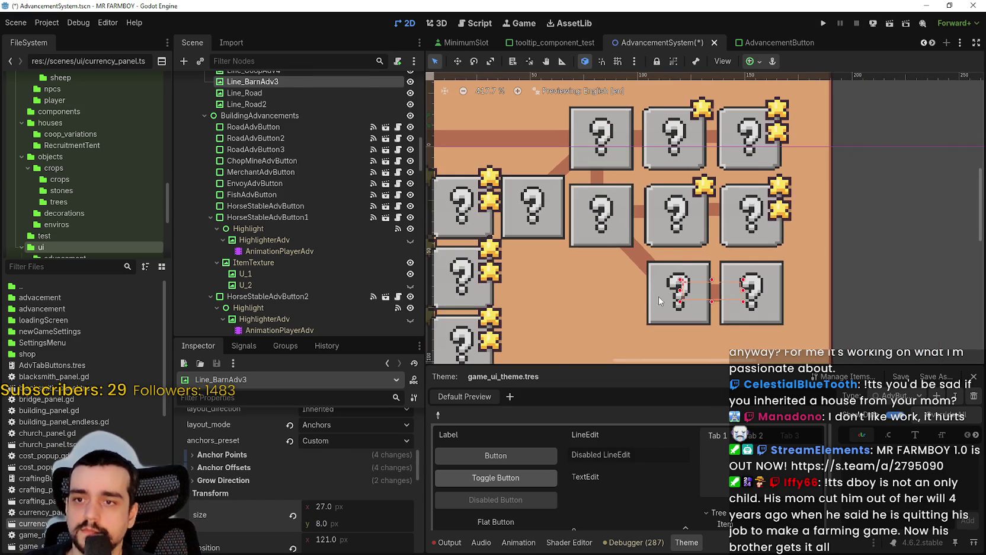
click(657, 299)
scroll(741, 317, down, 5)
key(ctrl+s)
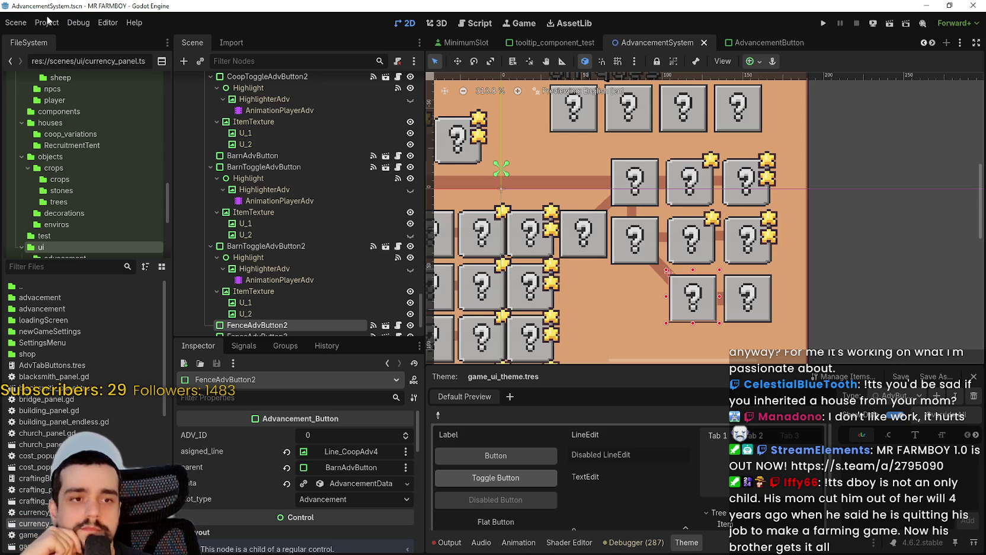
Look through the Debug menu and close it without choosing anything
click(54, 22)
mouse_move(79, 23)
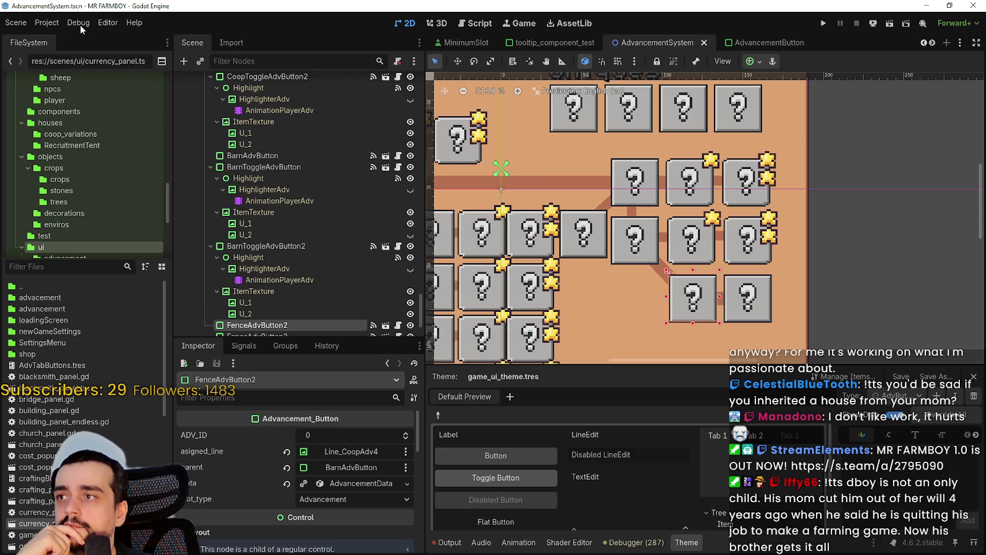
click(663, 240)
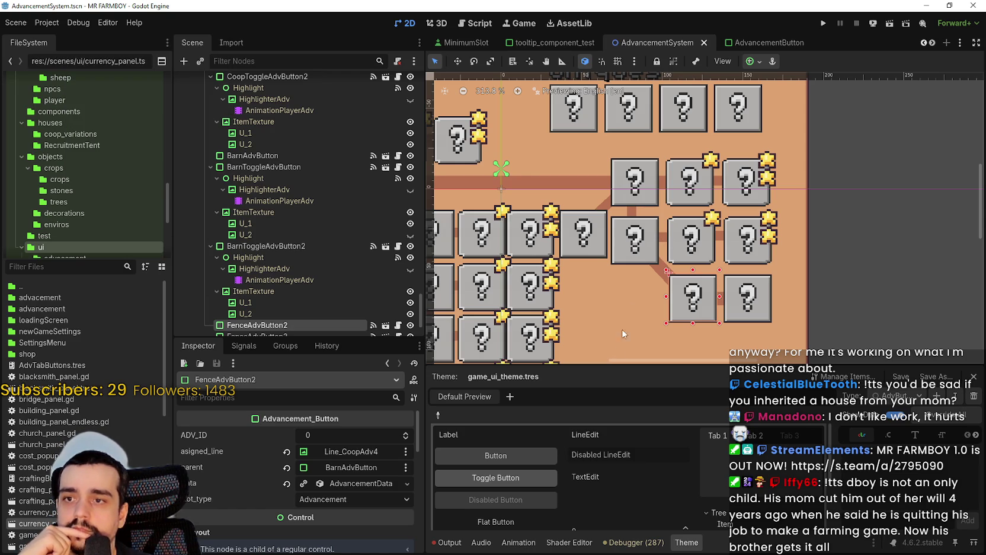
click(79, 22)
click(112, 25)
click(74, 23)
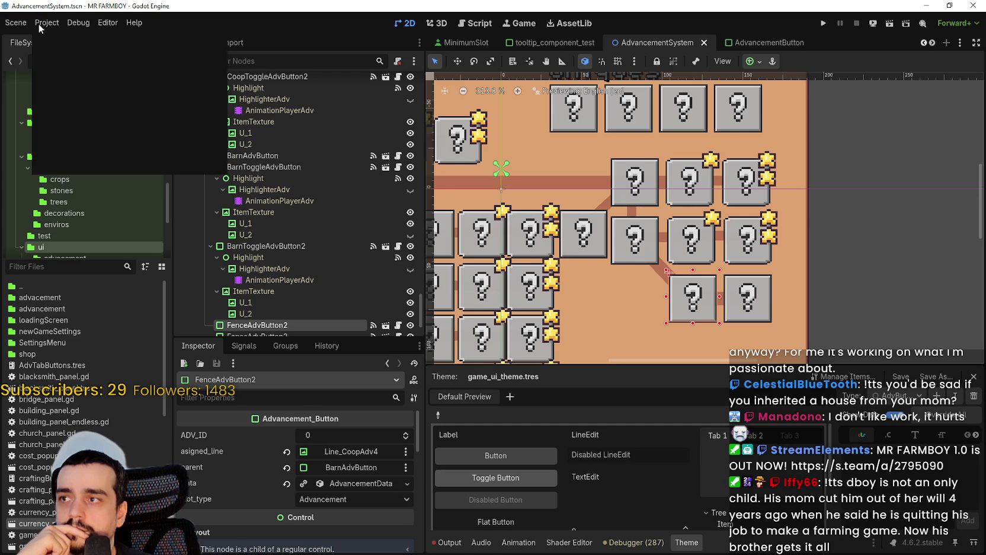
scroll(671, 231, up, 2)
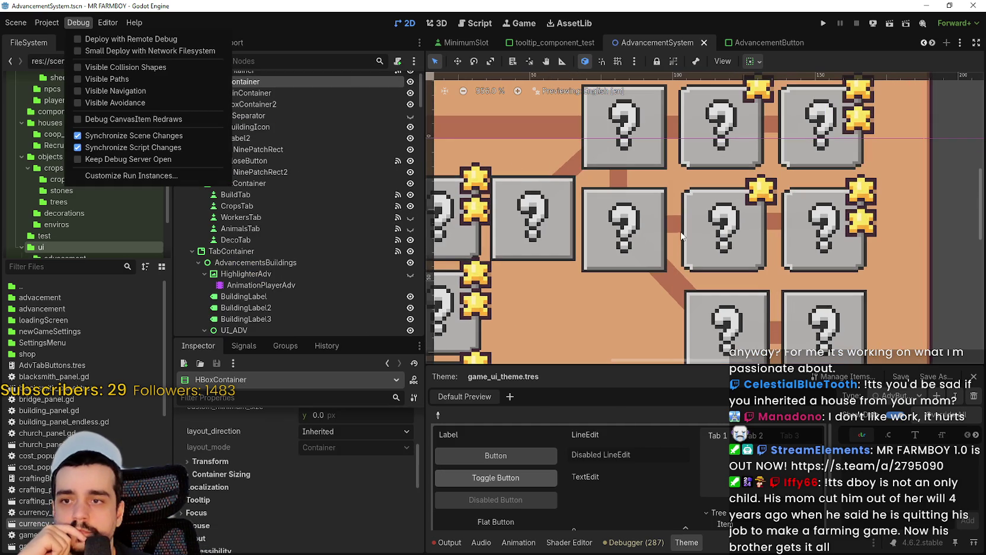
click(682, 236)
Select Line_BarnAdv1 and begin editing its Transform size height
click(676, 230)
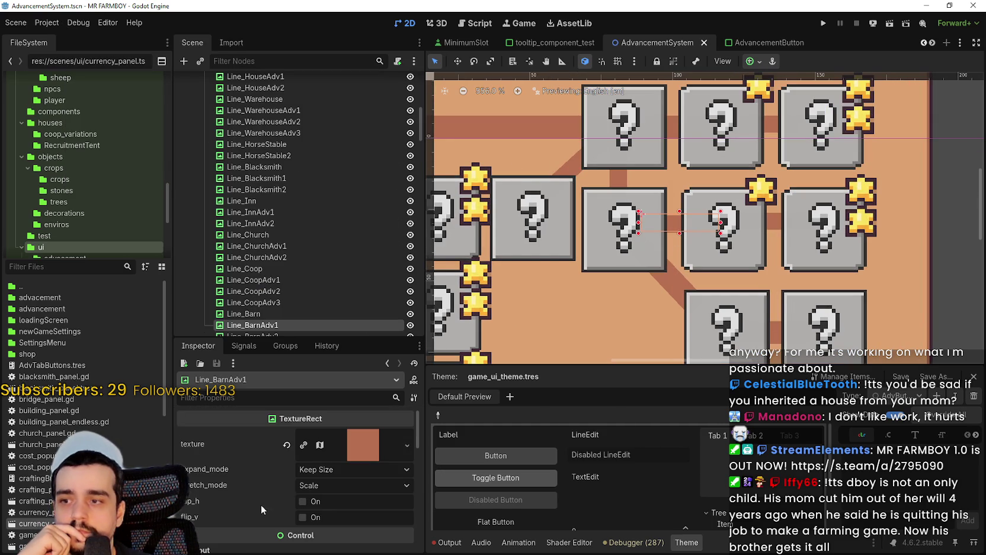
scroll(289, 497, down, 5)
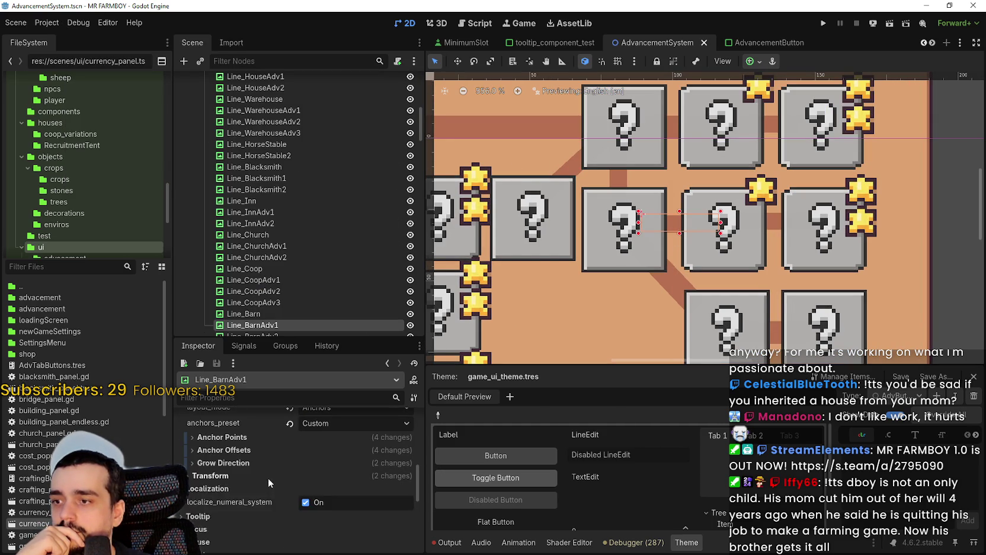
click(268, 479)
click(338, 500)
Set both Line_BarnAdv1 and Line_BarnAdv2 heights to 8 px
text(8)
key(Return)
scroll(676, 270, up, 3)
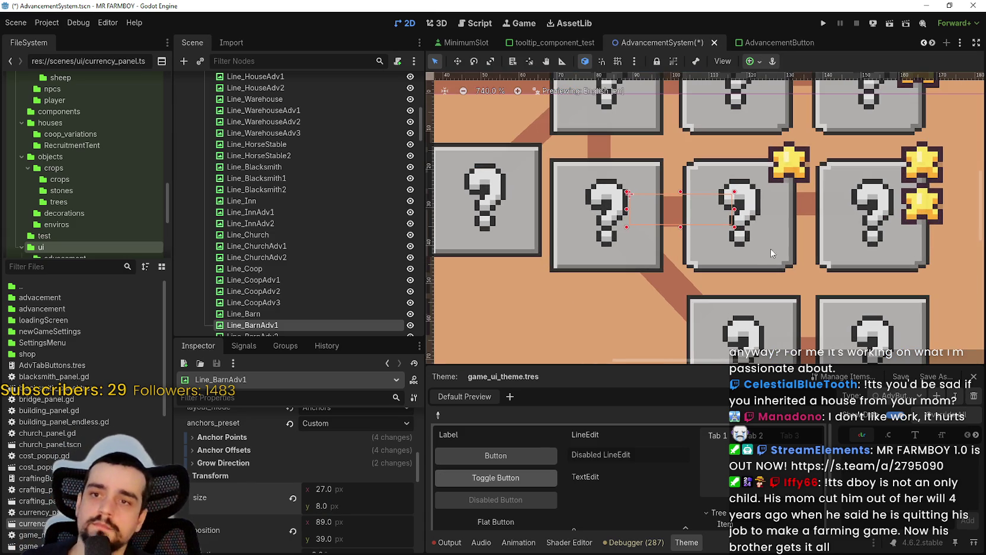
click(804, 203)
scroll(287, 474, down, 5)
scroll(284, 468, down, 3)
click(217, 441)
click(370, 473)
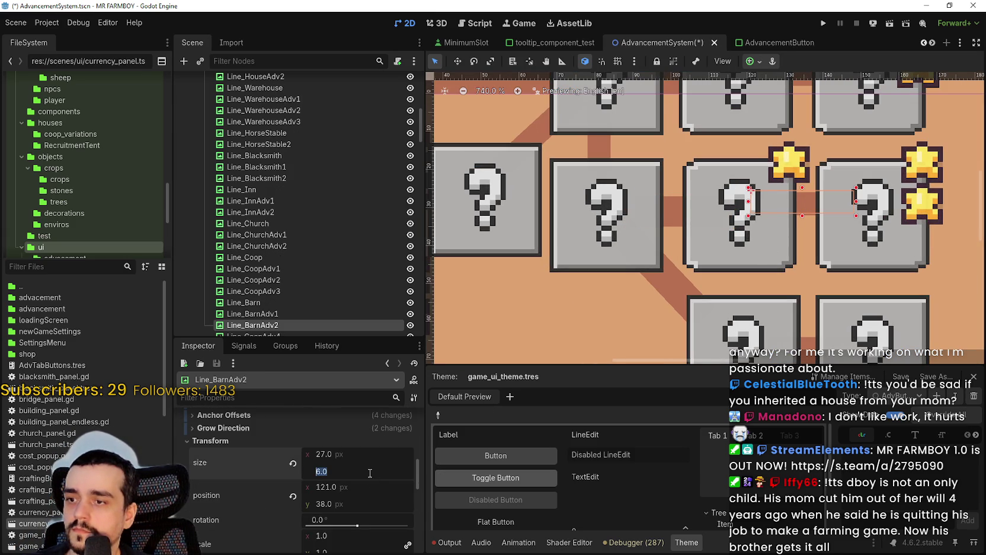
text(8)
key(Return)
Nudge Line_BarnAdv2 one pixel right and one pixel down
scroll(693, 202, down, 4)
scroll(693, 202, up, 3)
scroll(693, 202, up, 3)
scroll(662, 218, down, 4)
key(Right)
key(Down)
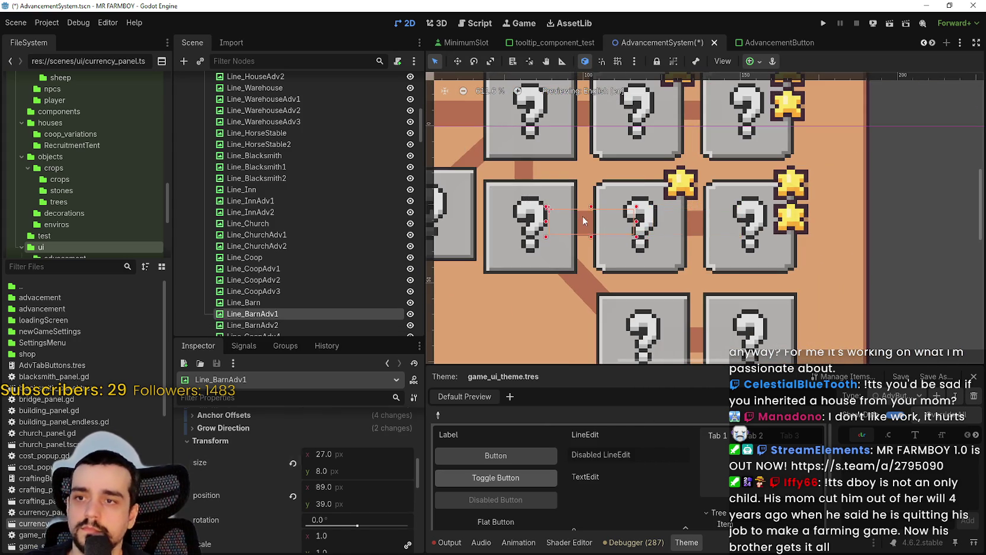
Widen the vertical Line_Barn to 8 px at x 79 and save the scene
click(582, 219)
scroll(582, 219, down, 4)
click(542, 187)
scroll(319, 462, down, 3)
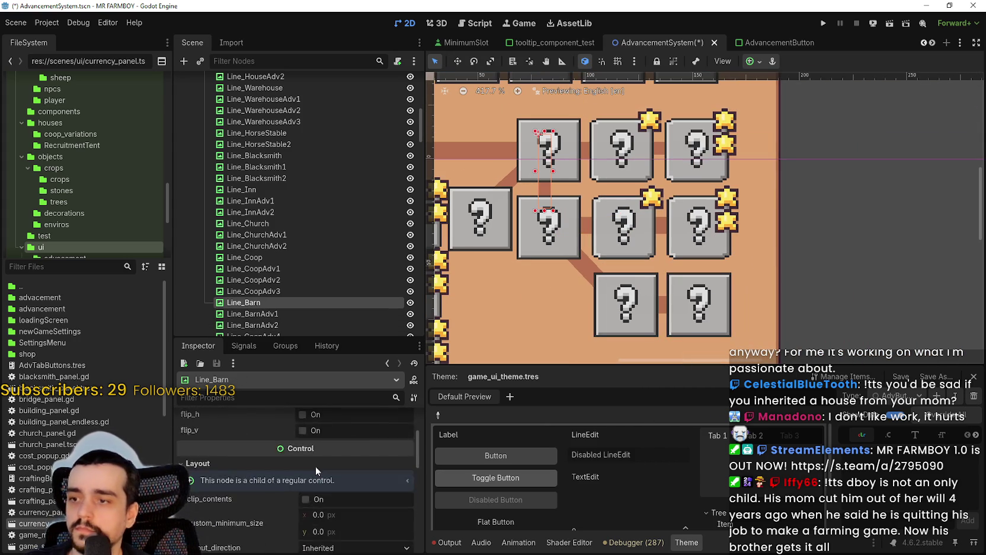
scroll(308, 486, down, 3)
click(224, 465)
click(225, 466)
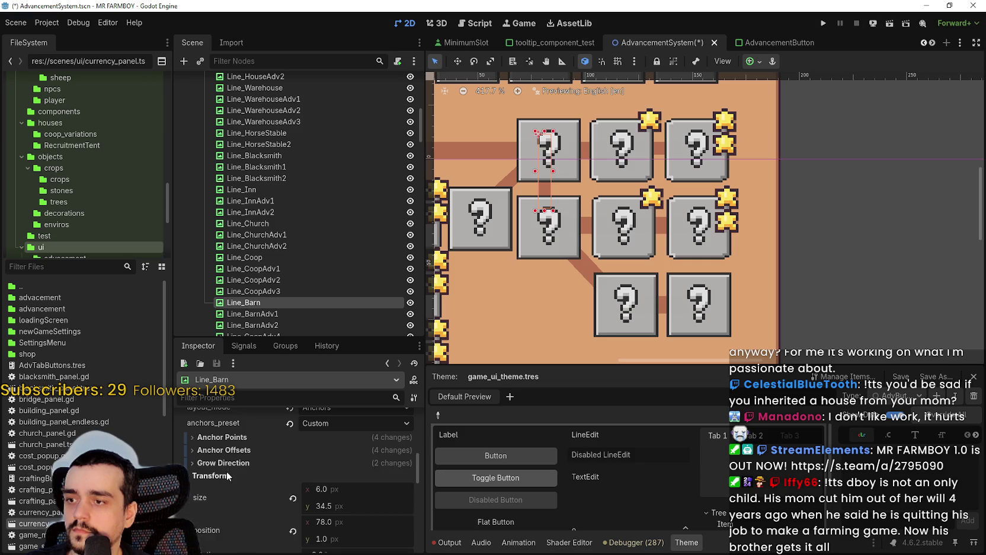
scroll(358, 478, down, 2)
drag(356, 443, 372, 424)
key(ctrl+s)
scroll(464, 153, up, 6)
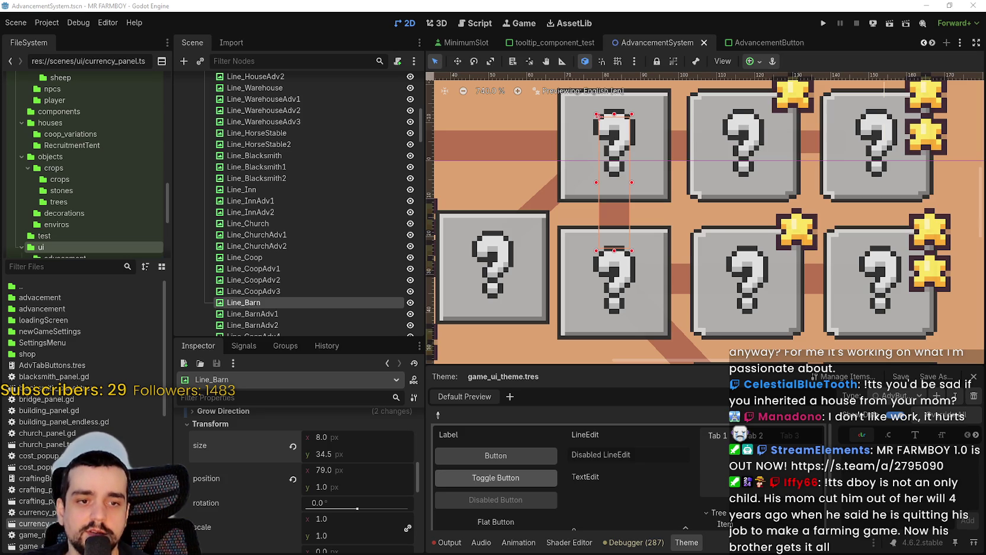
Leave the SteamDB browser window and return to the Godot editor
key(alt+Tab)
click(928, 13)
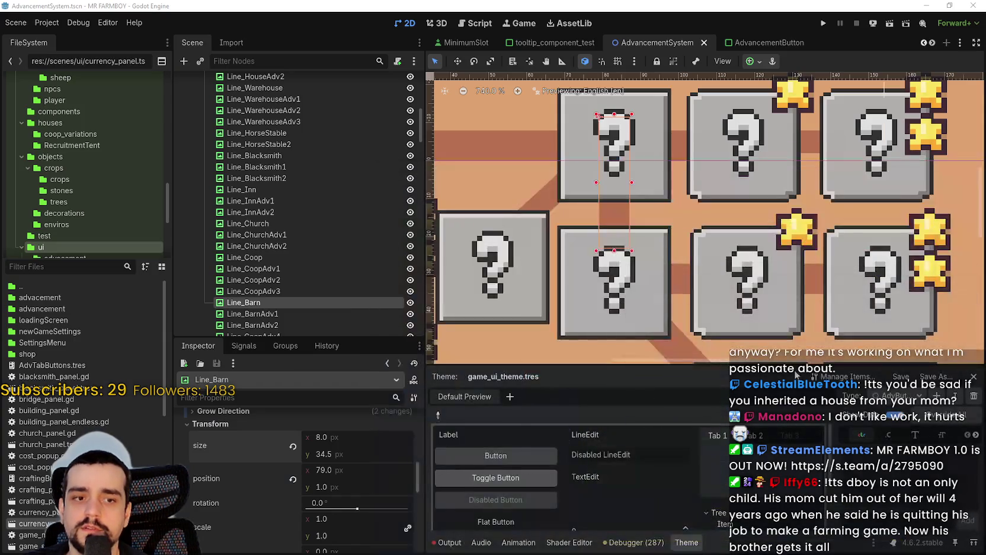
scroll(542, 274, down, 5)
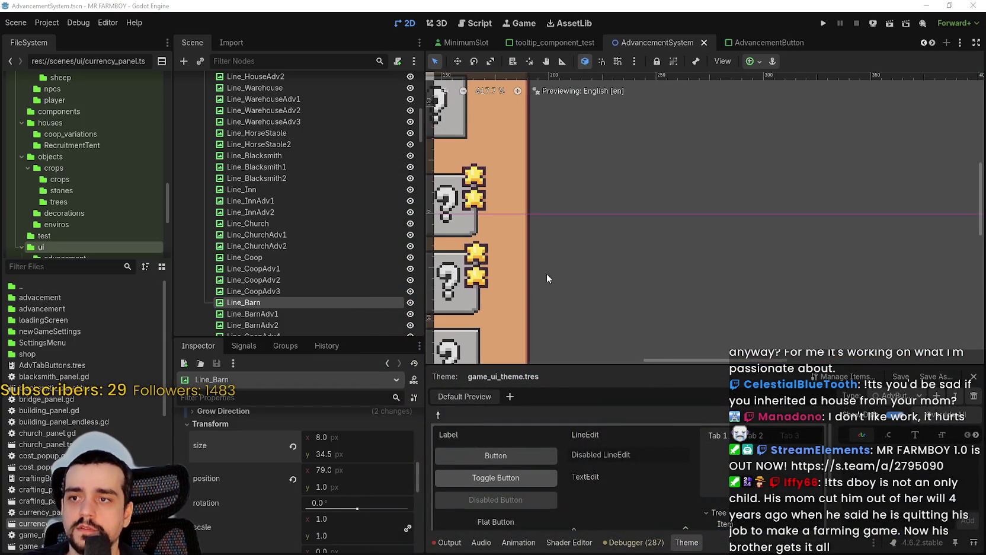
scroll(571, 274, down, 3)
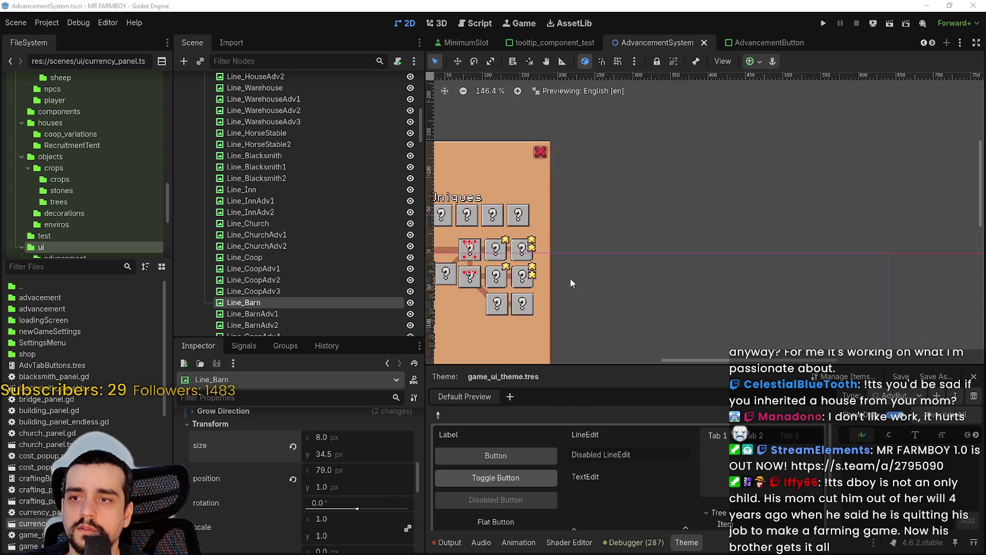
scroll(583, 264, up, 7)
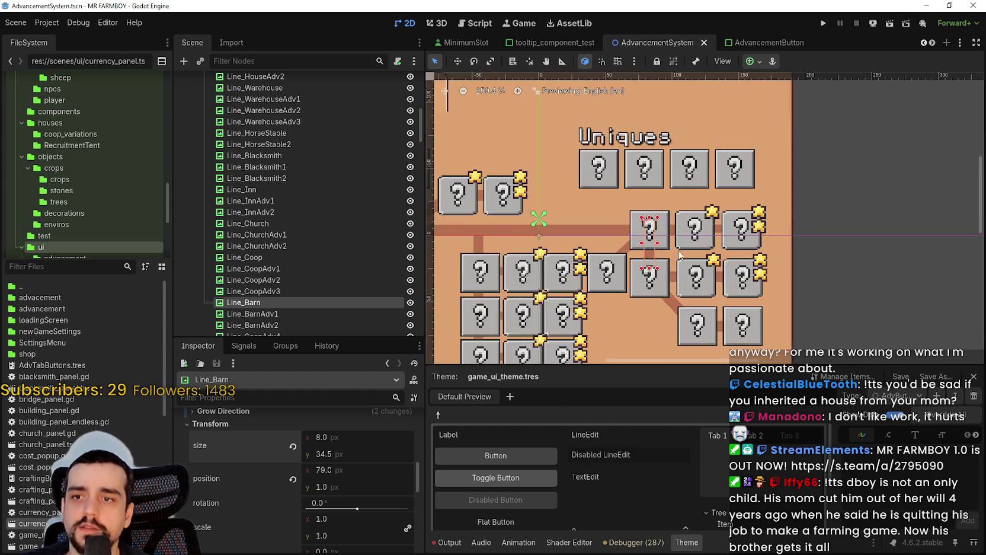
scroll(586, 232, down, 4)
scroll(586, 231, up, 2)
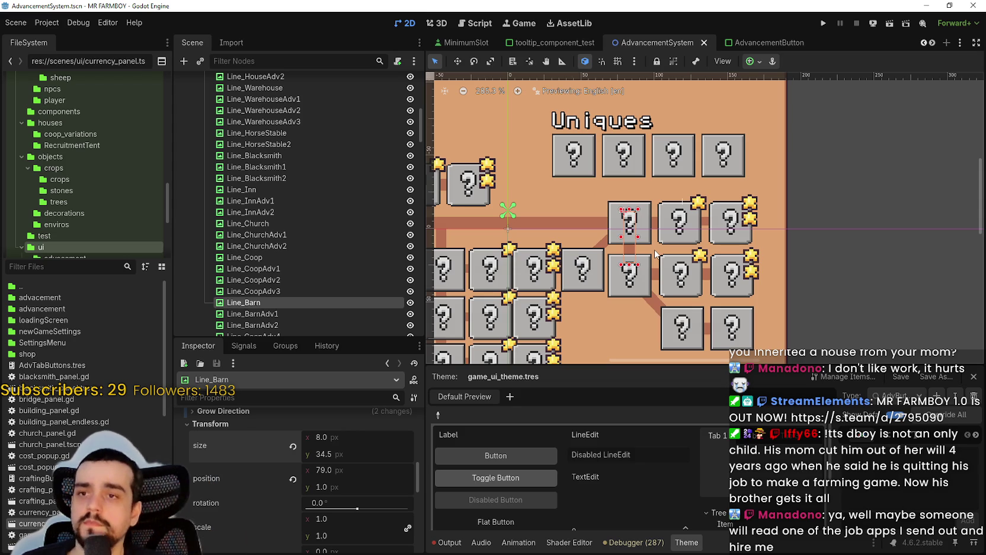
Select the lower fence button FenceAdvButton2 on the canvas
scroll(676, 291, up, 1)
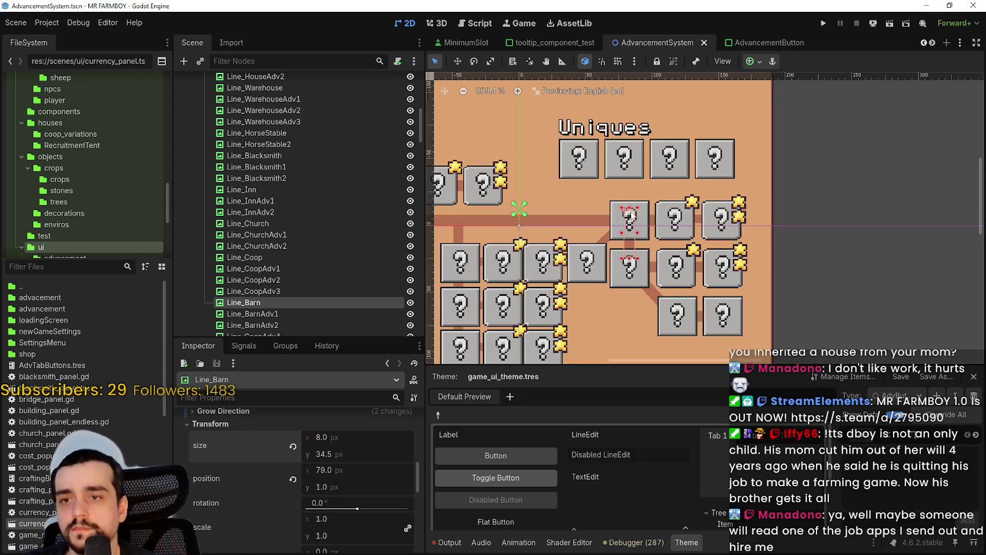
scroll(676, 290, up, 2)
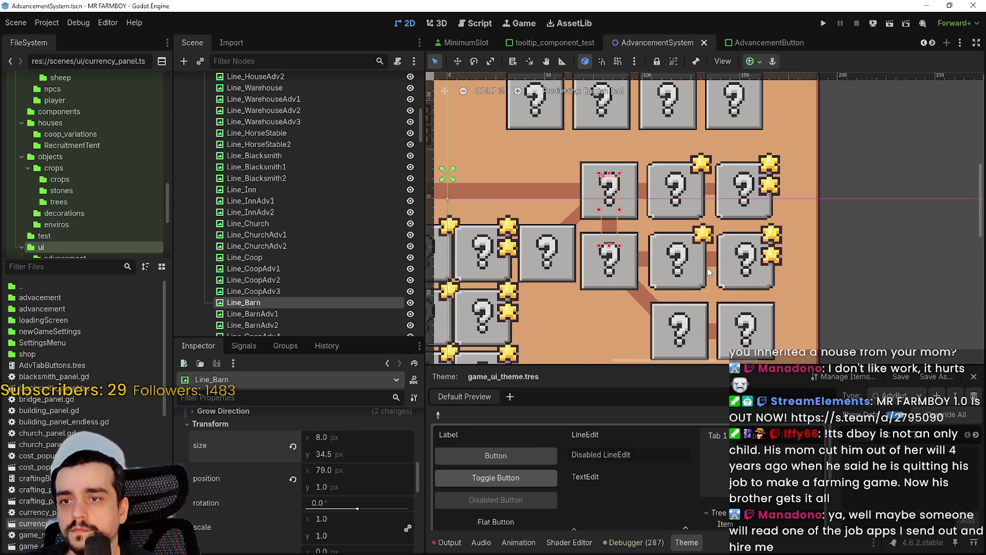
scroll(739, 308, down, 1)
scroll(739, 307, up, 3)
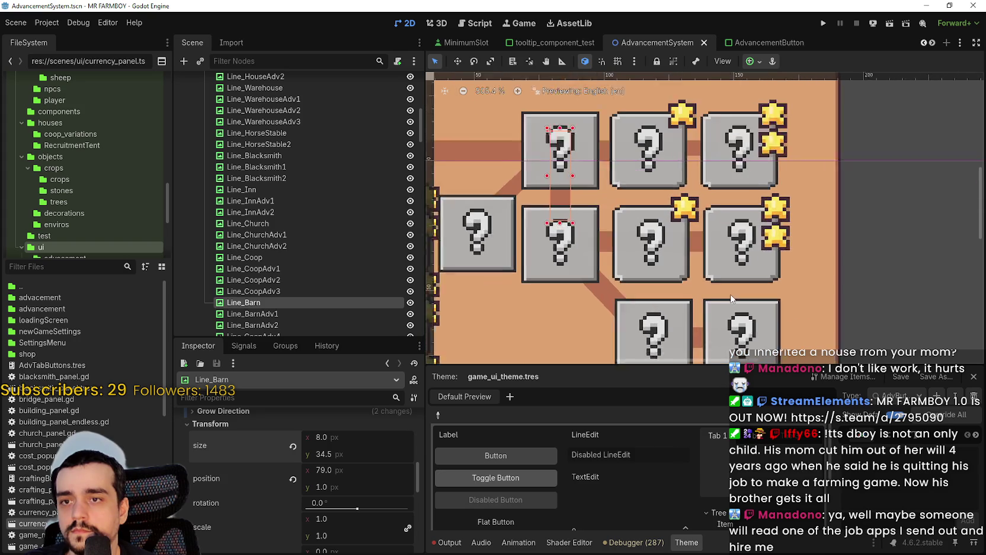
click(682, 294)
scroll(627, 259, up, 9)
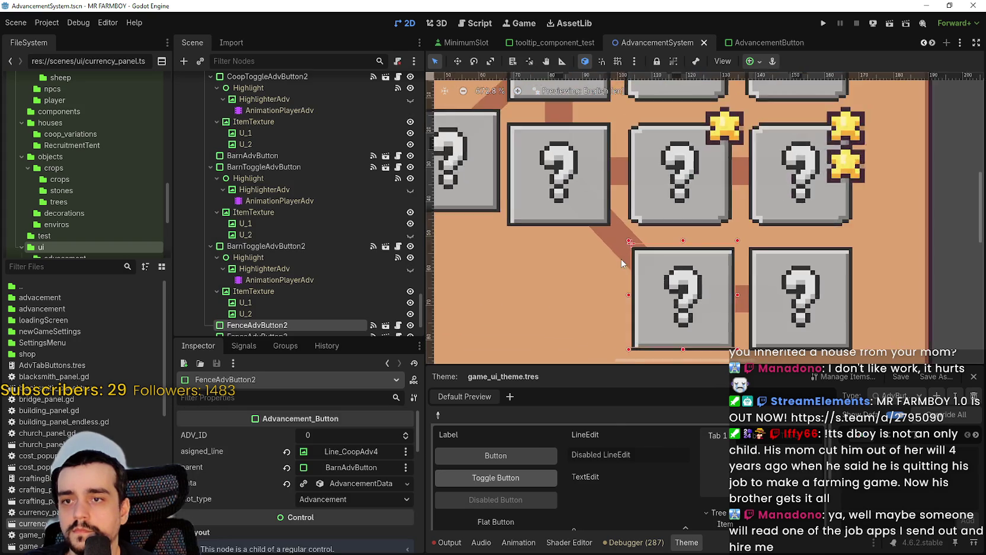
Drag FenceAdvButton2 slightly up and to the left on the canvas
drag(633, 255, 627, 242)
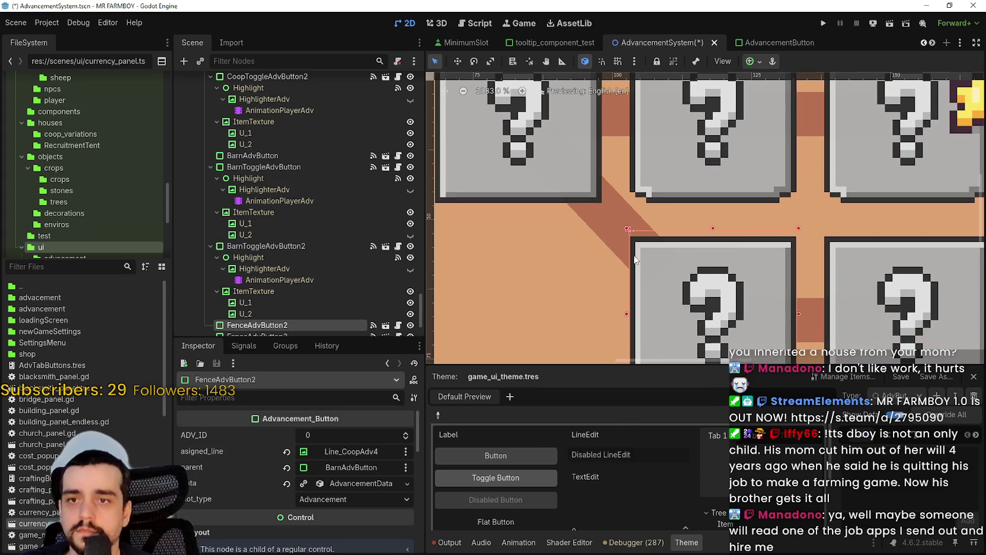
scroll(652, 252, down, 12)
scroll(611, 239, down, 3)
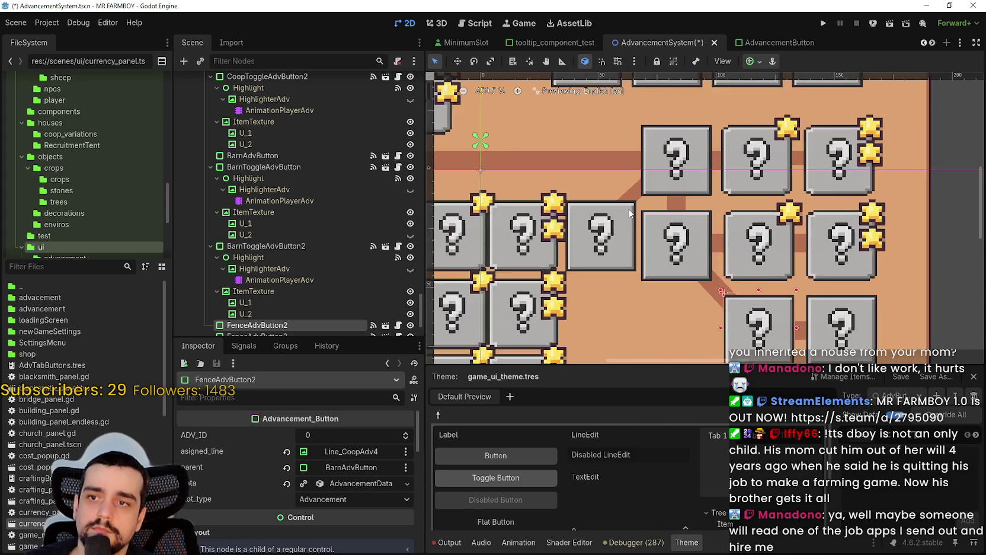
scroll(680, 225, up, 1)
scroll(680, 225, down, 3)
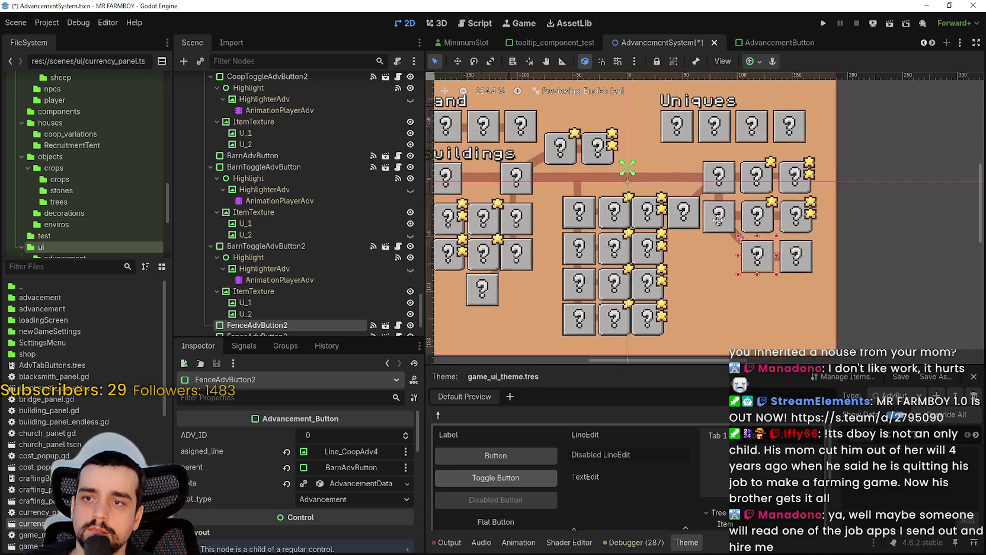
scroll(627, 352, down, 1)
scroll(816, 222, up, 4)
scroll(879, 181, down, 1)
Box-select groups of 29 and 28 panel controls, then select FenceAdvButton
click(879, 182)
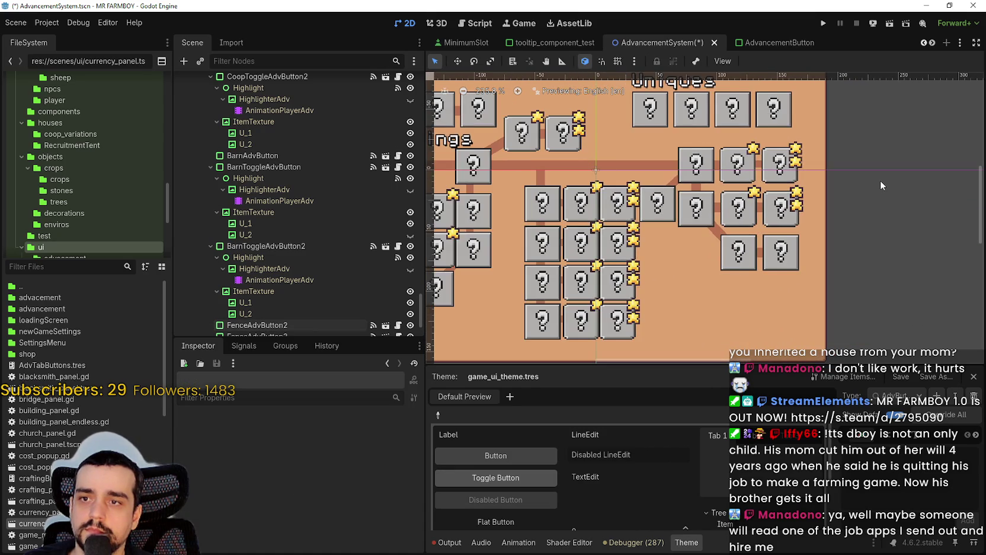
mouse_move(844, 126)
mouse_down()
mouse_move(703, 290)
mouse_move(652, 308)
mouse_move(667, 297)
mouse_up()
scroll(670, 285, up, 2)
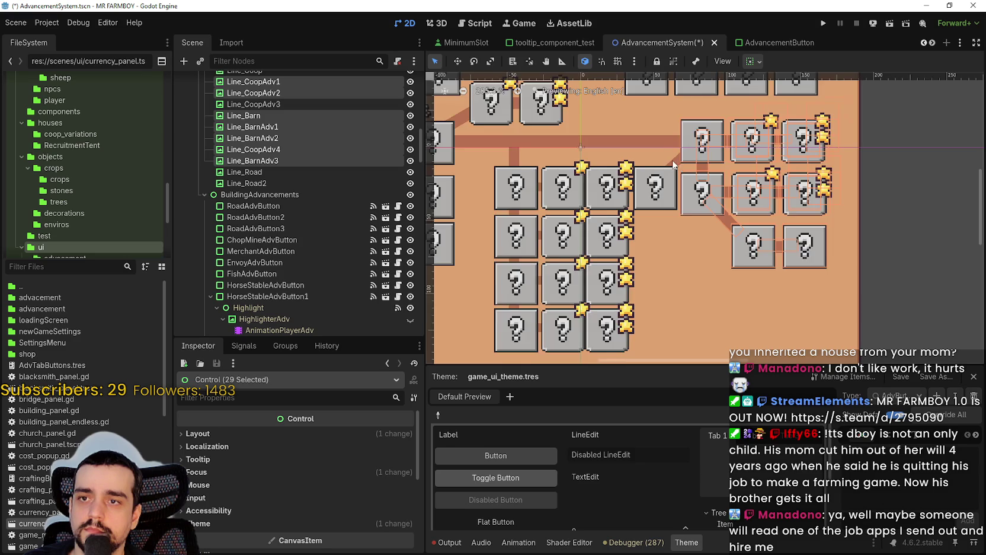
scroll(672, 159, up, 5)
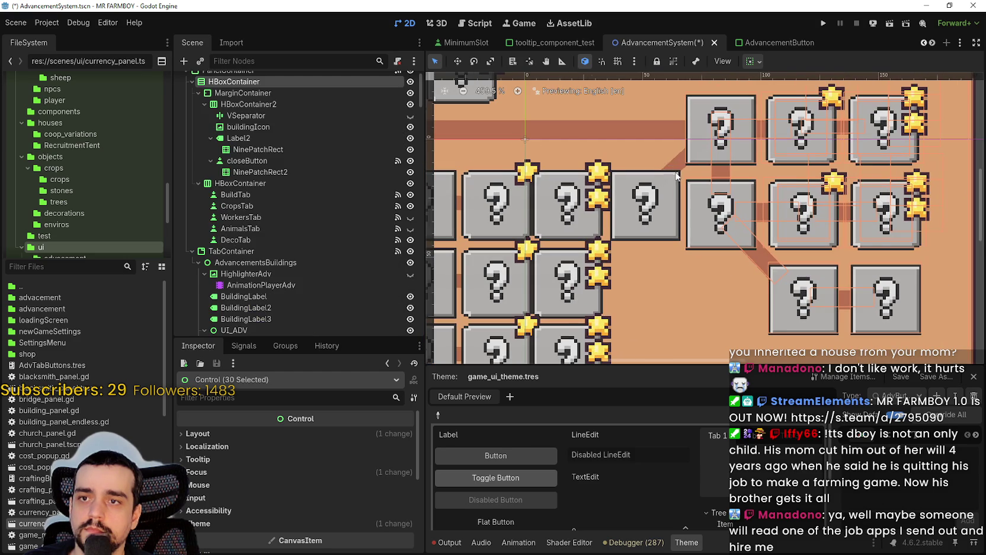
scroll(670, 165, down, 8)
mouse_move(881, 311)
mouse_down()
mouse_move(897, 281)
mouse_move(693, 142)
mouse_move(647, 128)
mouse_up()
scroll(706, 171, up, 2)
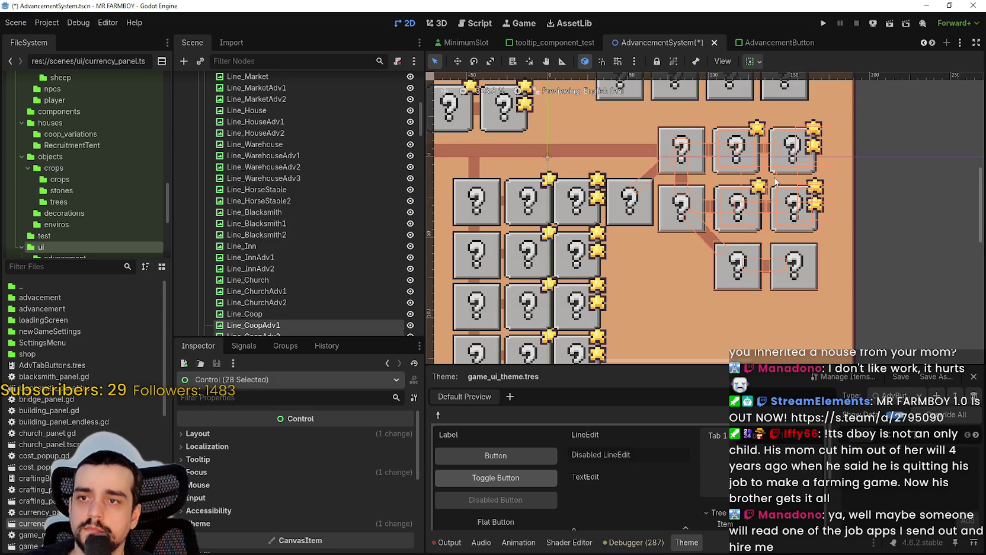
scroll(655, 205, up, 3)
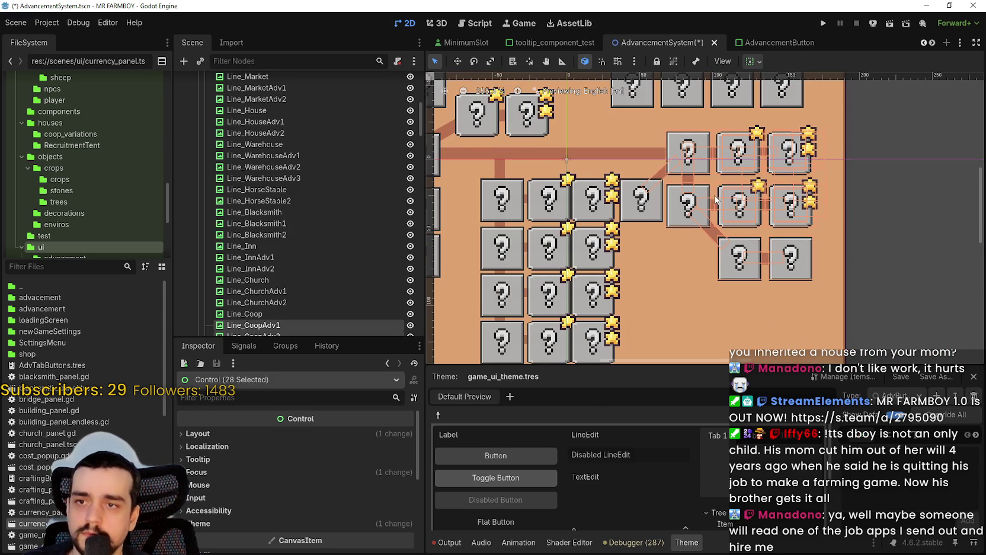
scroll(644, 209, up, 2)
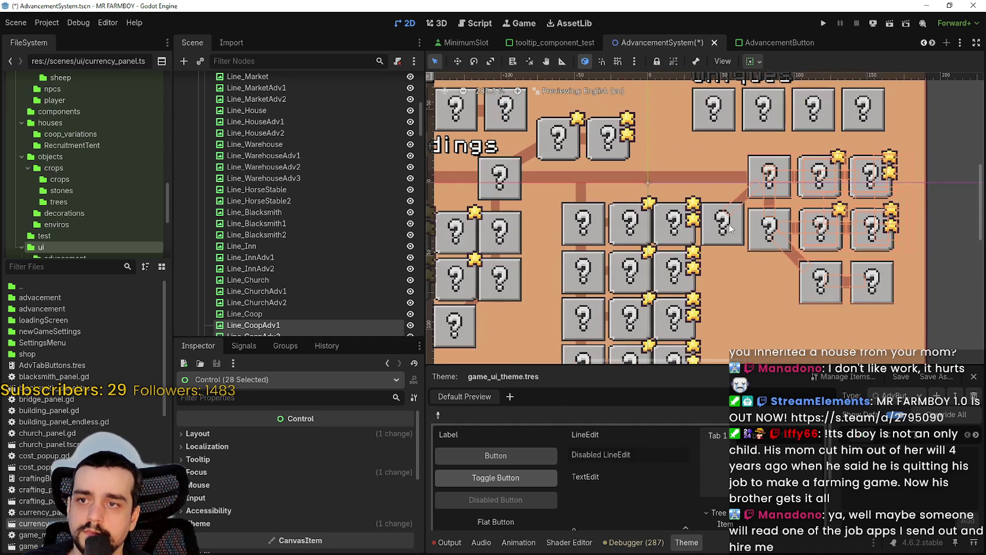
click(644, 209)
scroll(644, 209, up, 1)
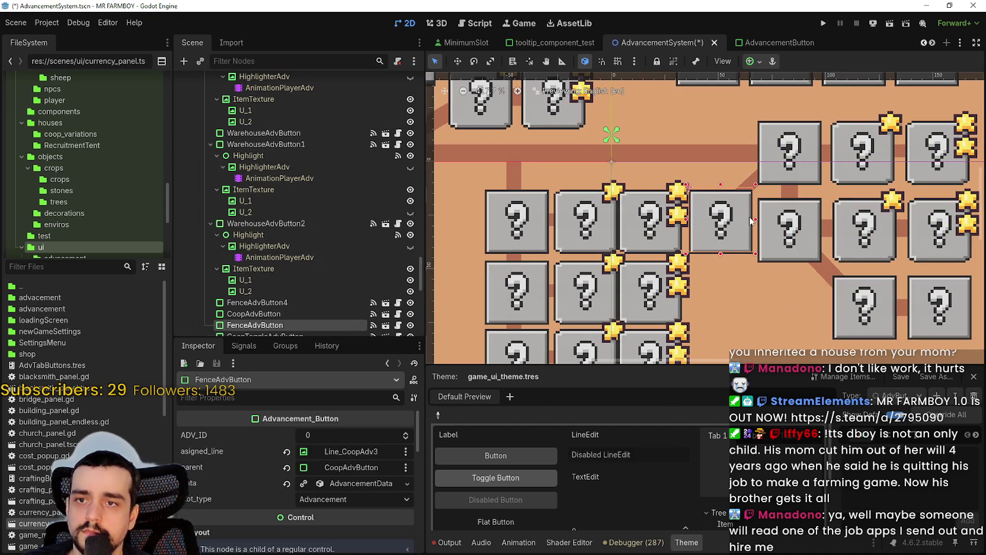
Nudge FenceAdvButton down and left until it aligns with its row
key(Down)
key(Down)
key(Down)
key(Down)
key(Left)
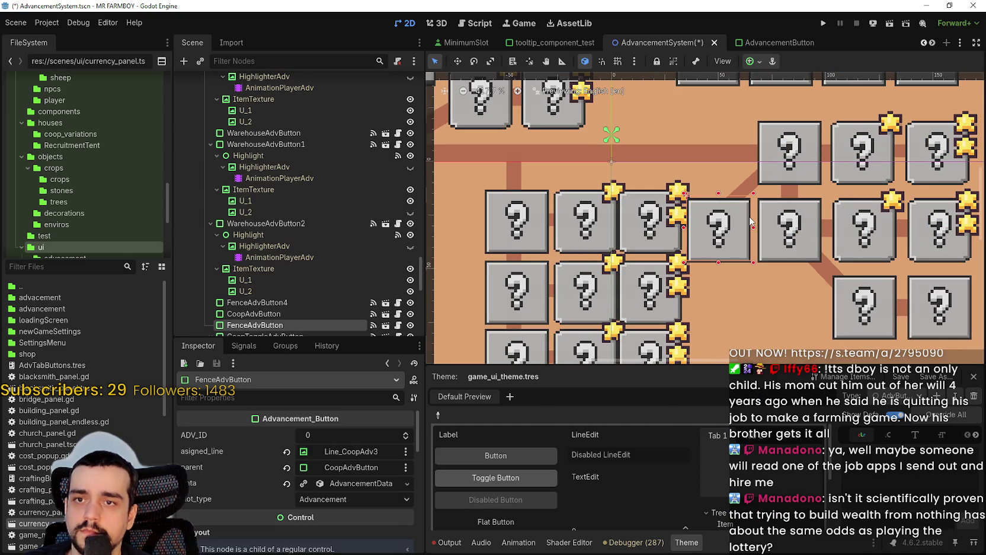
key(Left)
key(Right)
key(Right)
key(Right)
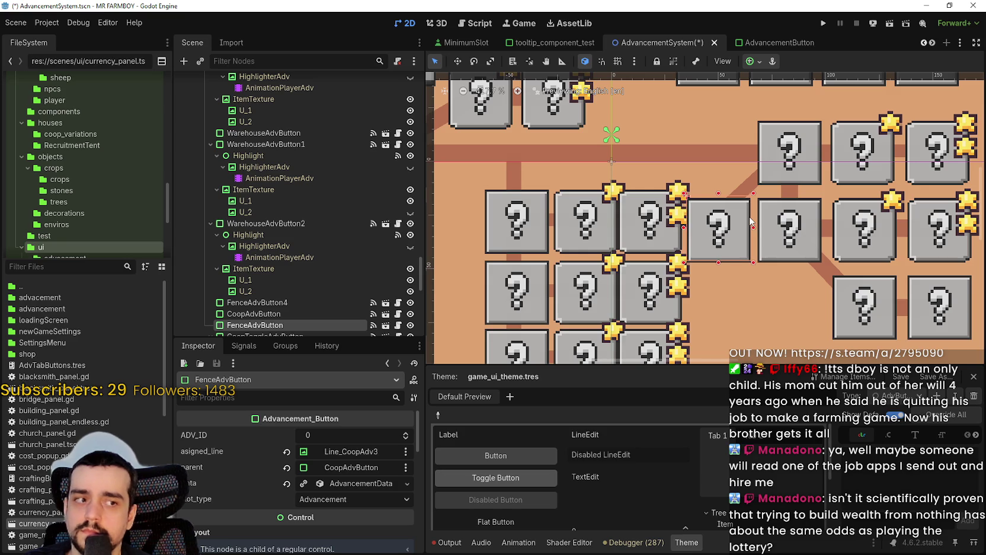
key(Left)
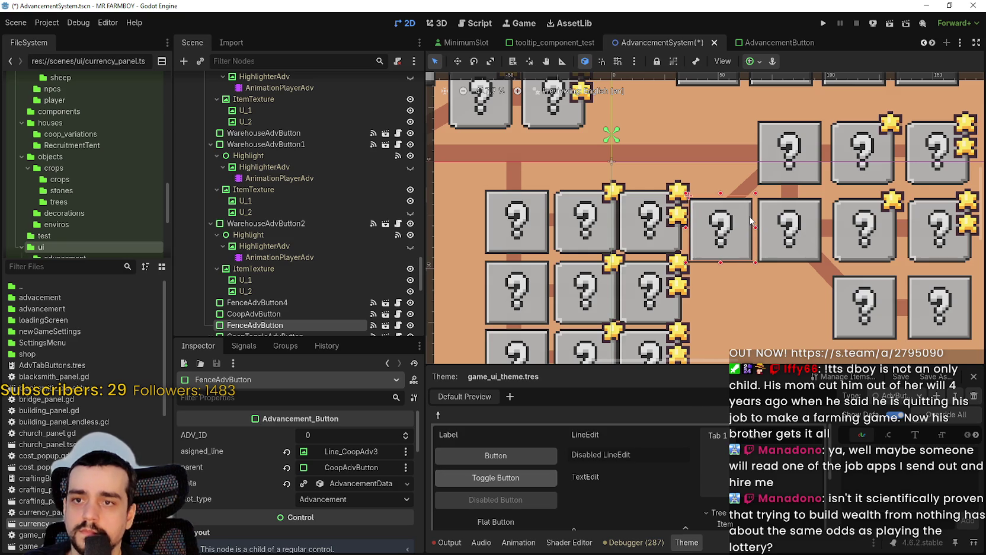
key(Left)
key(Right)
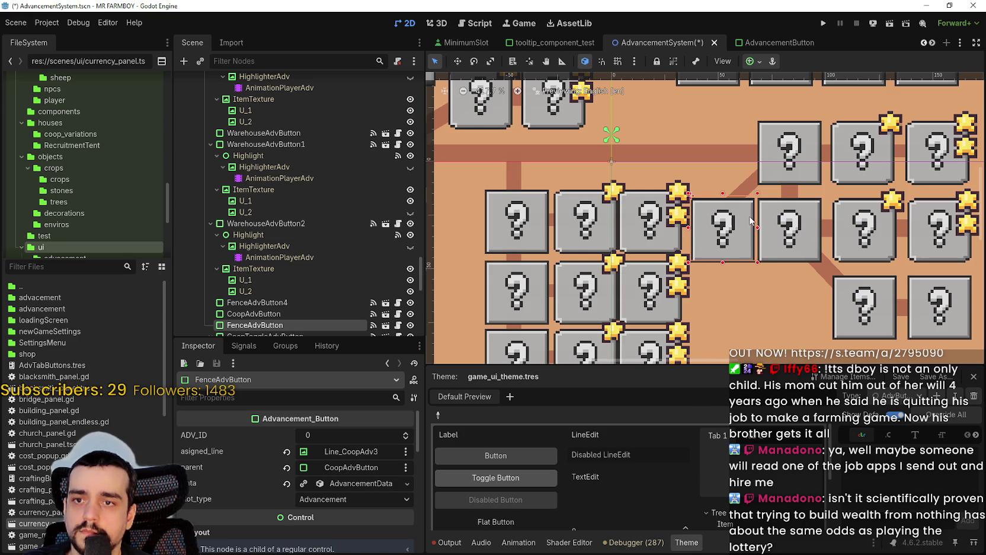
key(Left)
key(Left)
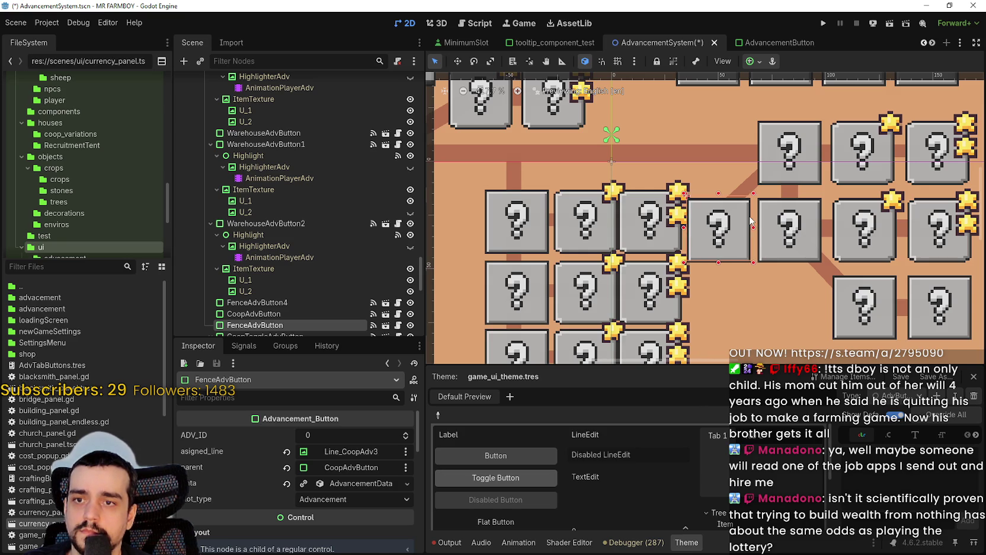
Select the diagonal Line_CoopAdv3 connector line
click(748, 183)
scroll(750, 211, up, 1)
scroll(750, 201, up, 1)
scroll(265, 518, down, 4)
Set the Line_CoopAdv3 connector's height to 8 px in the Inspector
click(371, 549)
text(8)
key(Return)
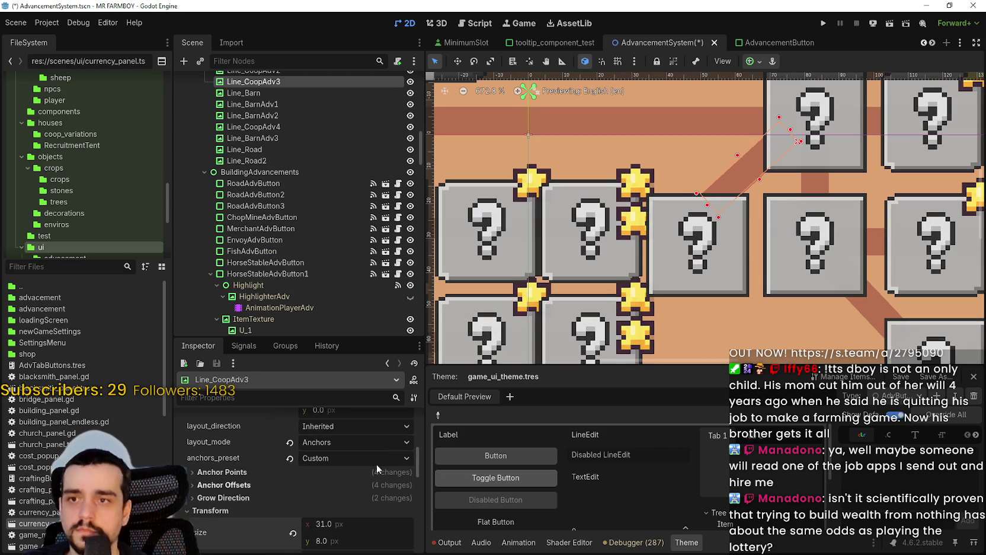
scroll(758, 187, down, 2)
scroll(759, 187, up, 1)
Stretch the line to about 43 px, nudge it right to meet the buttons, and save the scene
drag(758, 187, 771, 175)
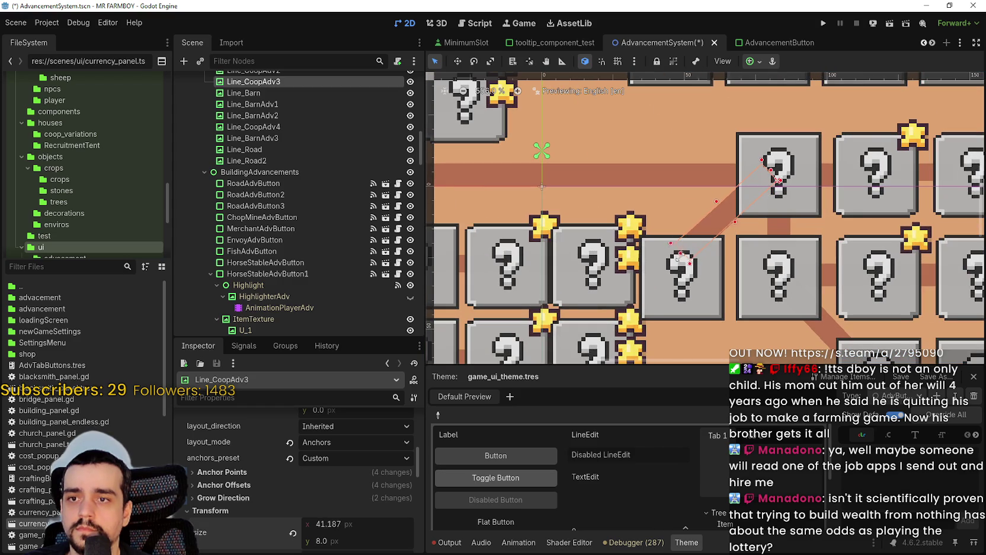
drag(677, 257, 675, 258)
scroll(726, 240, down, 2)
key(Right)
key(Right)
key(Right)
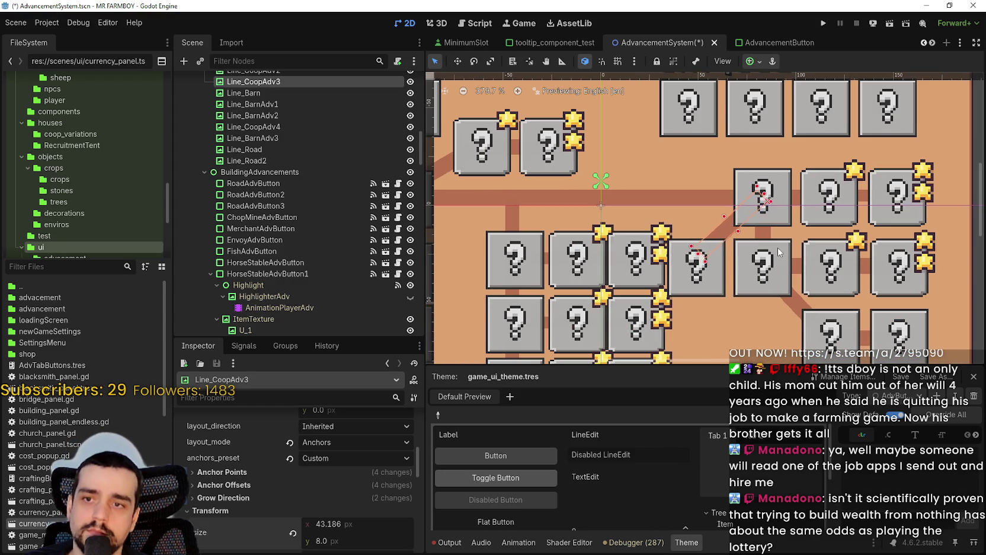
key(ctrl+s)
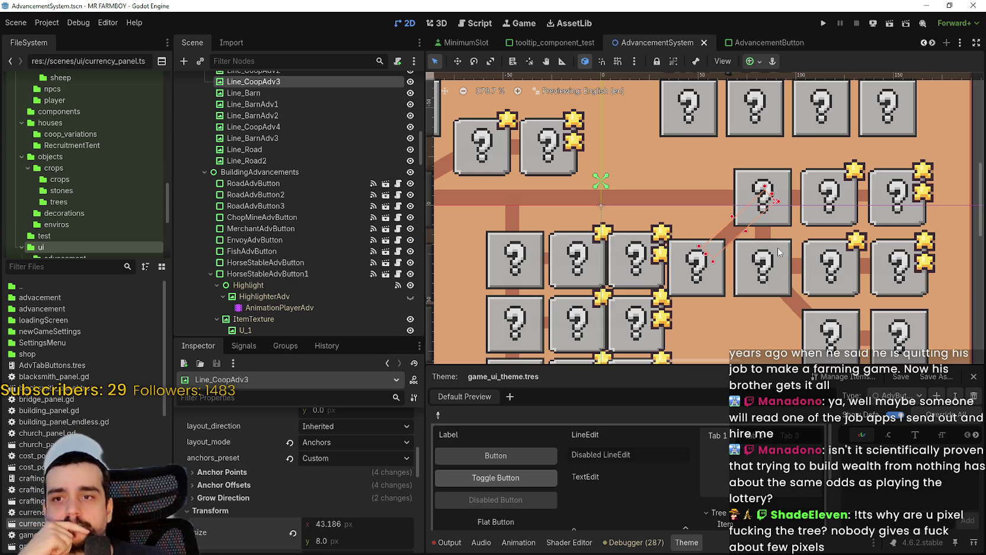
Select FenceAdvButton, CoopAdvButton and Line_CoopAdv3 in turn to check their placement
scroll(670, 264, down, 4)
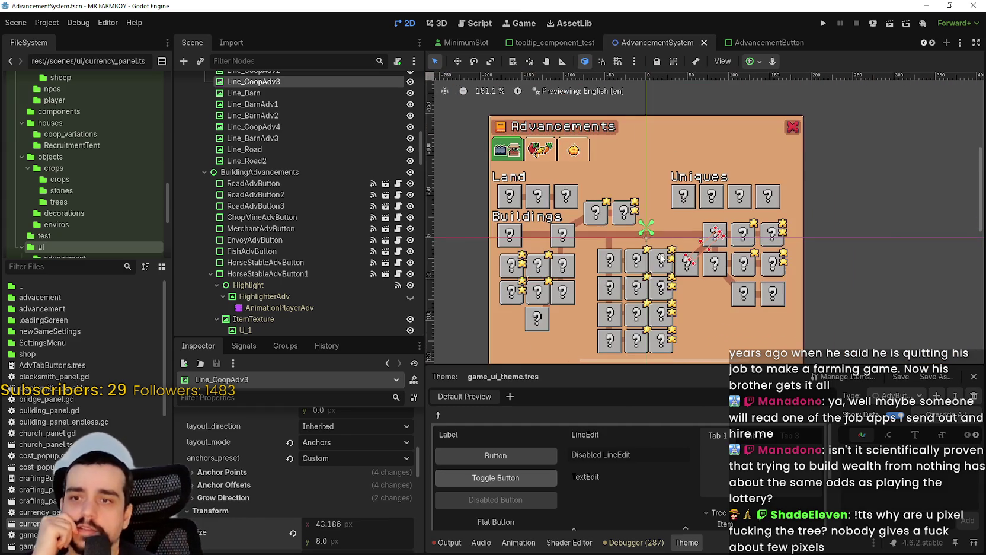
scroll(652, 264, up, 7)
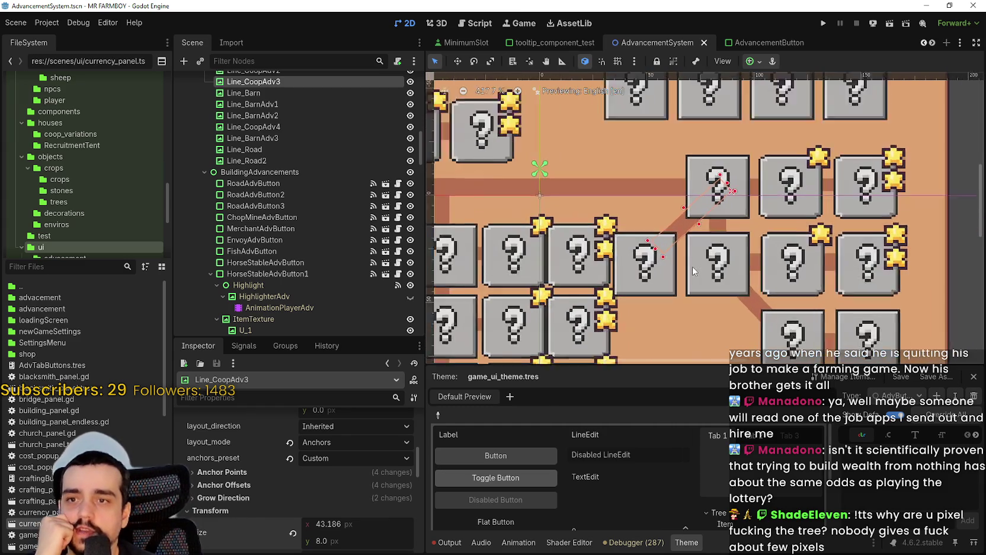
scroll(693, 270, down, 5)
click(668, 267)
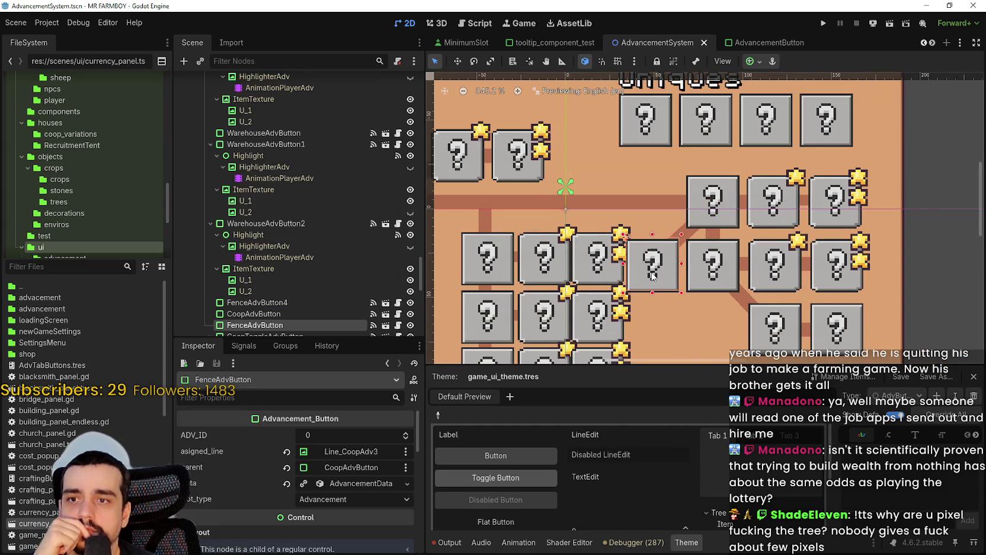
scroll(748, 220, up, 4)
click(734, 207)
scroll(706, 228, up, 3)
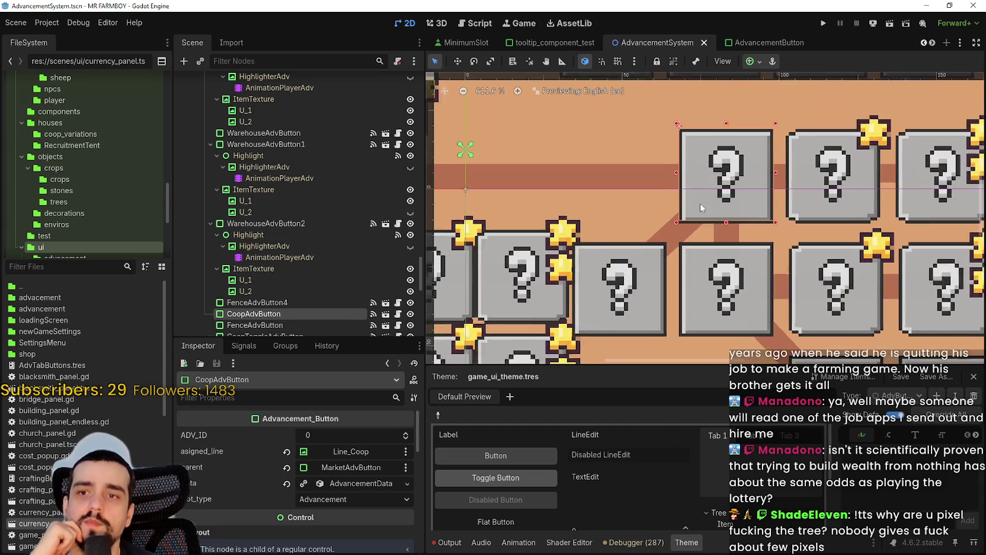
click(668, 245)
Zoom around the canvas and drag a selection box over the button grid
scroll(668, 245, down, 3)
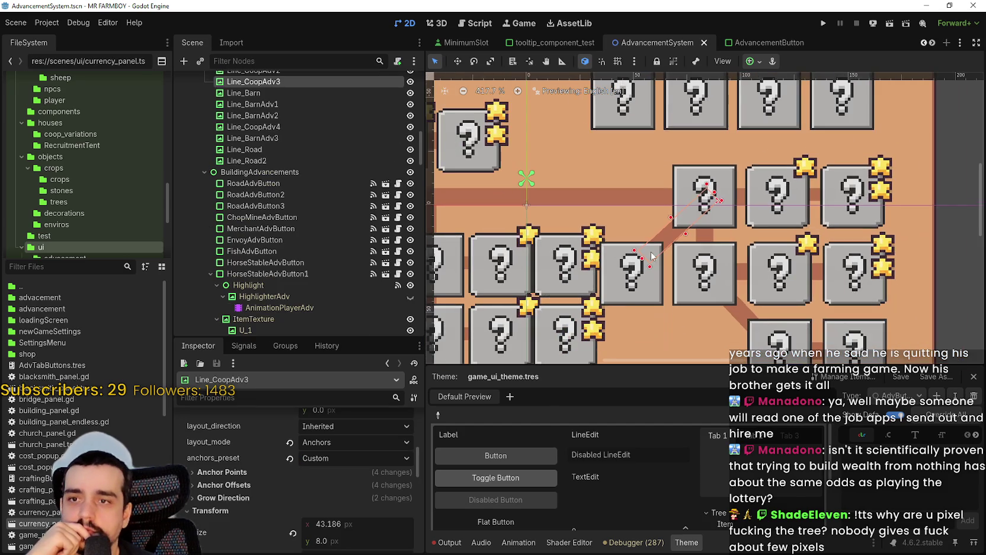
scroll(660, 298, down, 1)
scroll(695, 273, down, 2)
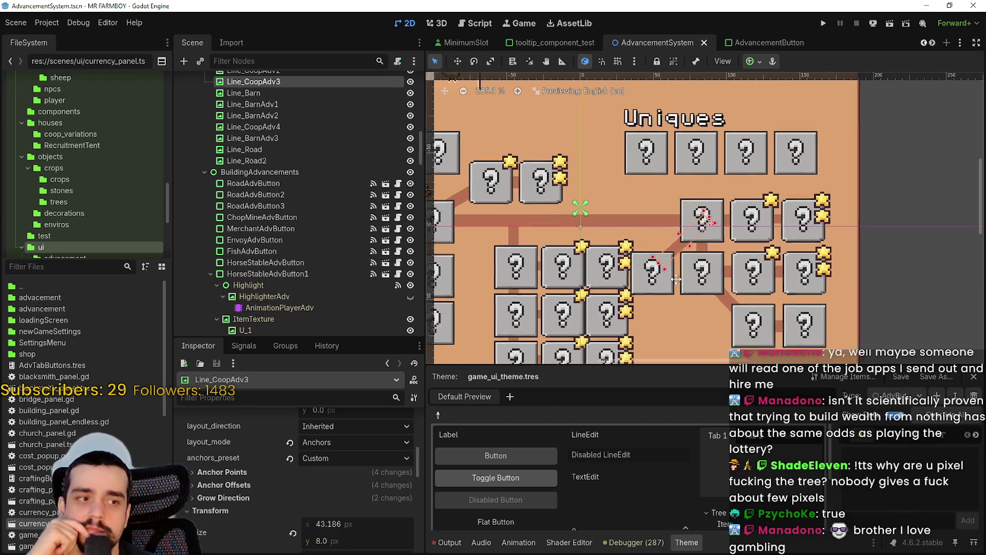
scroll(694, 273, down, 4)
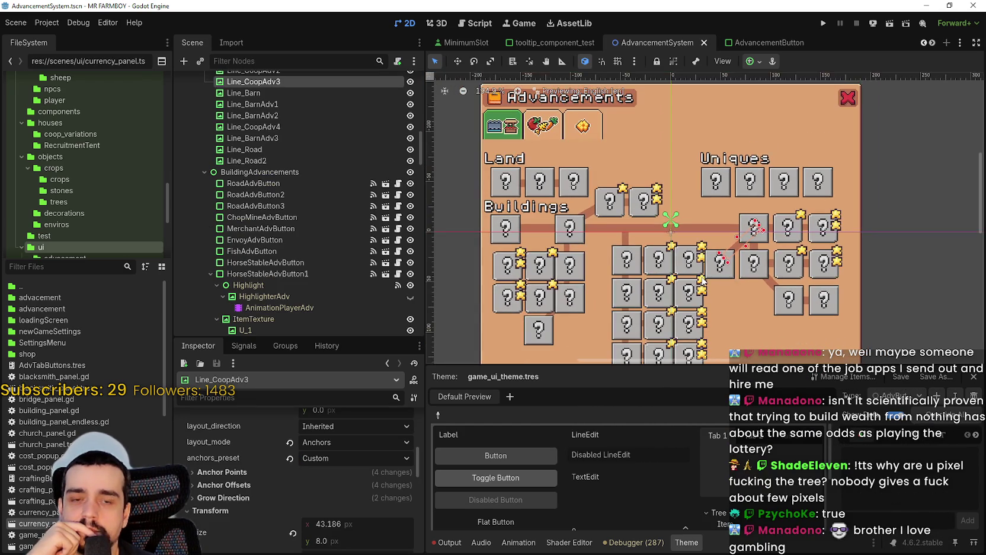
scroll(703, 281, up, 1)
scroll(701, 278, up, 3)
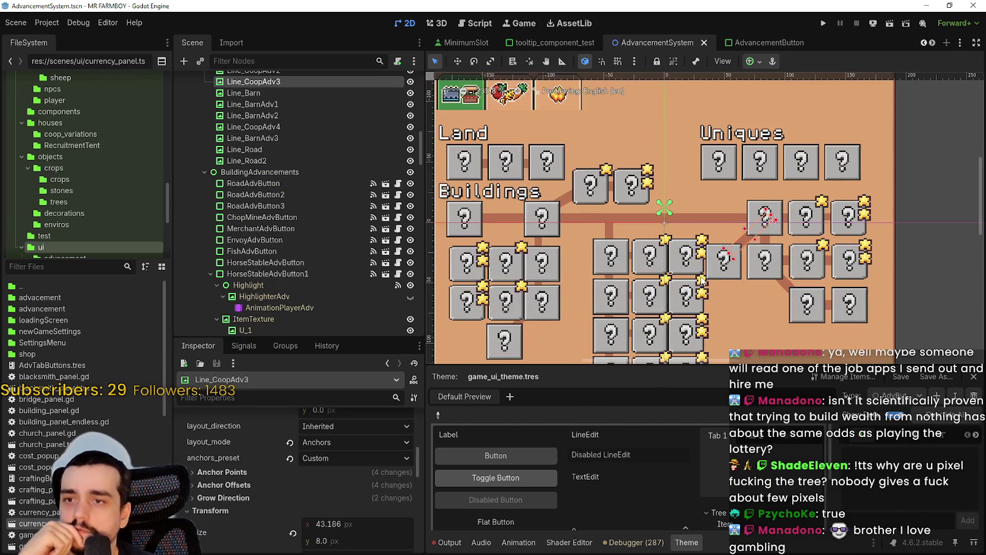
scroll(701, 278, down, 4)
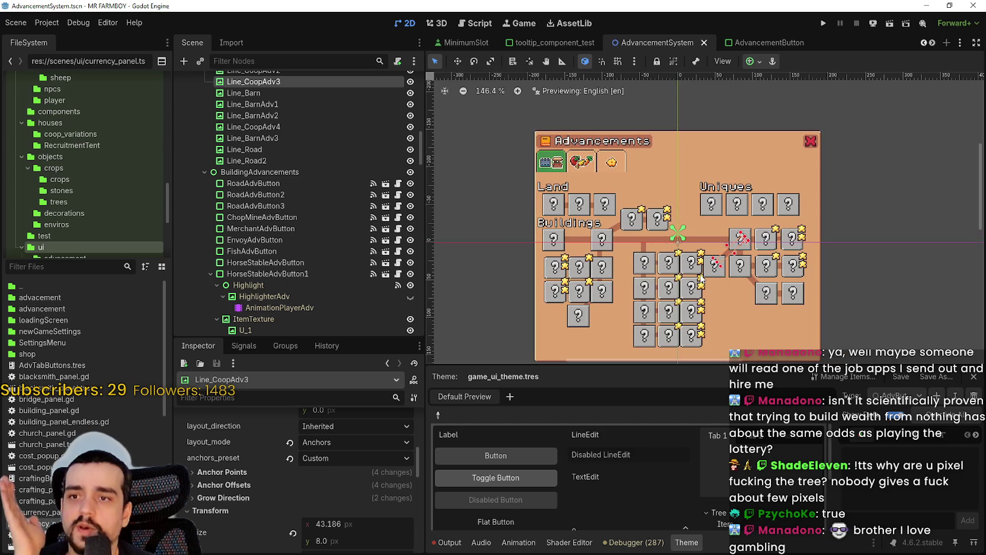
scroll(701, 285, up, 3)
scroll(701, 314, down, 2)
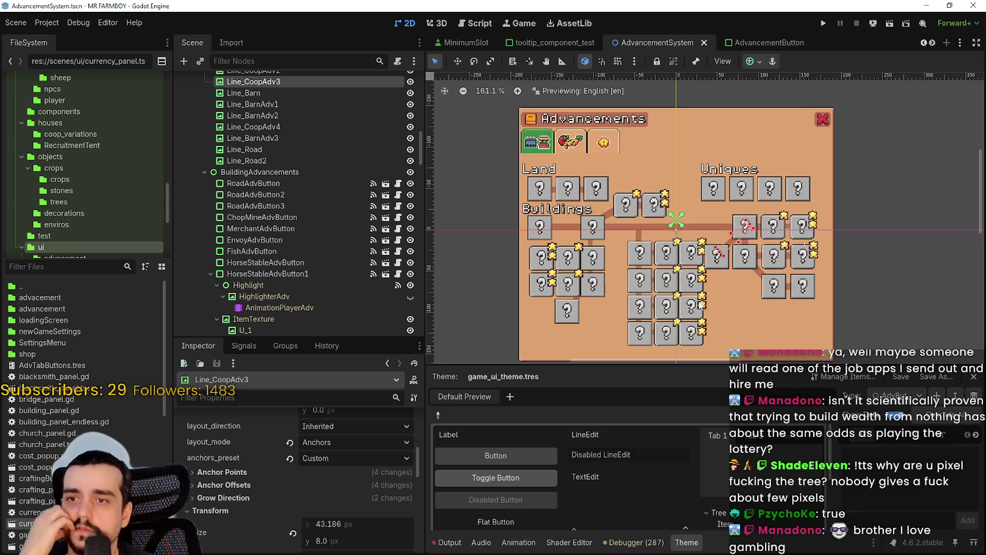
scroll(648, 286, up, 2)
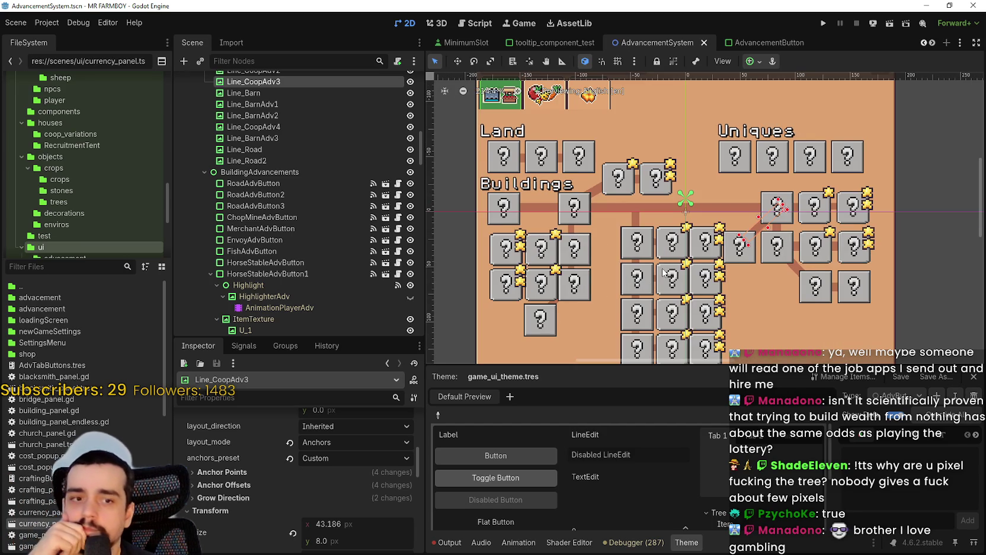
scroll(662, 274, down, 1)
drag(642, 354, 835, 185)
Box-select the 48 controls in the button grid
scroll(817, 217, up, 3)
drag(723, 170, 723, 170)
scroll(723, 170, up, 3)
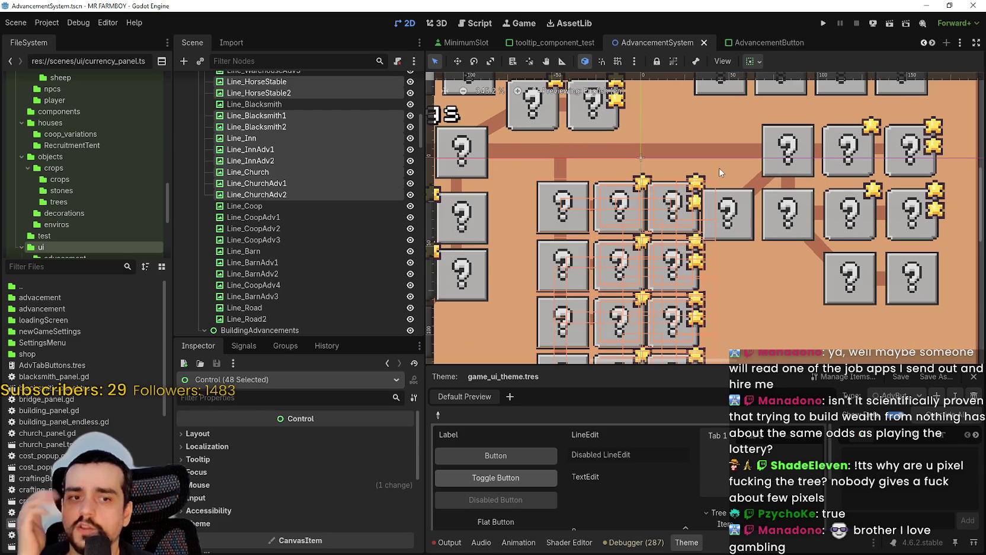
scroll(719, 168, down, 5)
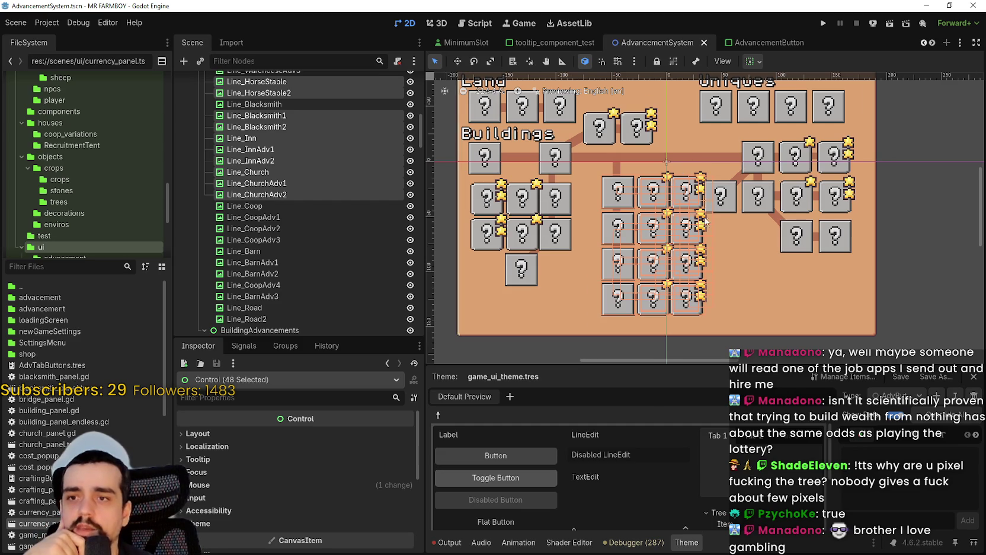
scroll(708, 237, up, 4)
scroll(713, 237, down, 3)
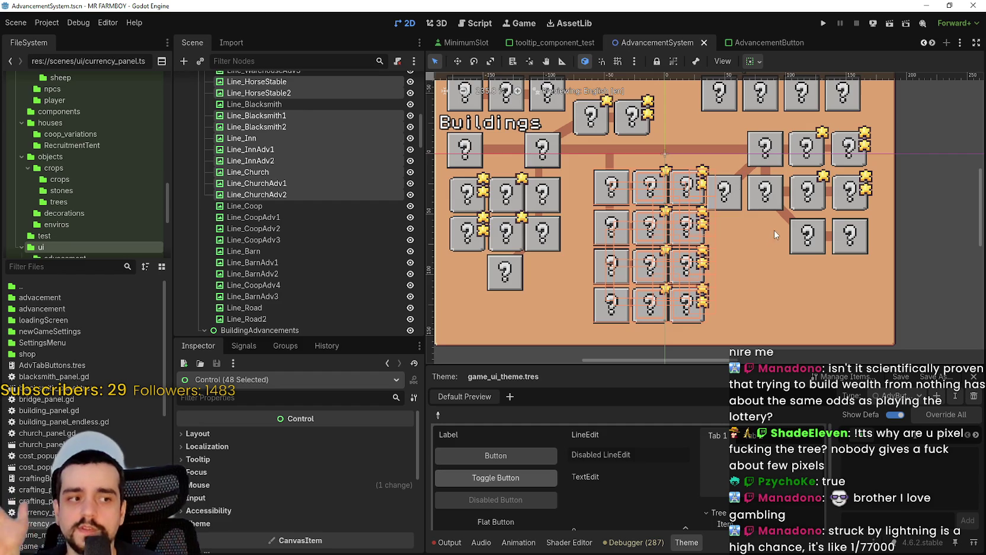
scroll(750, 218, up, 2)
scroll(750, 218, down, 3)
scroll(692, 258, up, 3)
scroll(692, 259, down, 4)
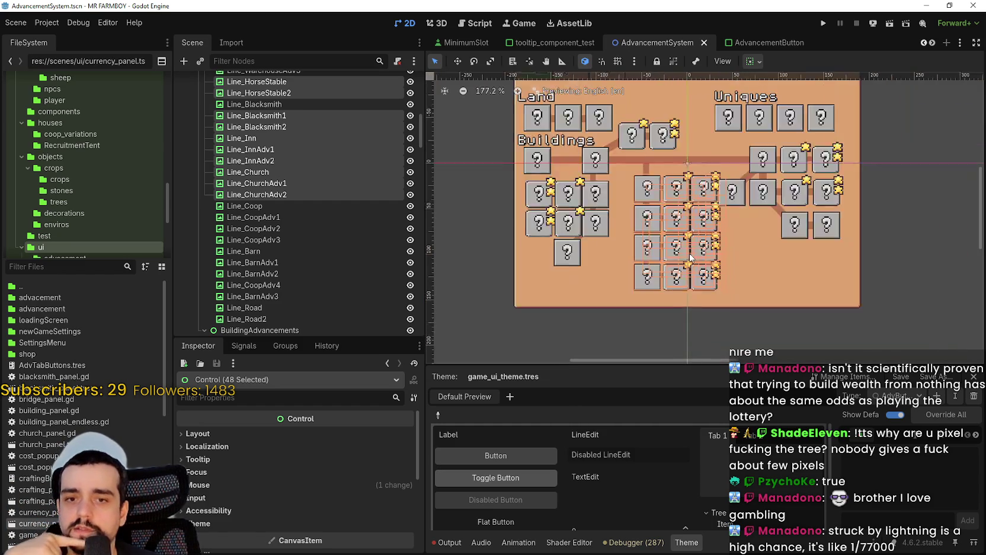
Clear that selection and box-select the 27 connector lines around the Buildings grid
click(688, 307)
scroll(684, 224, up, 4)
scroll(684, 225, down, 5)
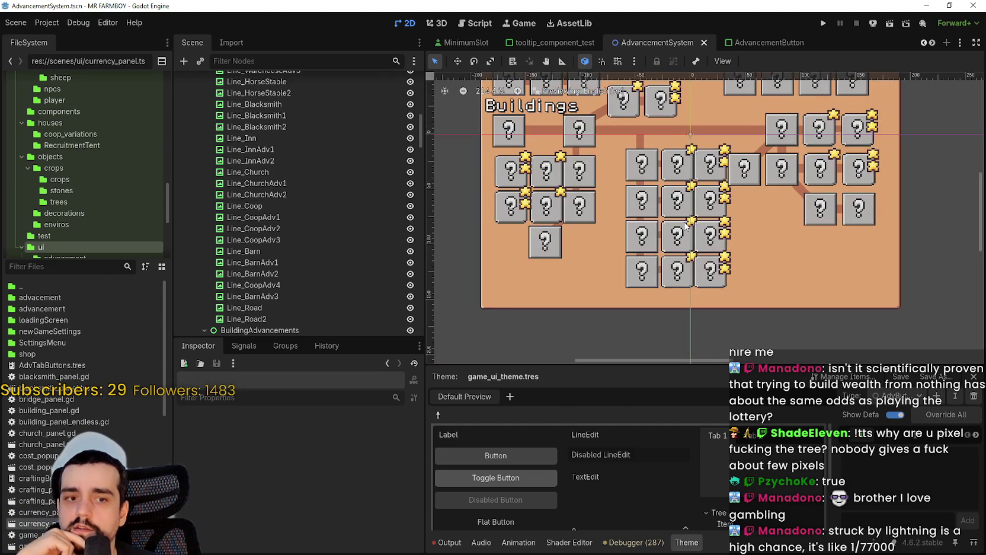
scroll(653, 311, up, 1)
scroll(628, 298, down, 4)
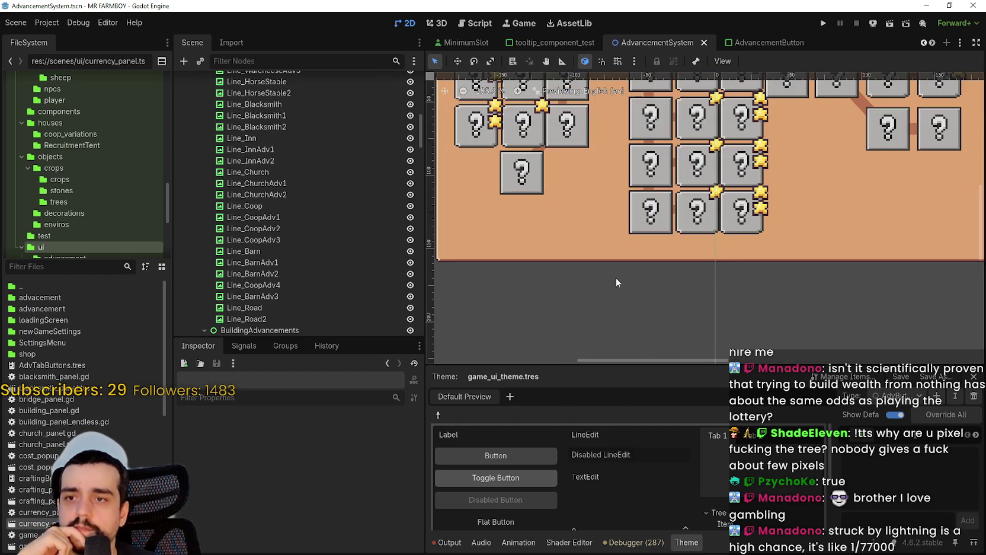
scroll(641, 298, up, 1)
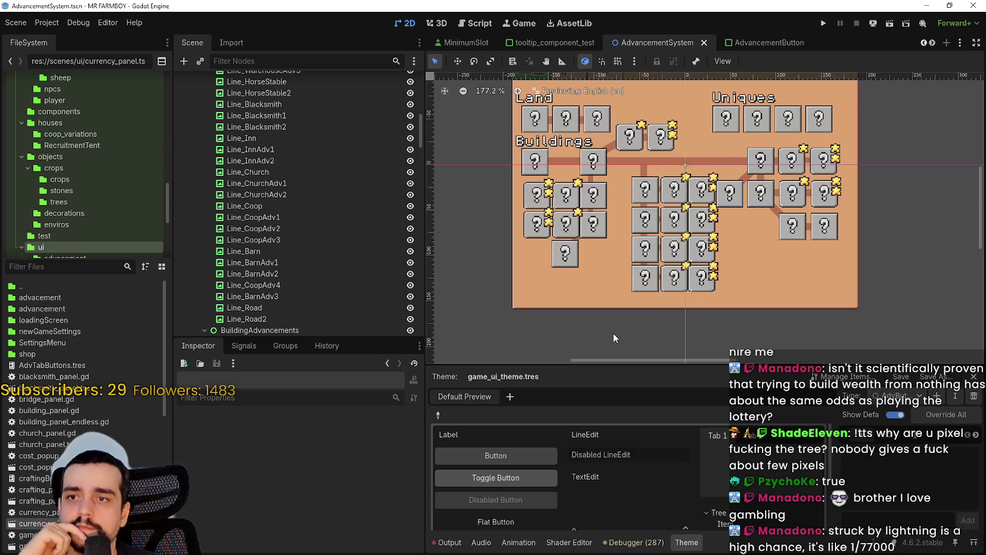
scroll(696, 167, up, 4)
drag(695, 168, 695, 167)
scroll(689, 184, up, 4)
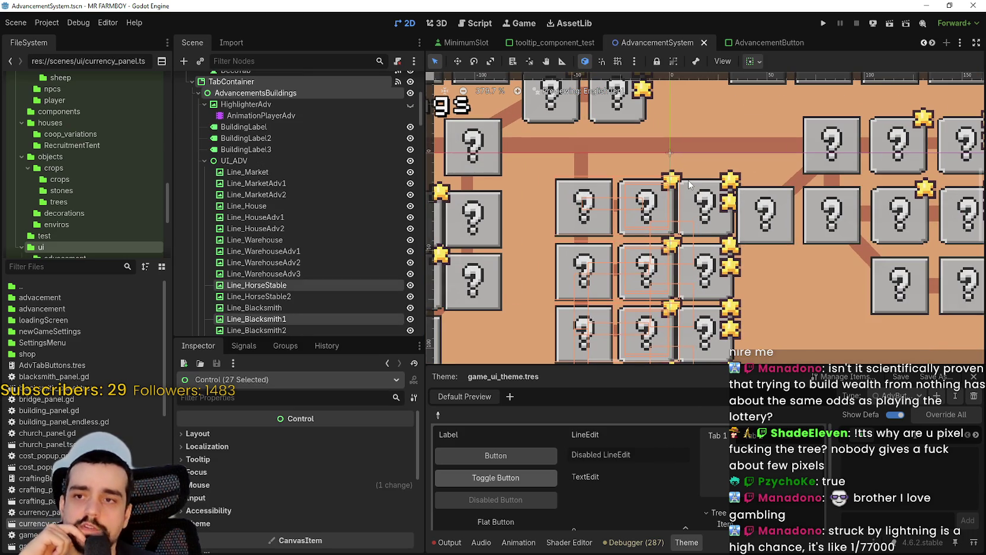
scroll(689, 184, down, 10)
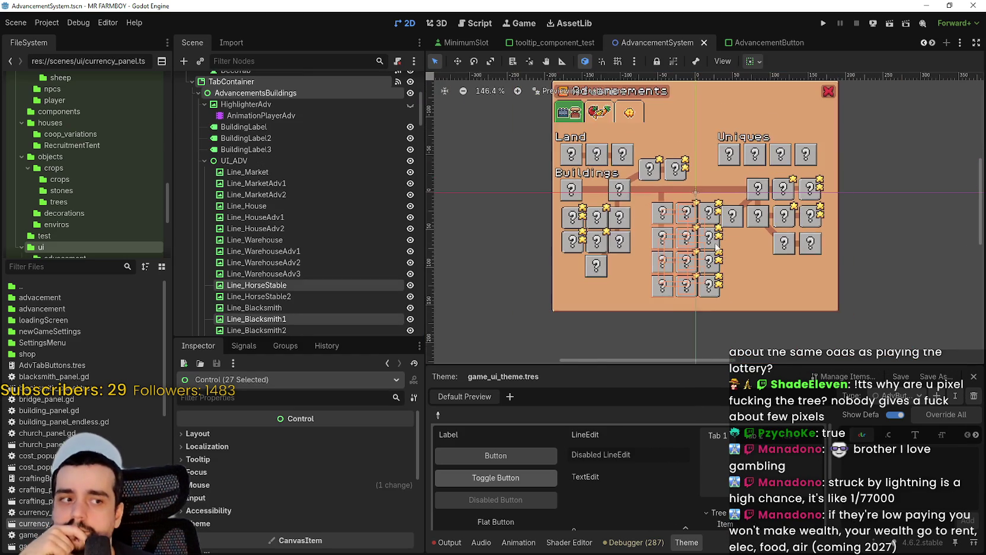
scroll(715, 232, down, 1)
click(732, 311)
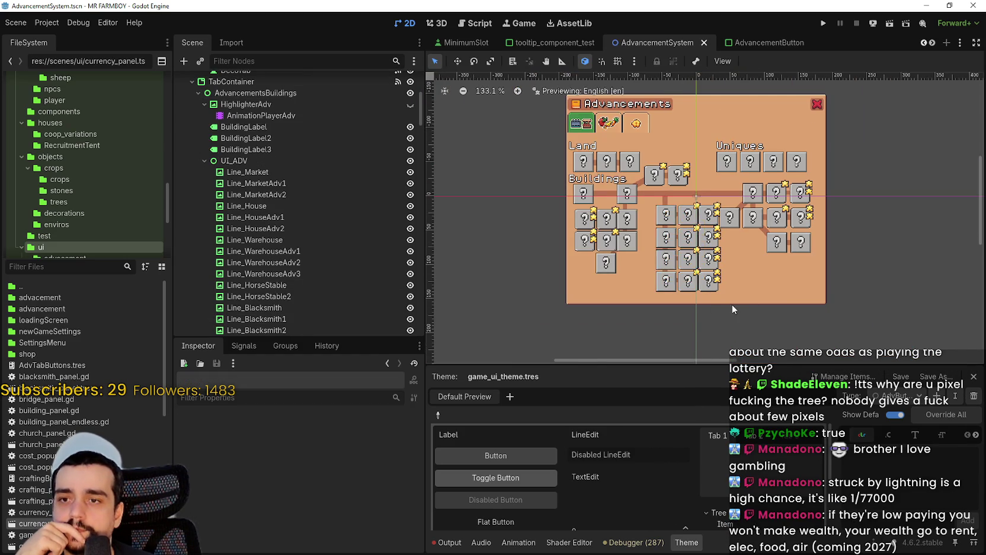
scroll(699, 285, up, 3)
click(700, 285)
scroll(700, 284, up, 7)
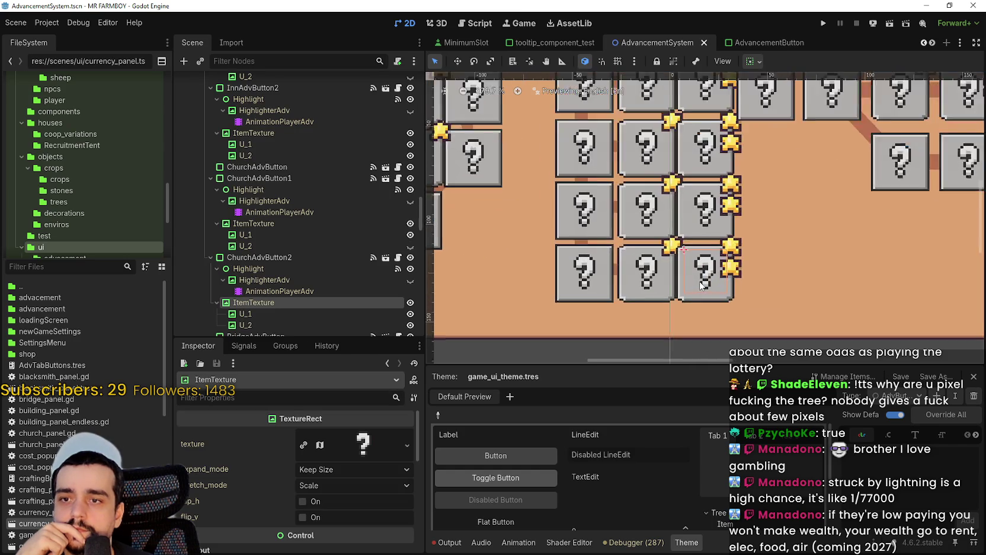
scroll(700, 285, up, 5)
scroll(701, 285, down, 5)
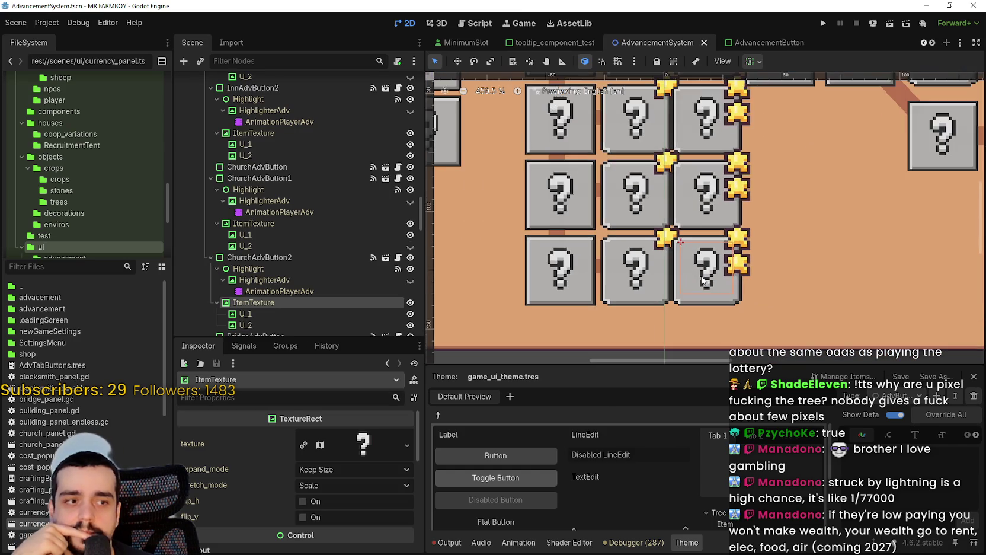
scroll(703, 279, down, 7)
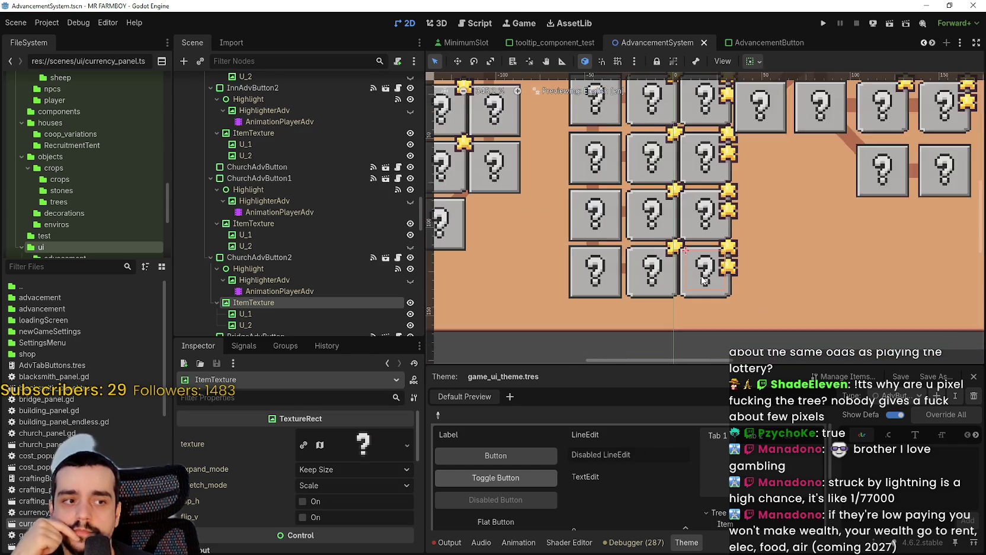
scroll(702, 279, down, 3)
scroll(703, 279, up, 4)
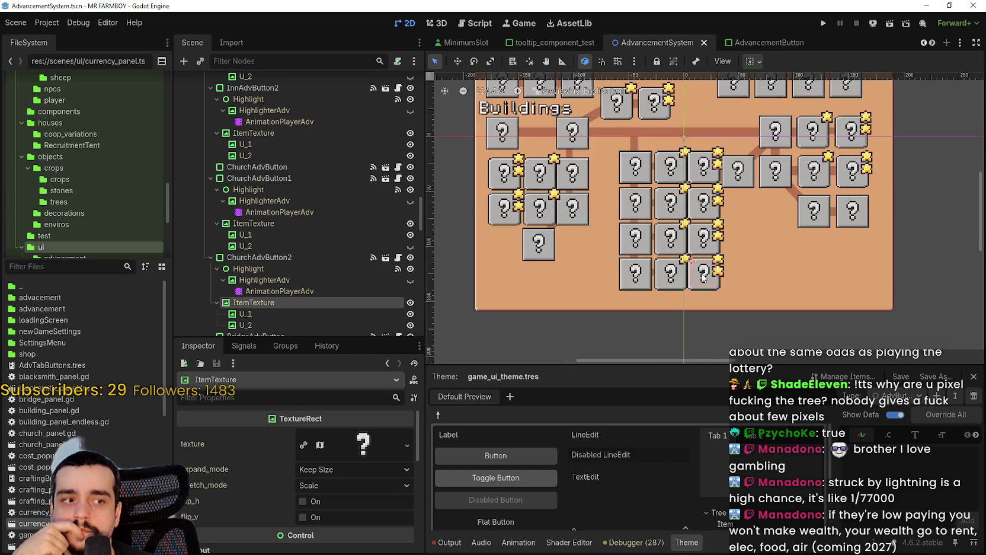
scroll(703, 278, down, 4)
scroll(703, 276, down, 3)
scroll(702, 275, up, 10)
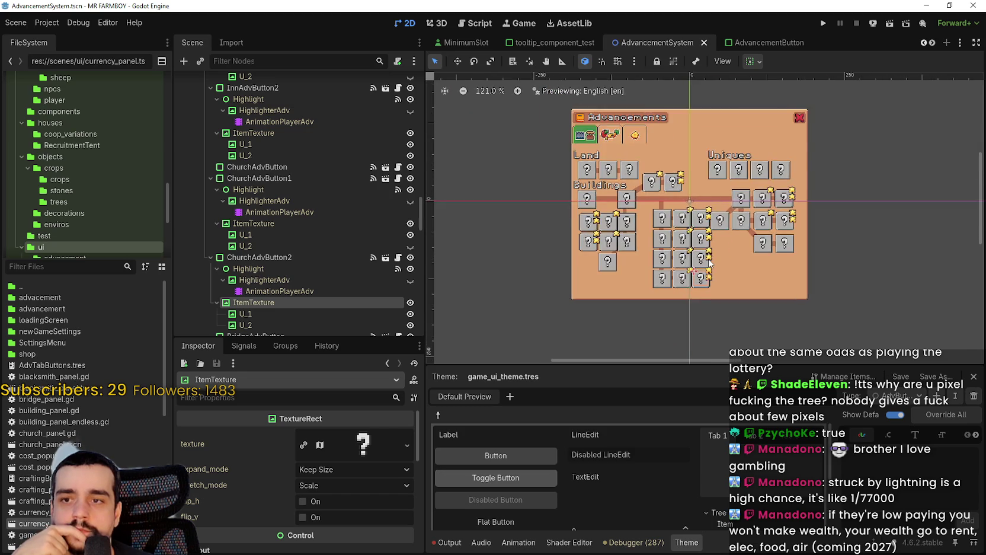
click(681, 266)
scroll(676, 266, up, 4)
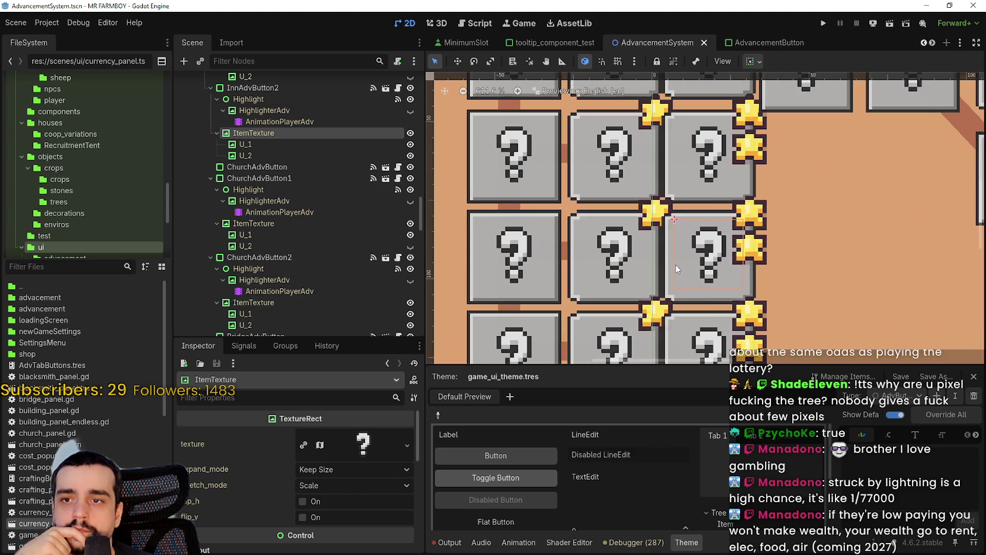
click(669, 265)
scroll(670, 265, down, 3)
scroll(671, 264, up, 3)
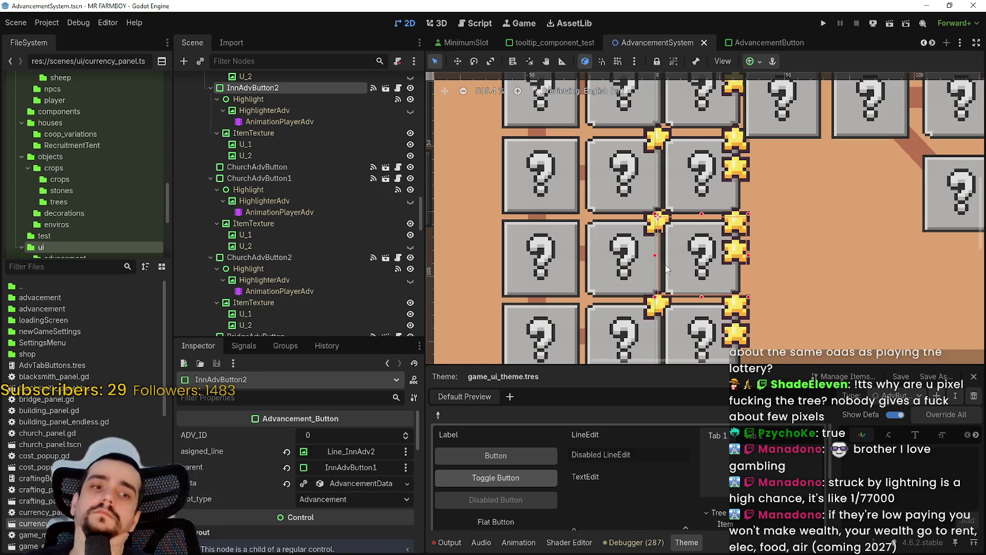
scroll(666, 269, down, 9)
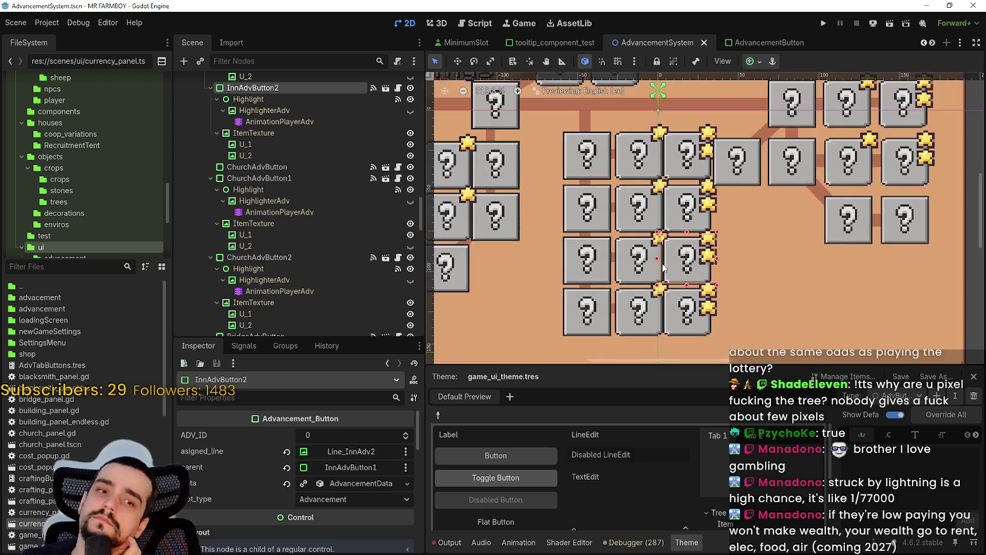
scroll(662, 268, up, 3)
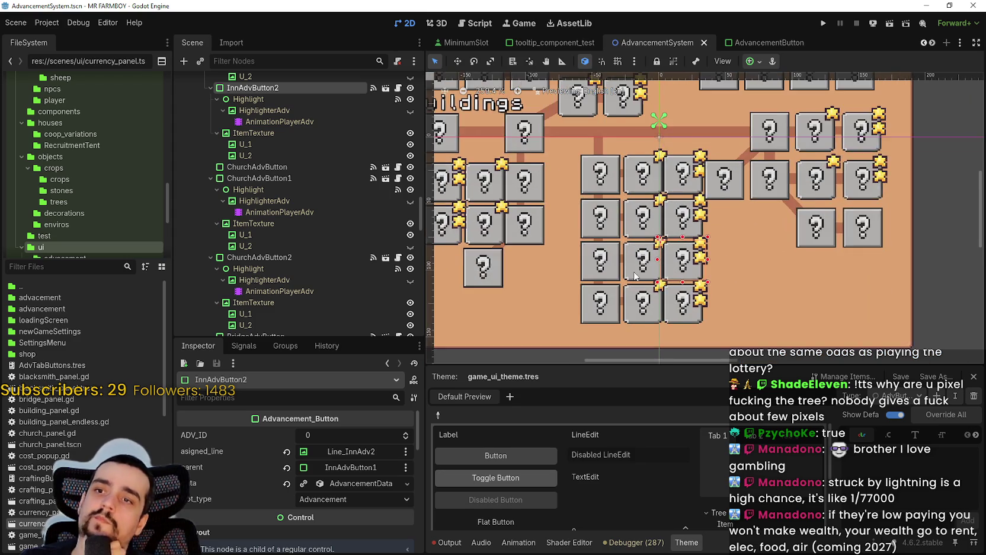
scroll(596, 159, down, 2)
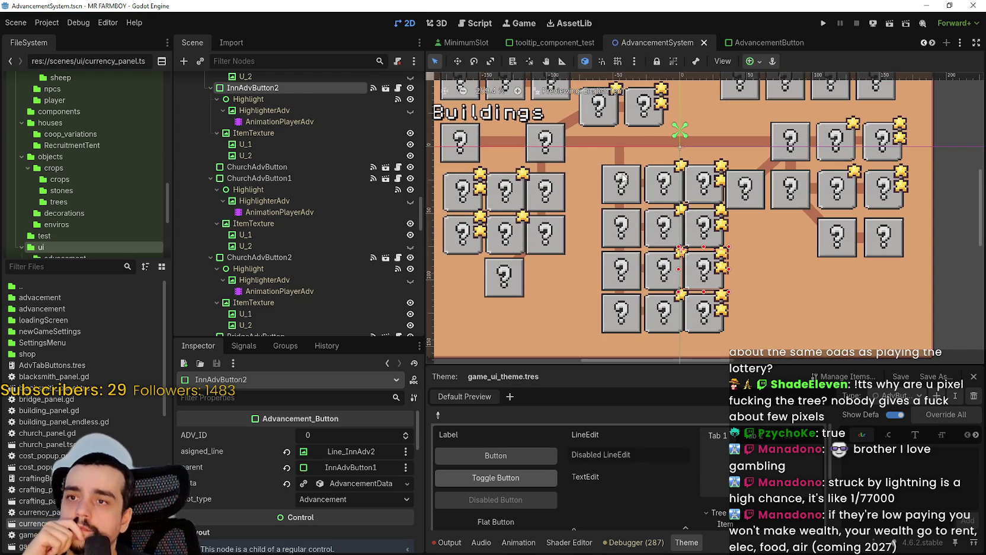
click(663, 176)
scroll(662, 176, up, 5)
scroll(633, 151, down, 7)
scroll(633, 165, down, 4)
scroll(627, 170, down, 4)
scroll(626, 171, up, 5)
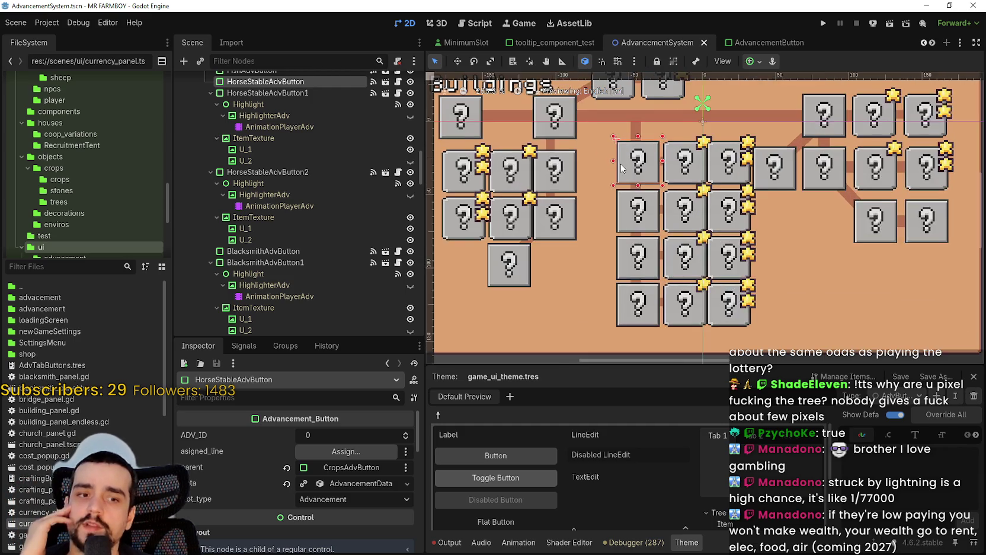
scroll(610, 124, down, 2)
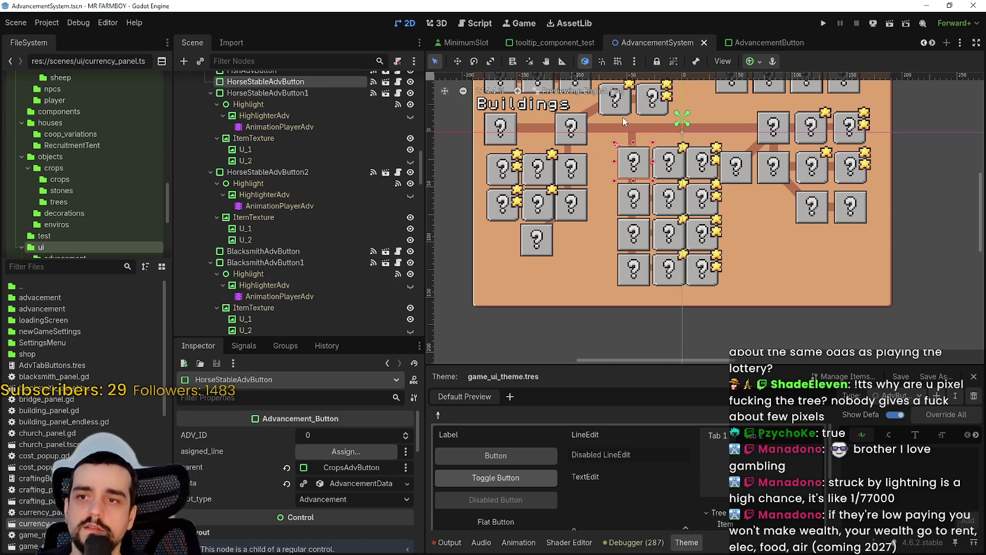
scroll(726, 185, down, 4)
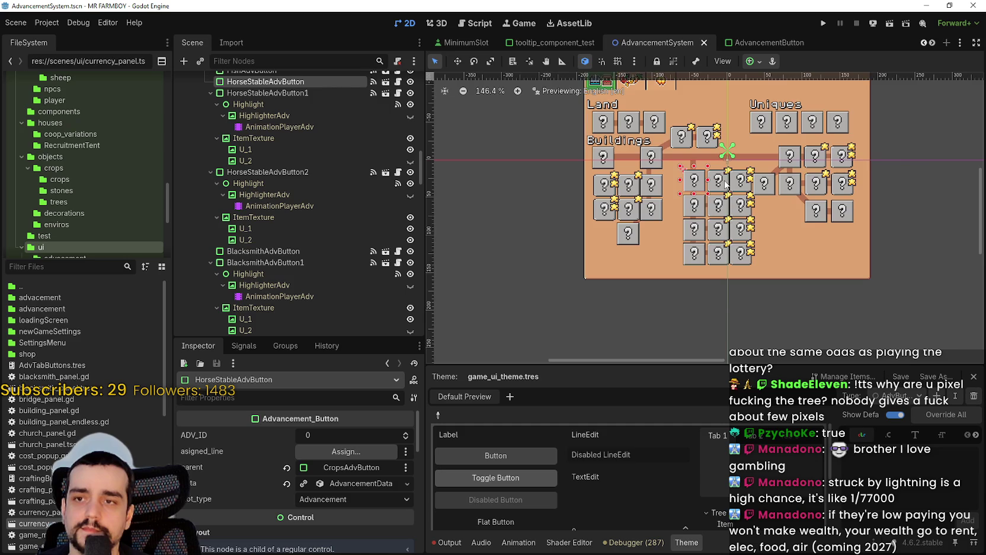
scroll(725, 184, up, 1)
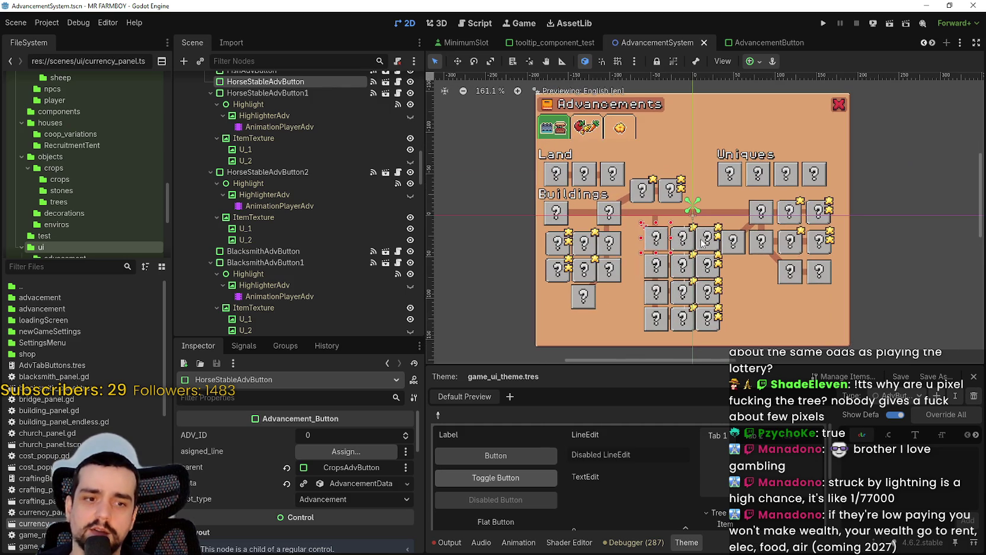
scroll(745, 221, down, 4)
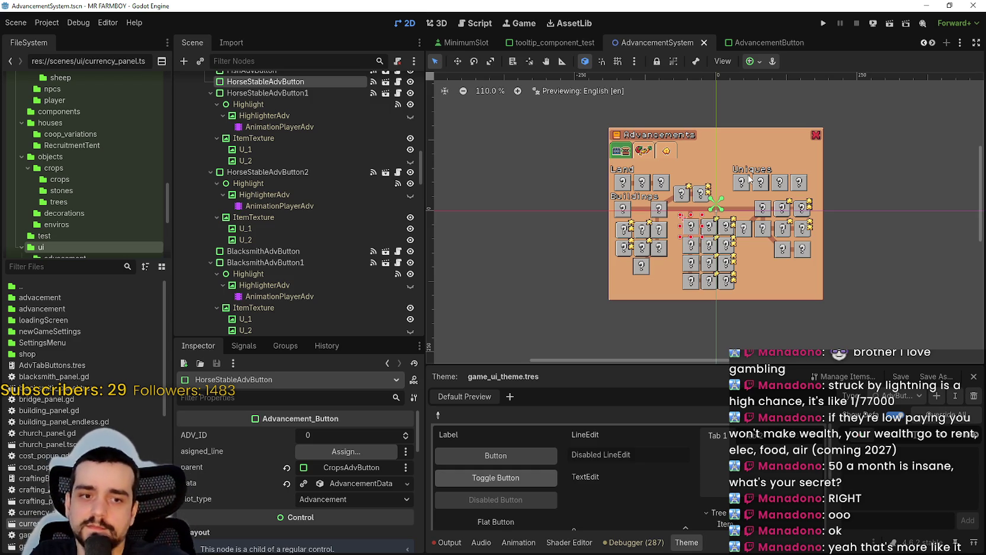
scroll(754, 226, up, 3)
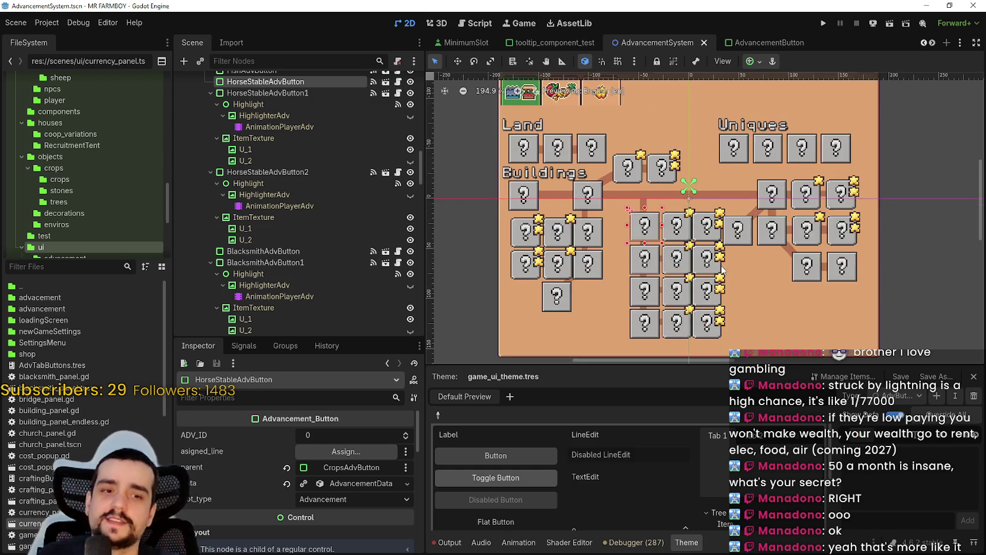
scroll(728, 266, down, 6)
scroll(750, 264, up, 4)
scroll(750, 265, up, 2)
scroll(735, 225, down, 3)
scroll(719, 178, up, 2)
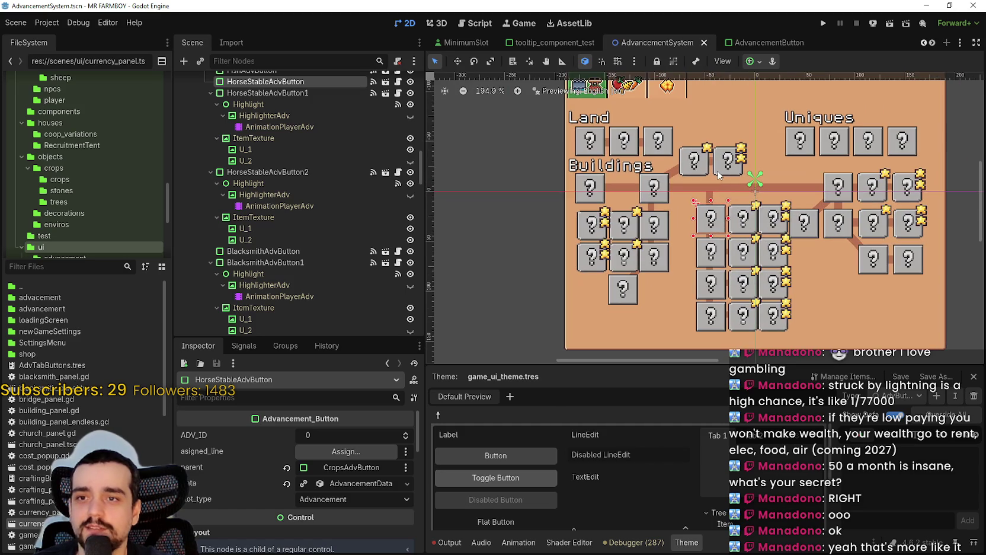
scroll(719, 174, up, 1)
scroll(719, 174, down, 3)
scroll(672, 353, down, 2)
scroll(682, 267, up, 3)
scroll(688, 201, down, 2)
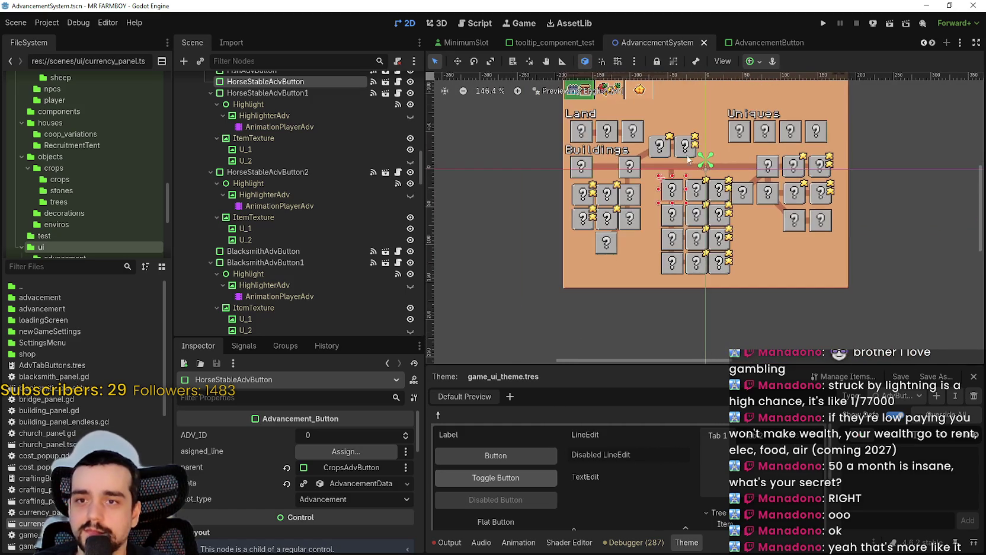
scroll(687, 200, up, 7)
click(766, 198)
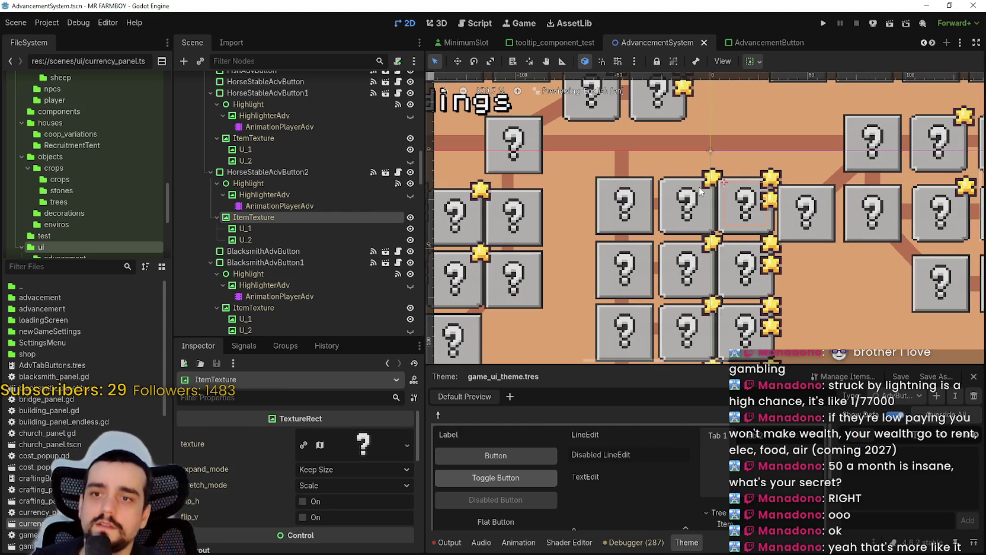
scroll(766, 199, down, 2)
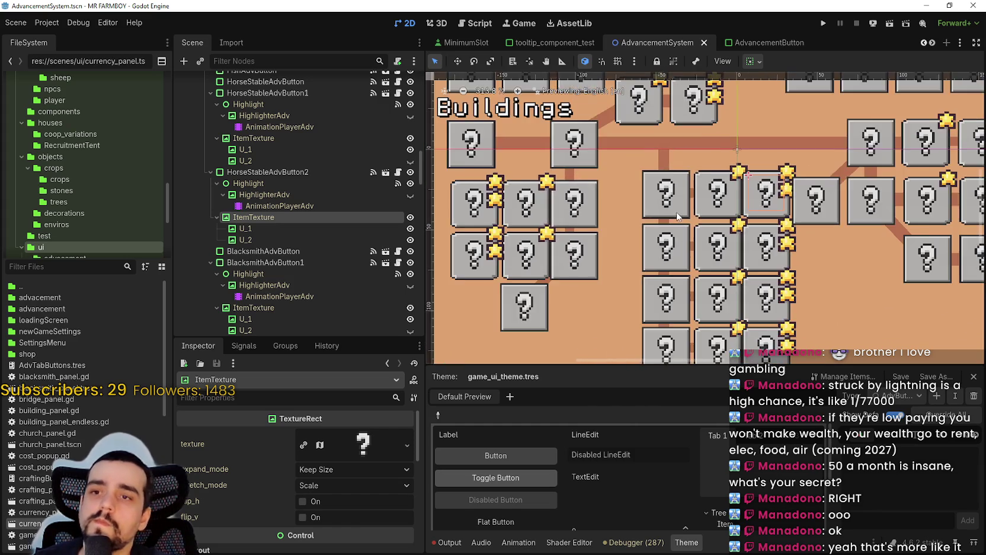
scroll(677, 216, down, 5)
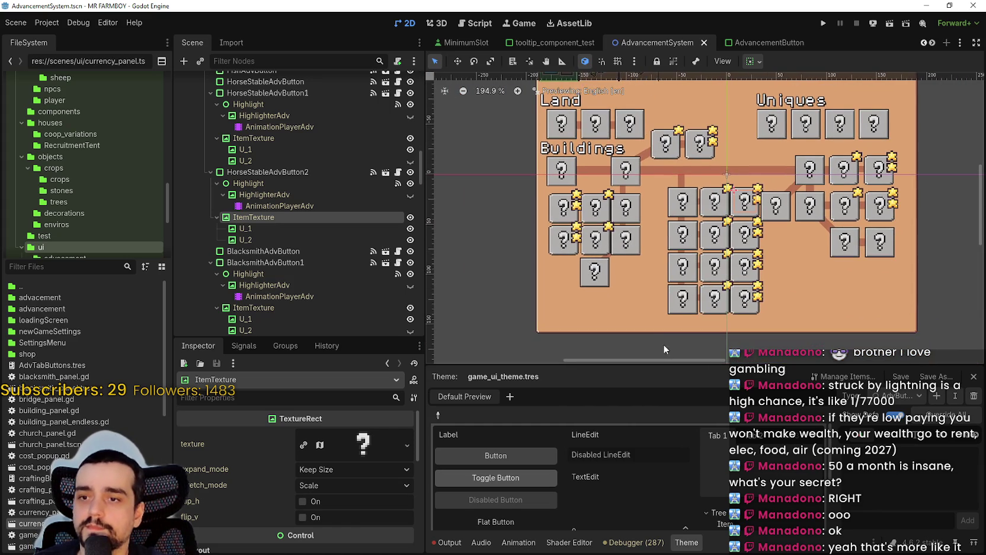
click(657, 350)
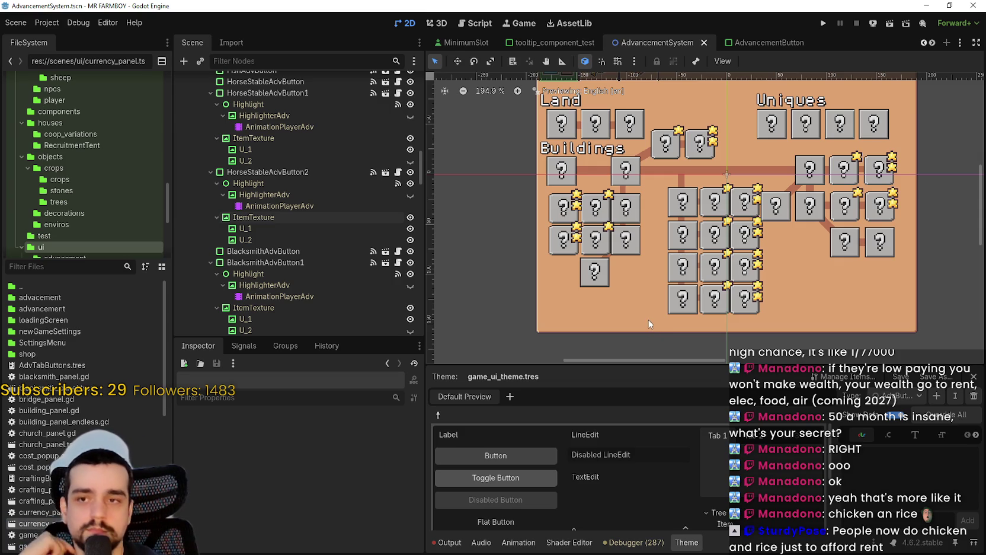
Box-select the 22 connector lines in the Buildings grid
scroll(625, 282, up, 1)
scroll(710, 276, up, 1)
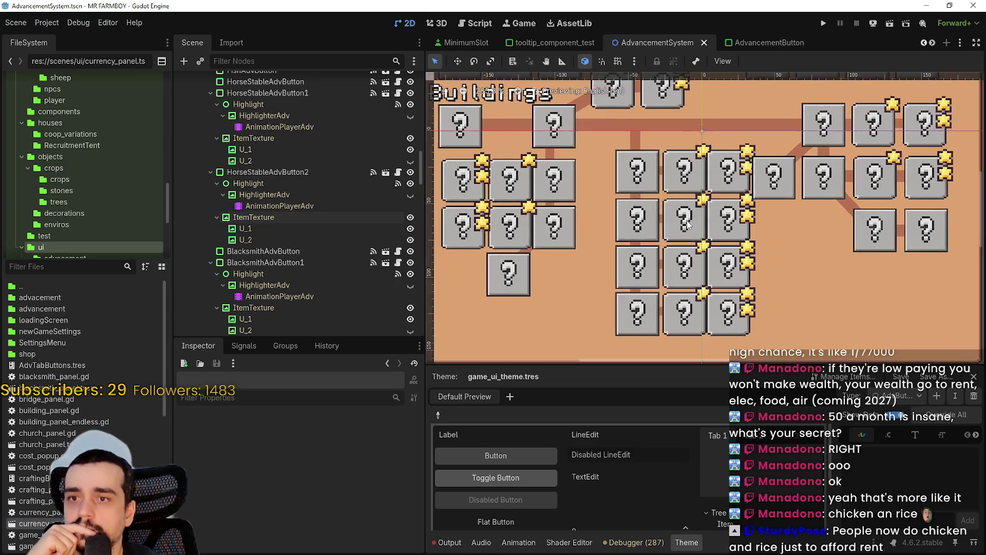
scroll(681, 264, down, 3)
scroll(663, 256, up, 2)
scroll(662, 256, down, 1)
scroll(663, 256, up, 1)
scroll(667, 252, up, 1)
mouse_move(613, 349)
mouse_down()
mouse_move(683, 160)
mouse_move(717, 150)
mouse_up()
scroll(715, 155, up, 1)
scroll(716, 153, up, 1)
scroll(646, 201, up, 2)
scroll(646, 200, down, 2)
scroll(714, 202, down, 1)
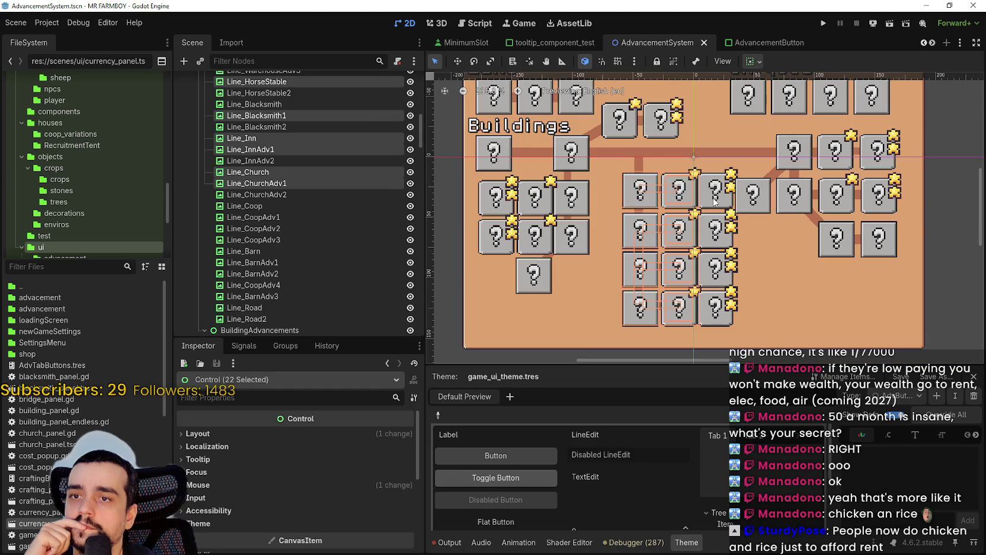
Select HorseStableAdvButton2 to show Line_HorseStable2 and parent HorseStableAdvButton1 in the Inspector
click(714, 201)
scroll(714, 202, down, 1)
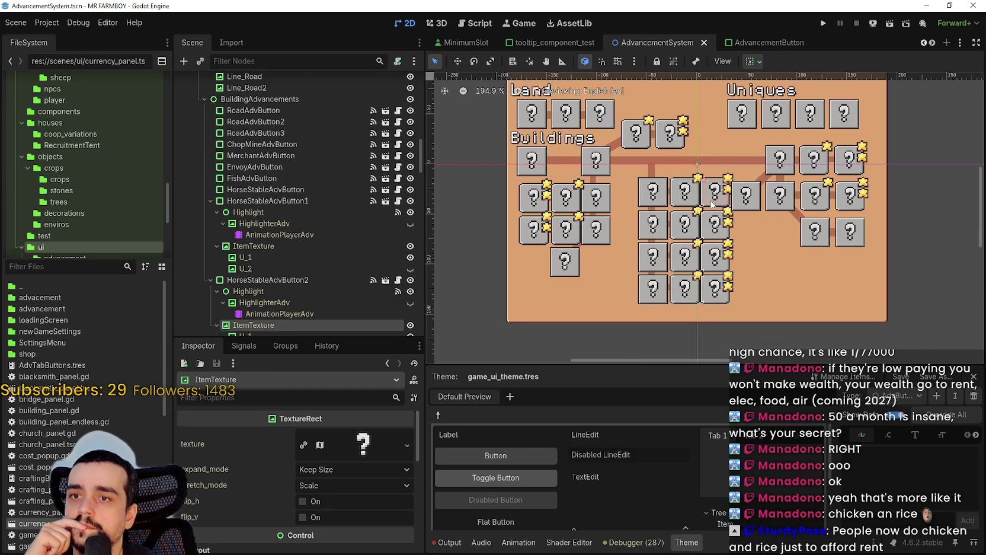
click(714, 205)
scroll(715, 207, up, 3)
scroll(715, 207, down, 1)
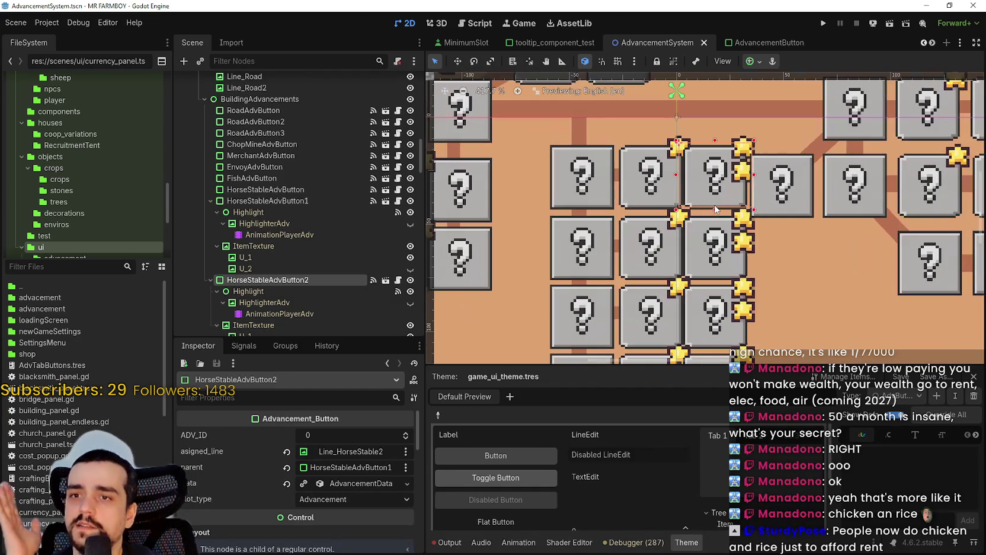
scroll(713, 205, down, 1)
scroll(713, 202, down, 1)
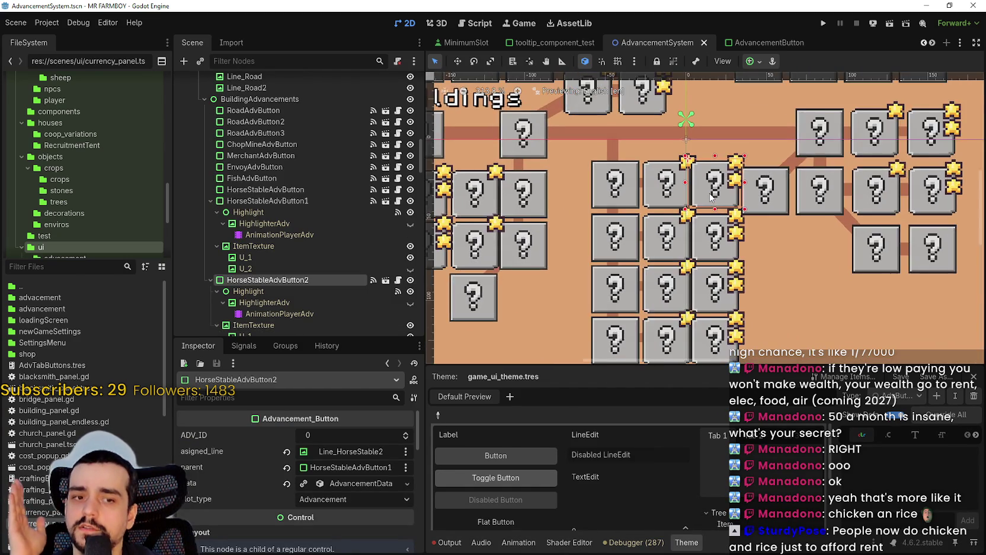
scroll(711, 199, up, 3)
scroll(711, 197, down, 3)
scroll(711, 198, up, 1)
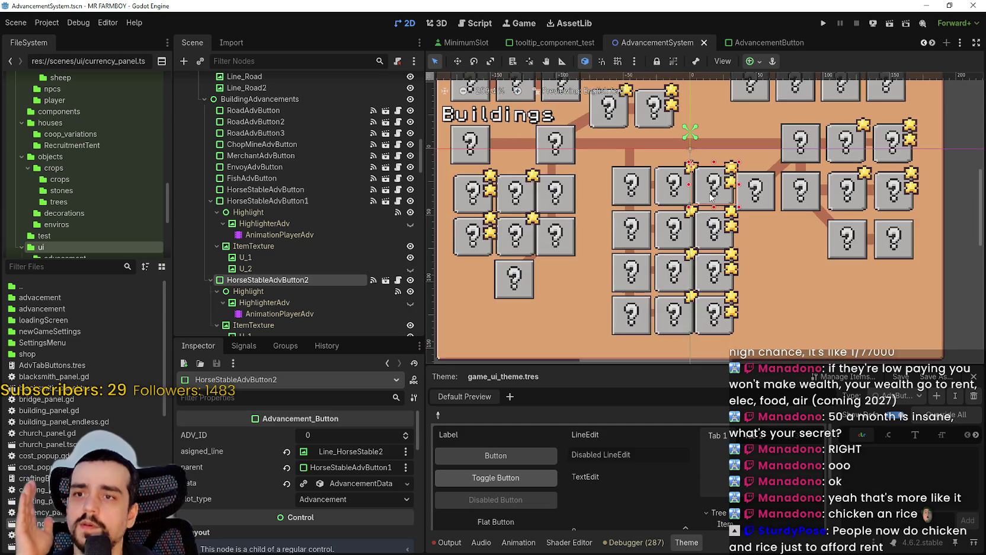
scroll(711, 197, up, 1)
scroll(711, 197, up, 1)
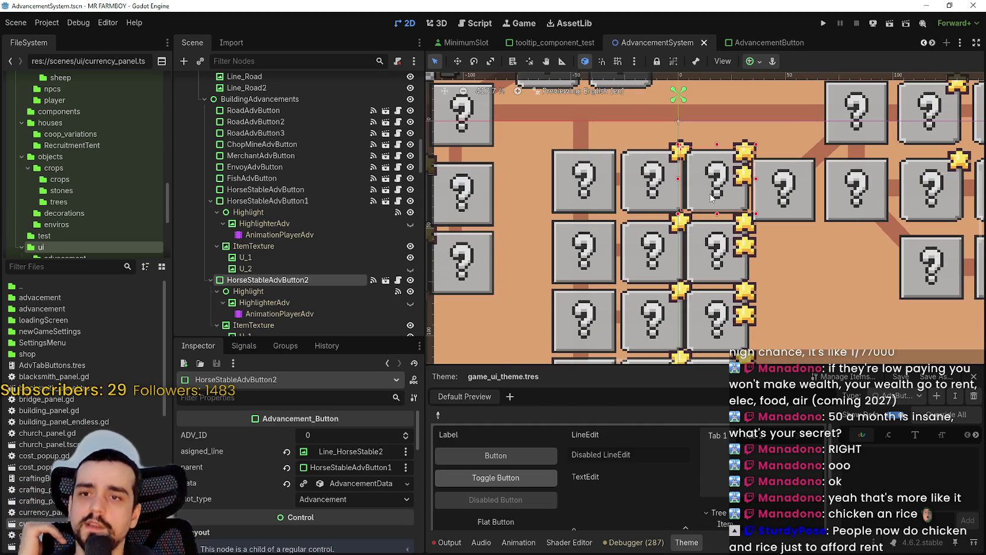
scroll(712, 197, down, 3)
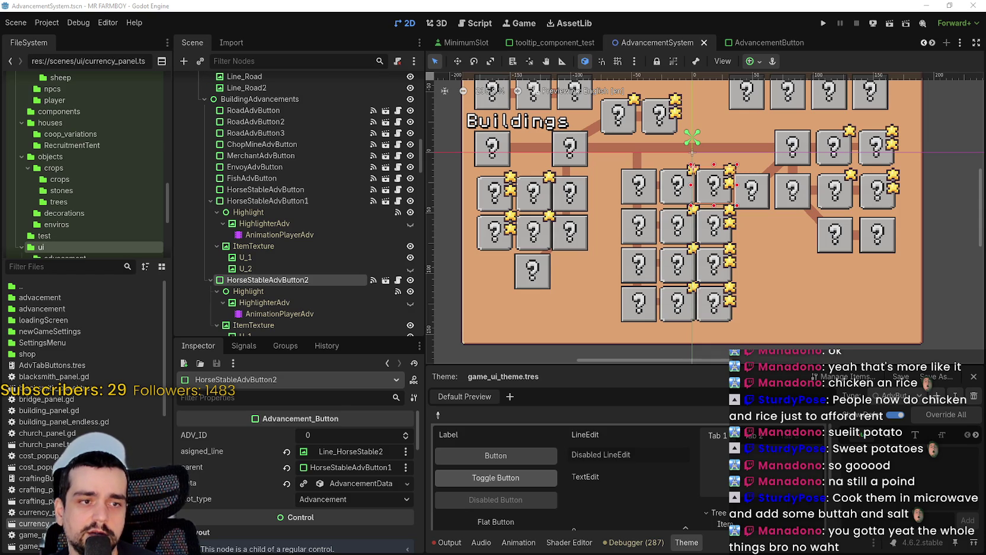
key(alt+Tab)
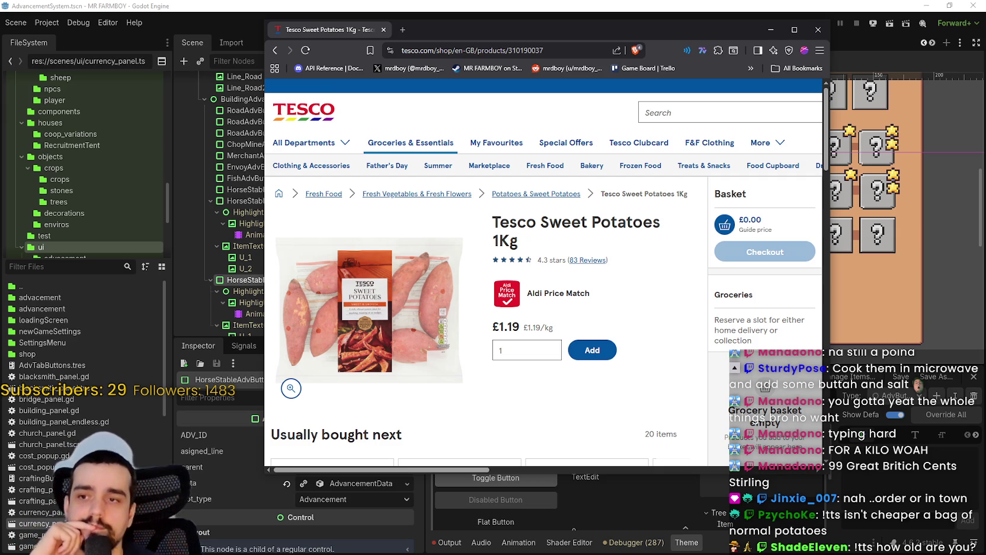
mouse_move(496, 29)
mouse_down()
mouse_move(583, 33)
mouse_move(570, 22)
mouse_up()
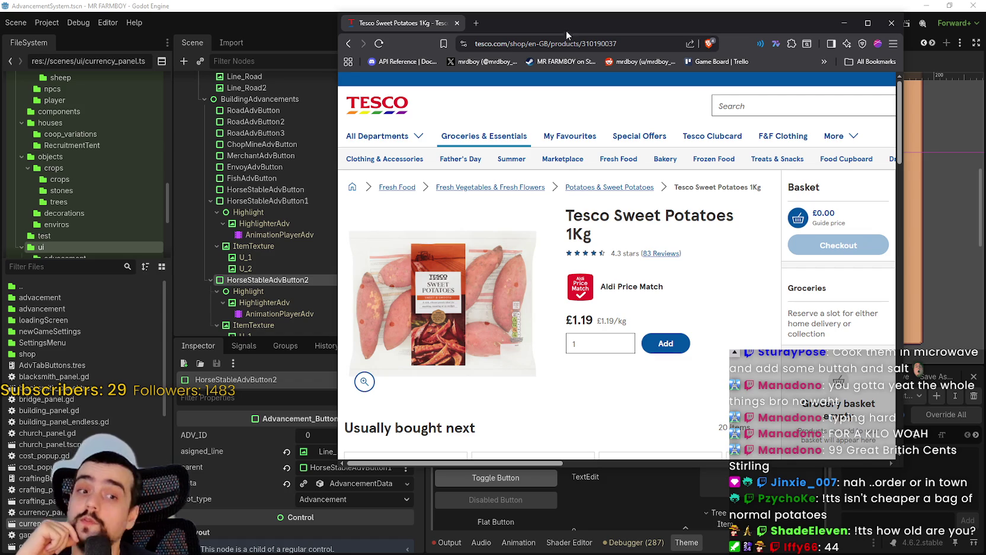
drag(626, 23, 600, 20)
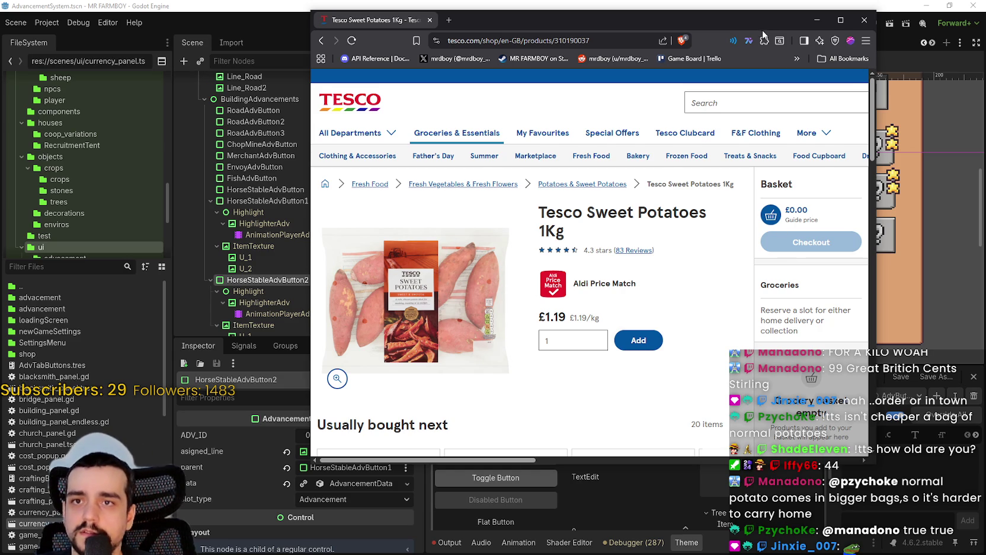
click(817, 20)
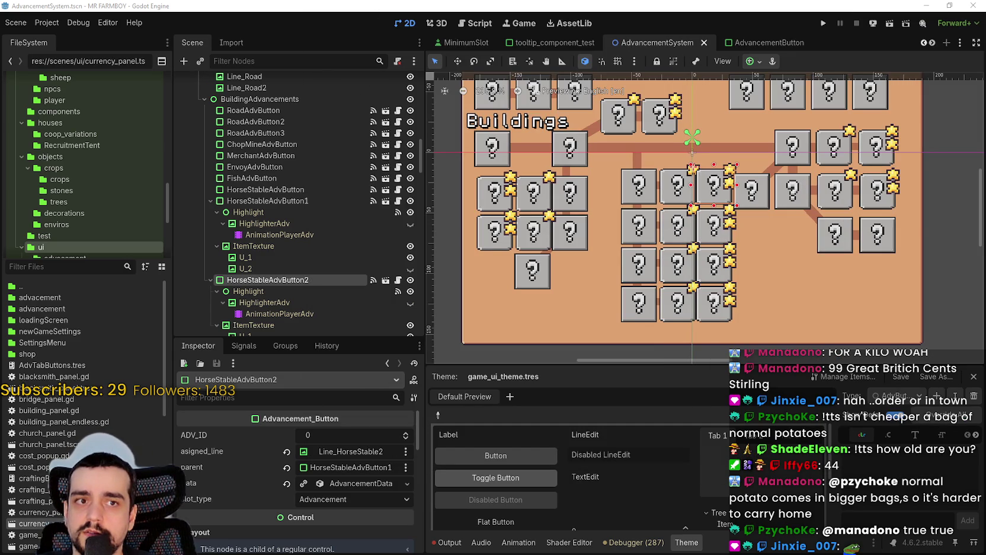
scroll(592, 295, down, 4)
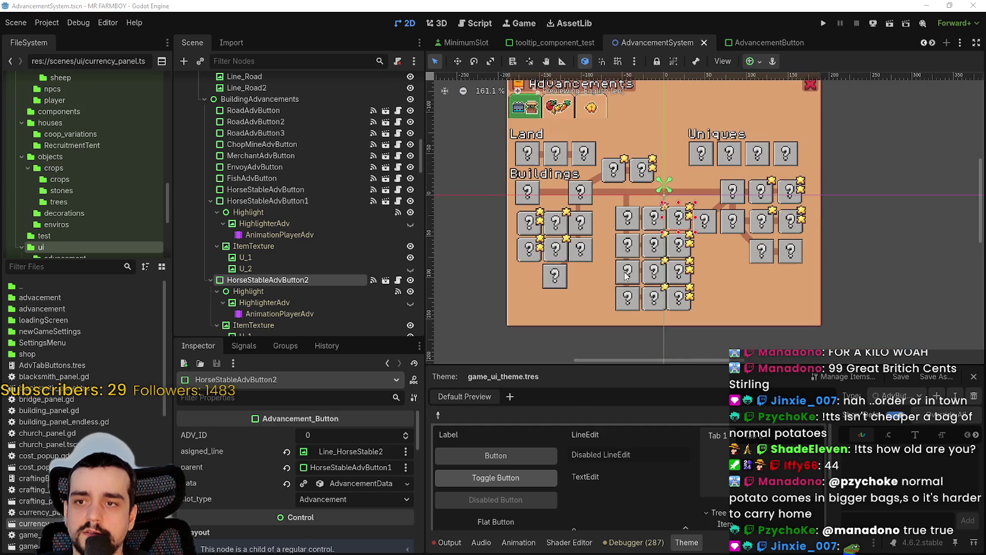
scroll(639, 267, up, 3)
scroll(638, 267, up, 3)
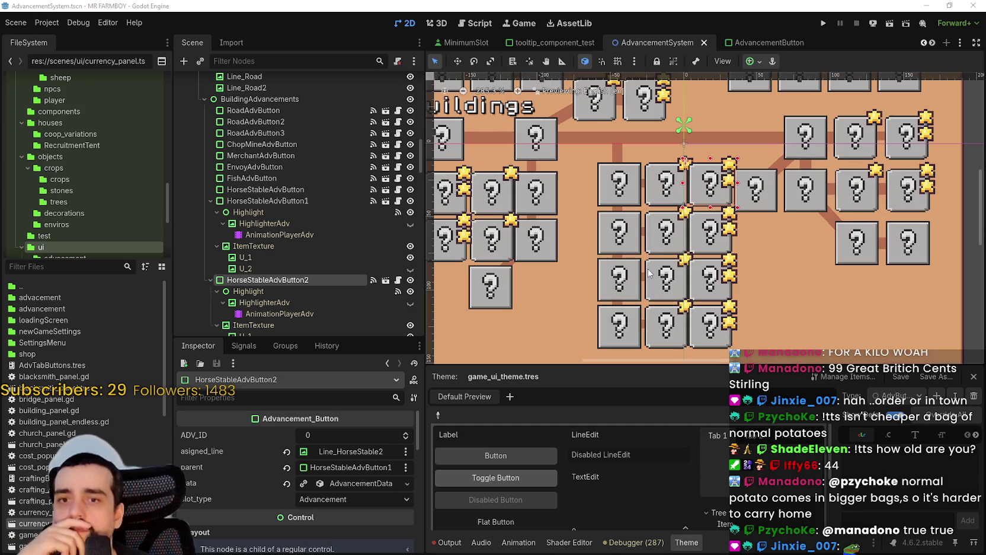
click(671, 190)
scroll(702, 234, down, 1)
click(707, 235)
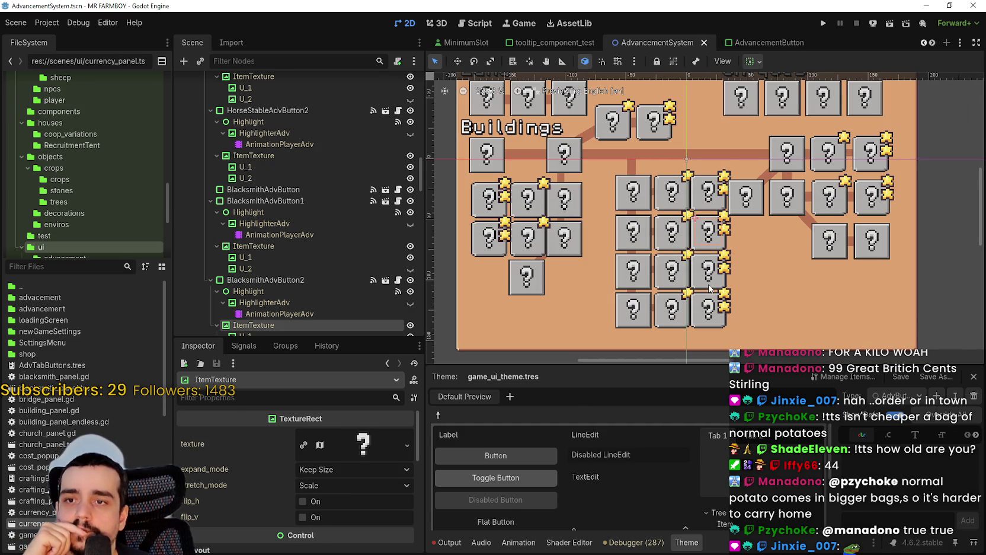
click(710, 286)
scroll(713, 277, up, 1)
click(670, 258)
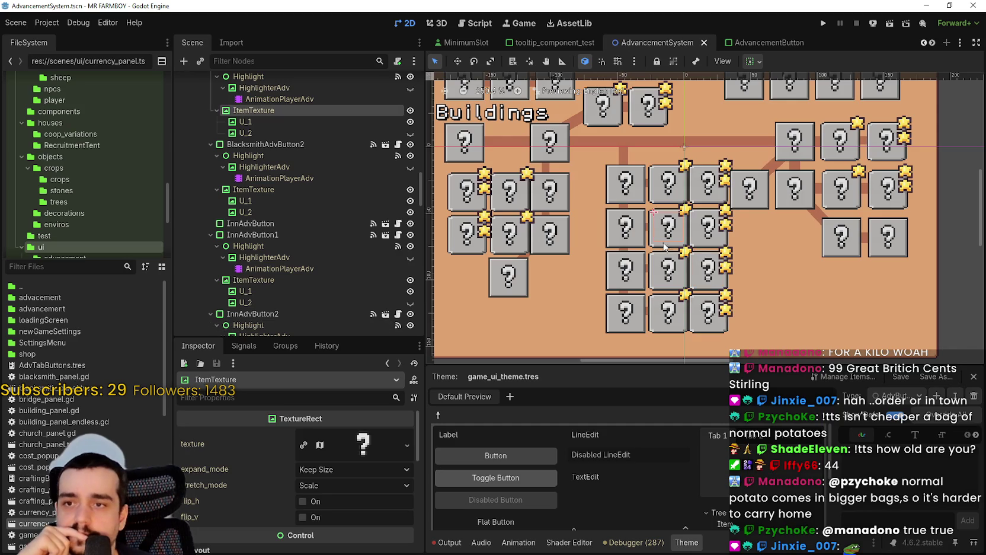
scroll(670, 260, up, 1)
click(670, 289)
scroll(669, 288, down, 1)
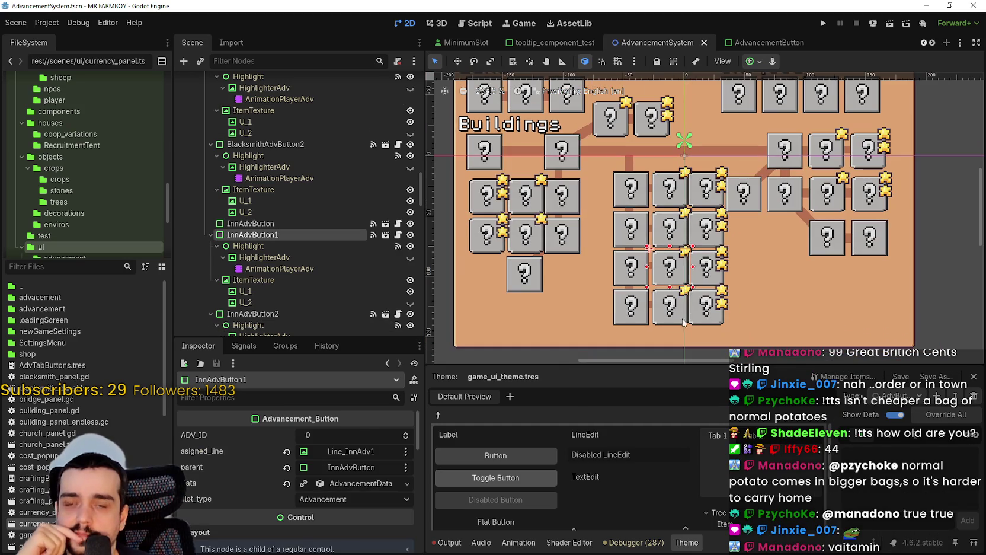
click(695, 313)
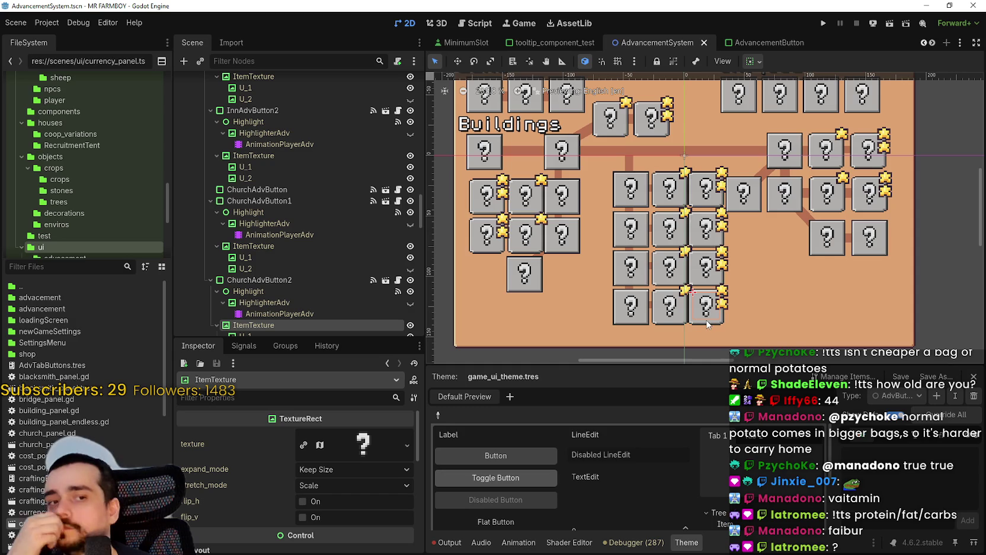
scroll(706, 320, down, 1)
scroll(705, 320, down, 2)
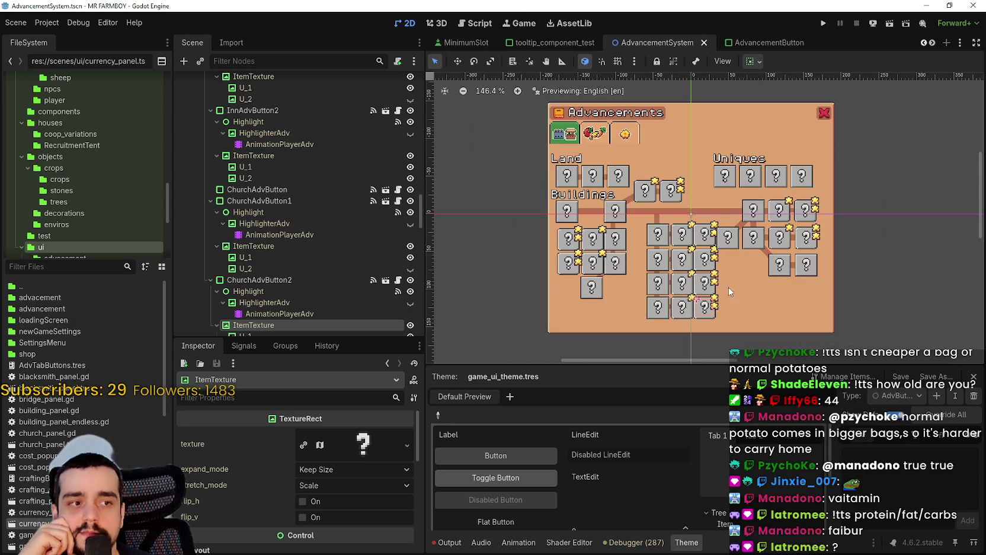
scroll(752, 294, up, 2)
click(632, 210)
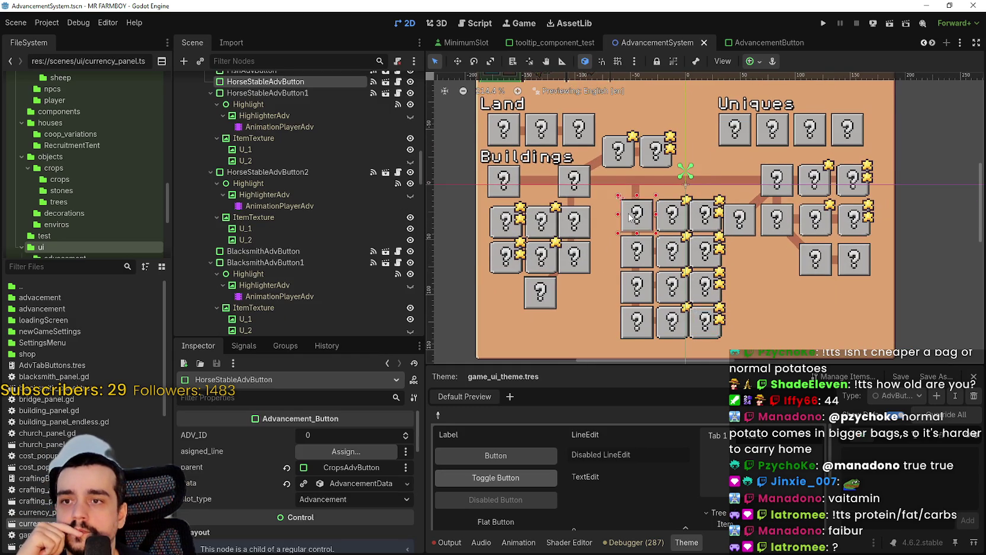
scroll(646, 217, up, 4)
scroll(688, 218, down, 2)
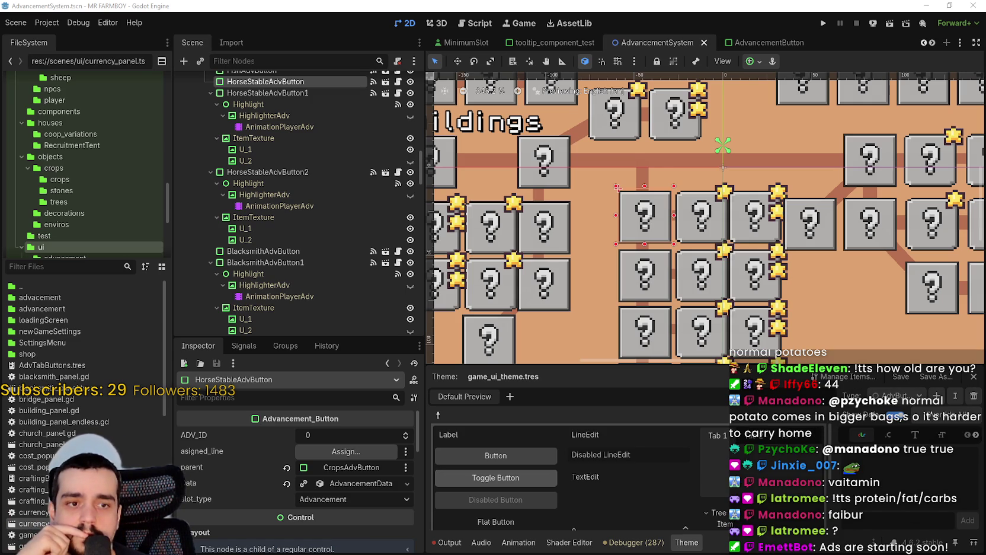
key(alt+Tab)
drag(235, 81, 480, 51)
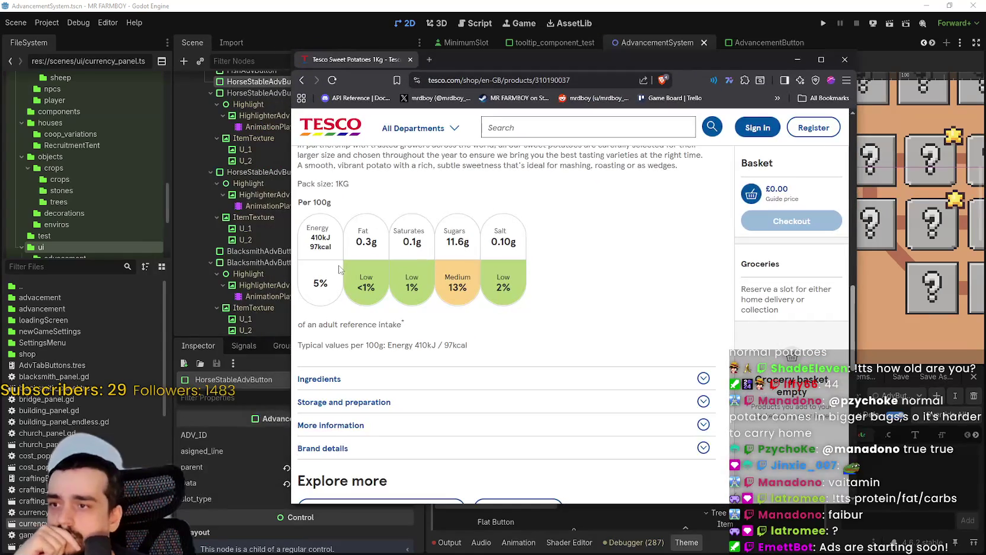
scroll(340, 224, up, 2)
scroll(365, 306, down, 1)
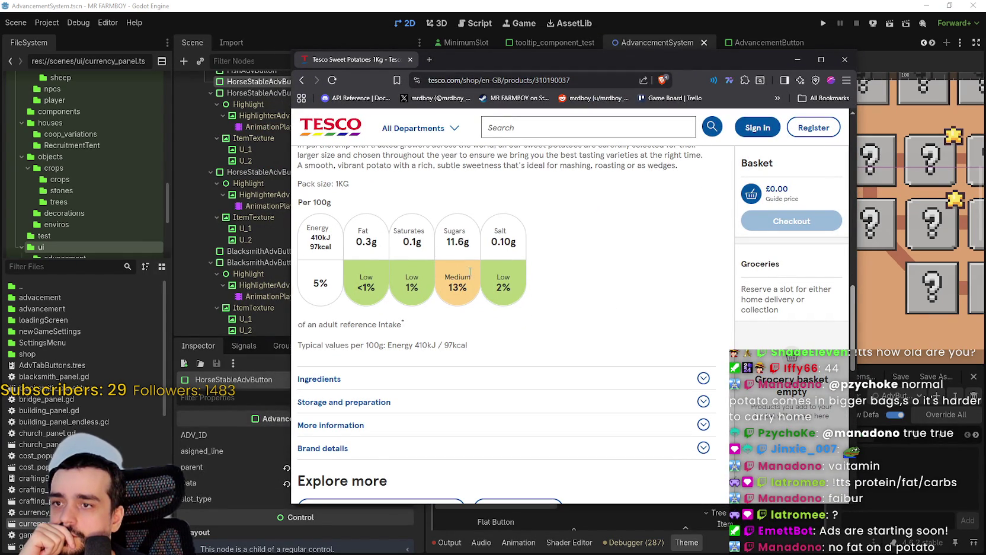
scroll(471, 274, down, 1)
click(364, 332)
scroll(469, 308, down, 2)
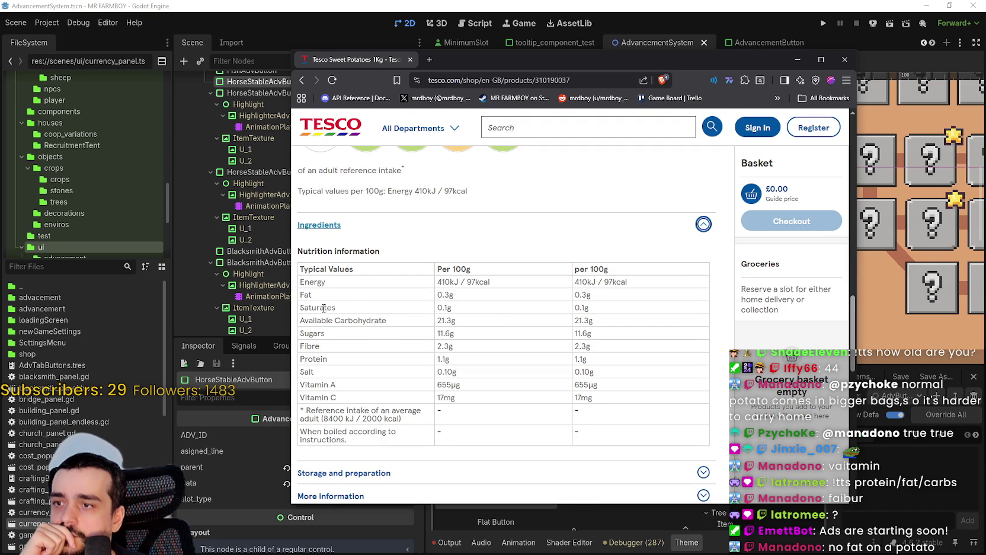
mouse_move(304, 358)
mouse_down()
mouse_move(665, 337)
mouse_move(601, 362)
mouse_move(304, 370)
mouse_move(338, 363)
mouse_move(305, 359)
mouse_up()
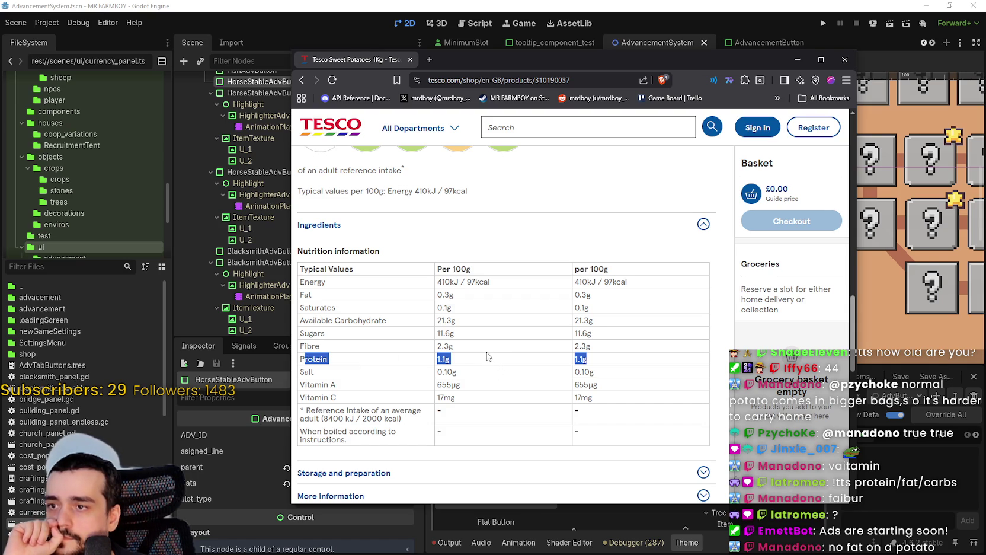
scroll(488, 330, up, 2)
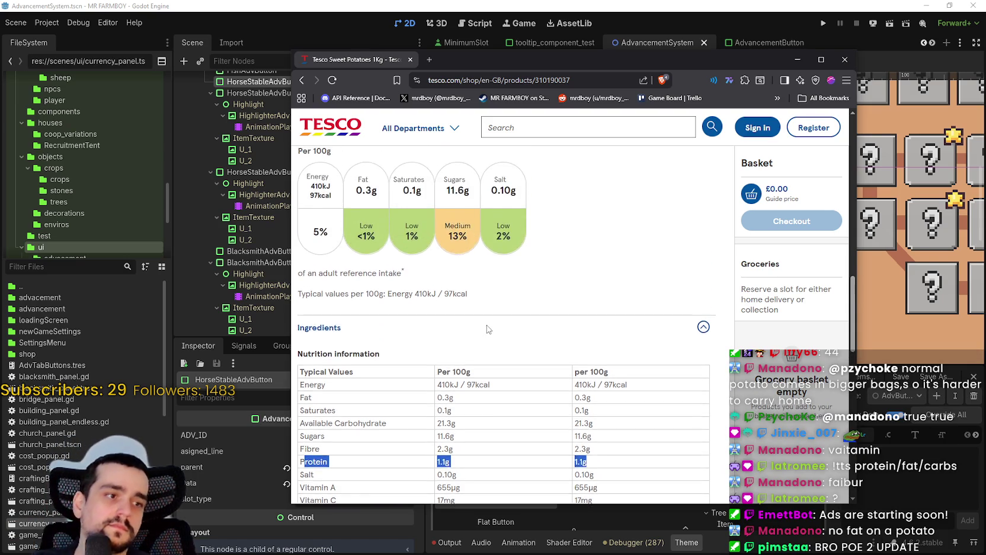
scroll(488, 329, down, 3)
scroll(461, 284, up, 2)
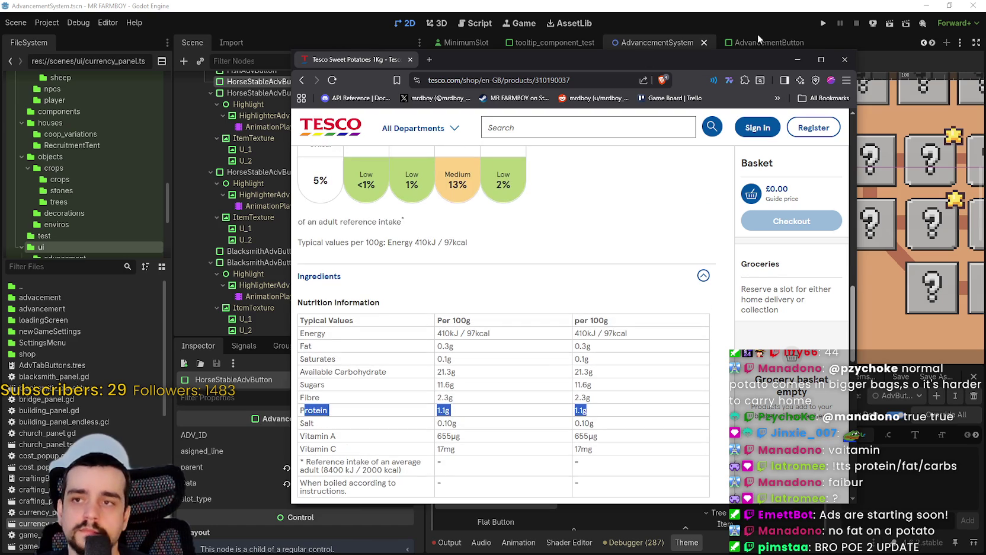
click(845, 59)
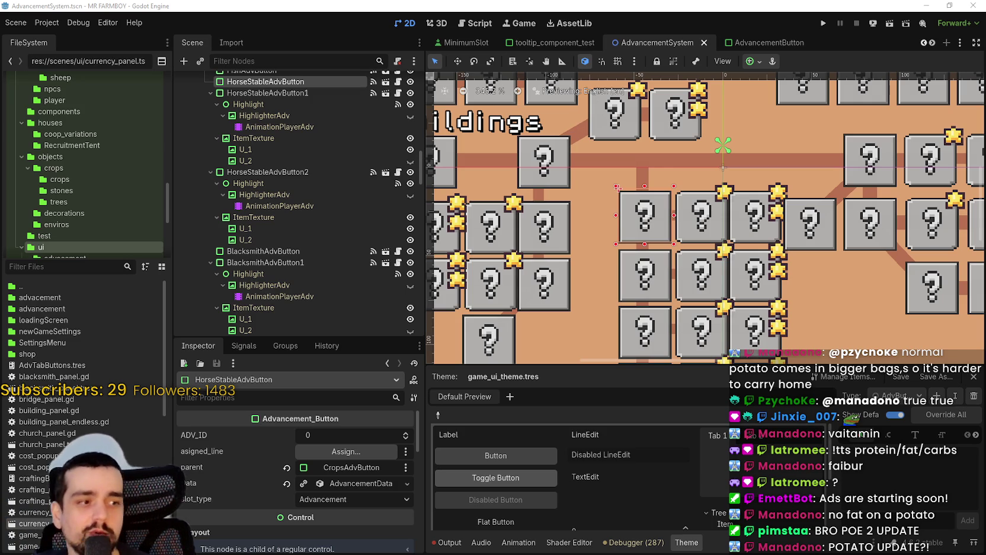
key(alt+Tab)
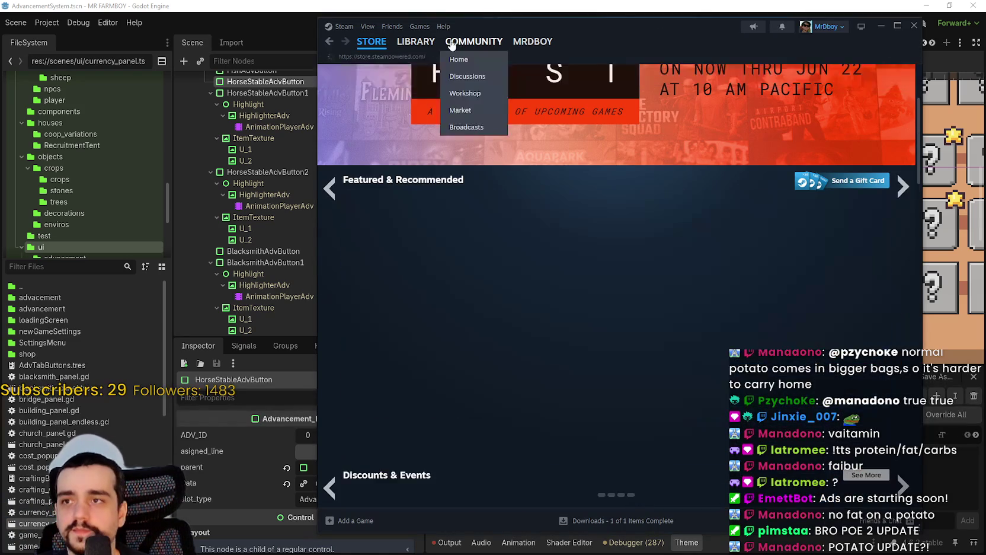
Open the Path of Exile 2 Community Hub from the Steam library
click(432, 46)
click(418, 171)
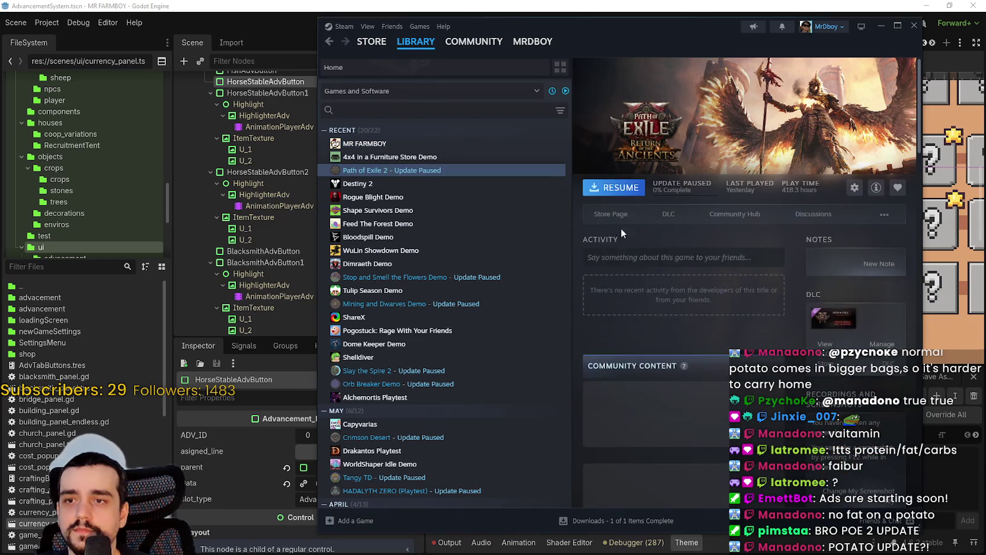
scroll(618, 194, down, 5)
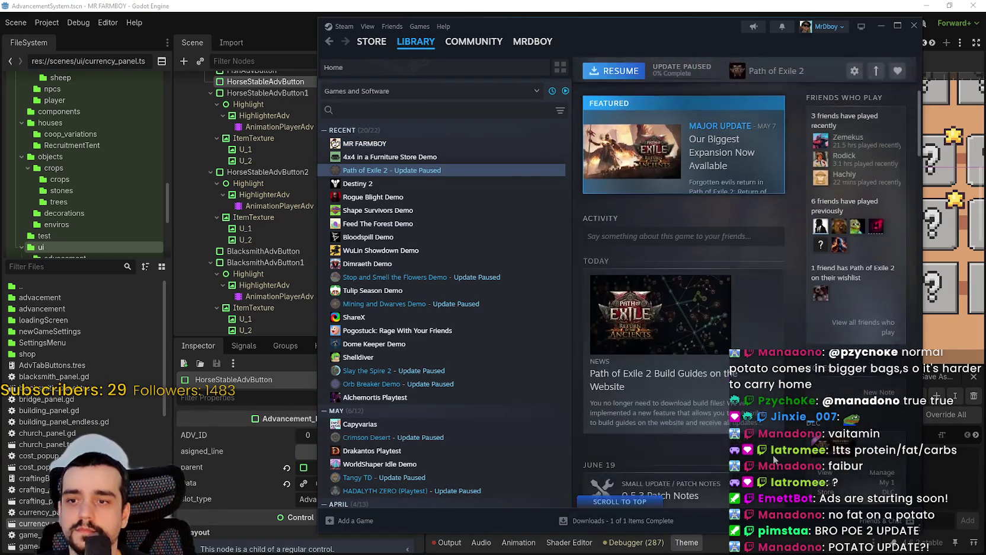
scroll(717, 253, up, 3)
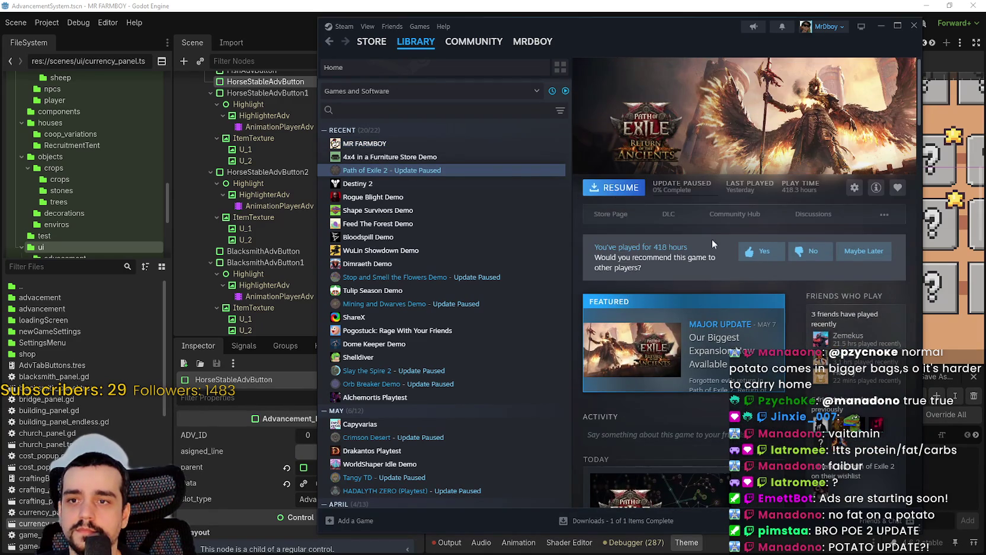
click(717, 216)
scroll(570, 241, down, 3)
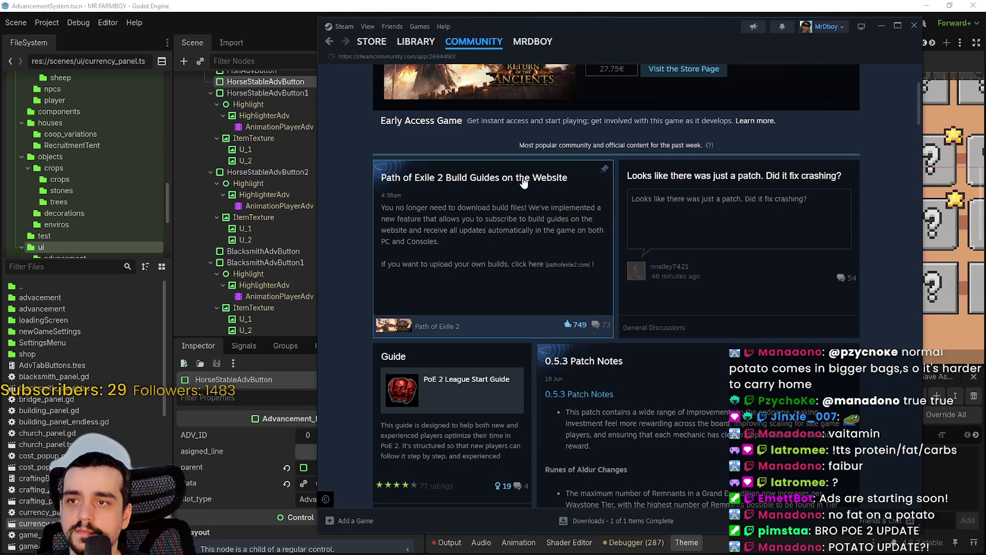
Open the build guides announcement and follow its linked YouTube video
click(568, 223)
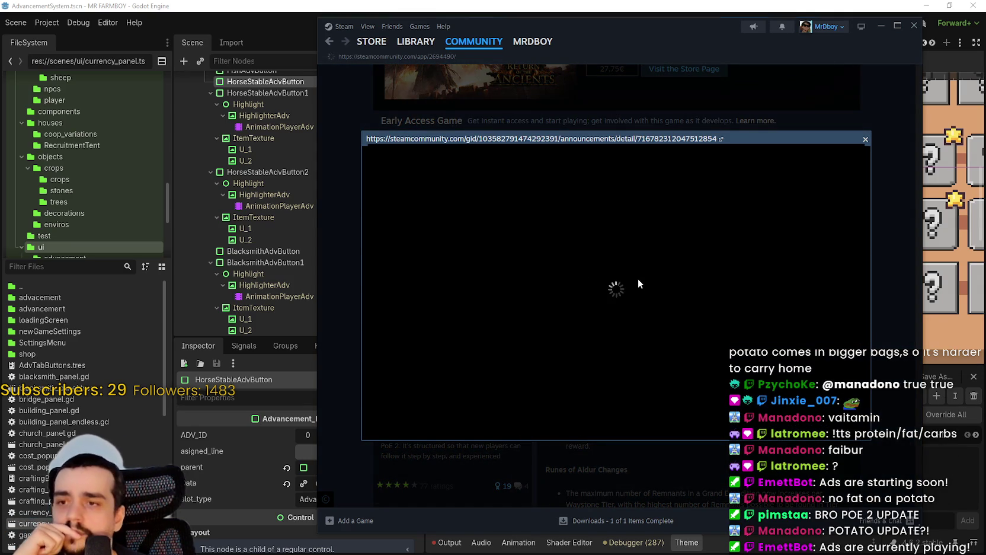
click(680, 108)
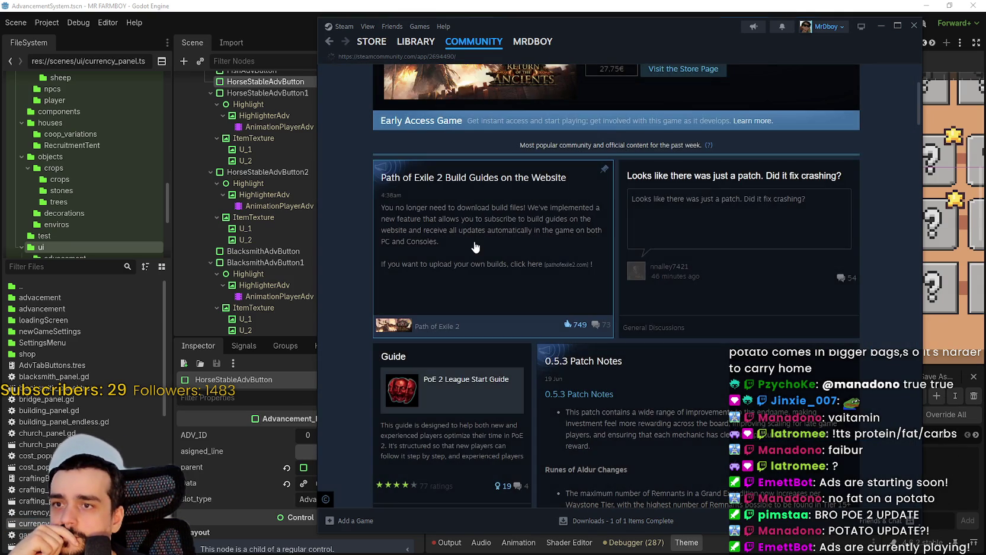
click(714, 301)
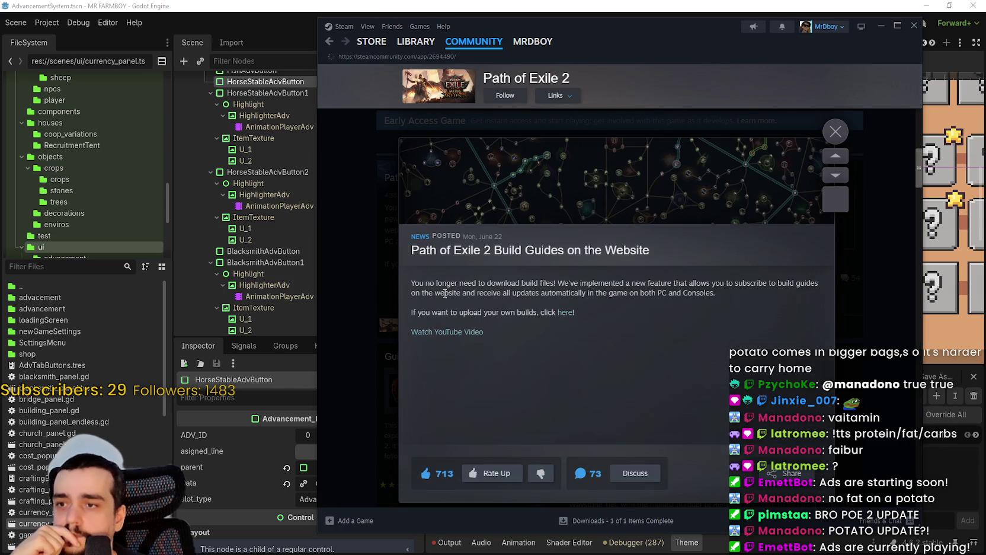
mouse_move(411, 283)
mouse_down()
mouse_move(800, 289)
mouse_move(504, 311)
mouse_move(465, 293)
mouse_move(753, 281)
mouse_move(736, 297)
mouse_up()
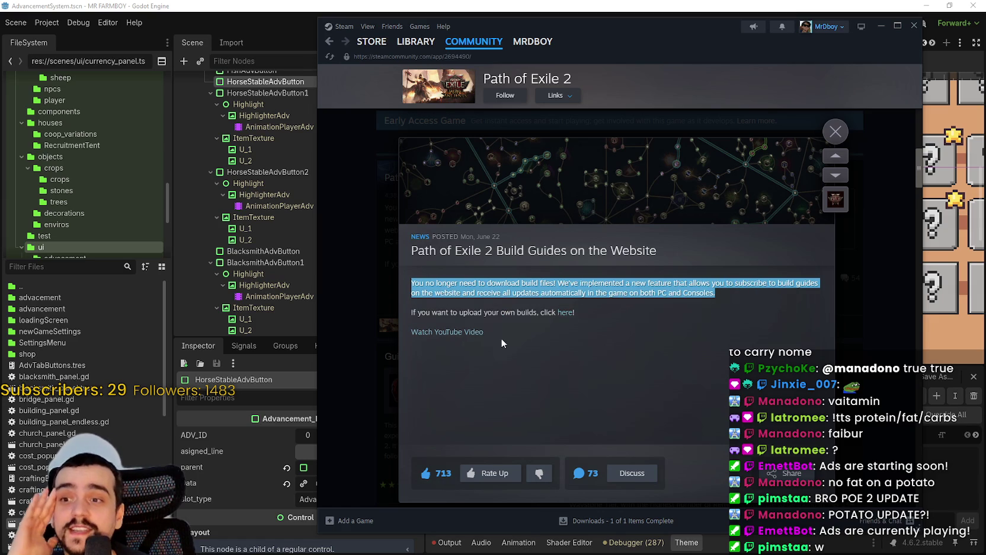
click(483, 339)
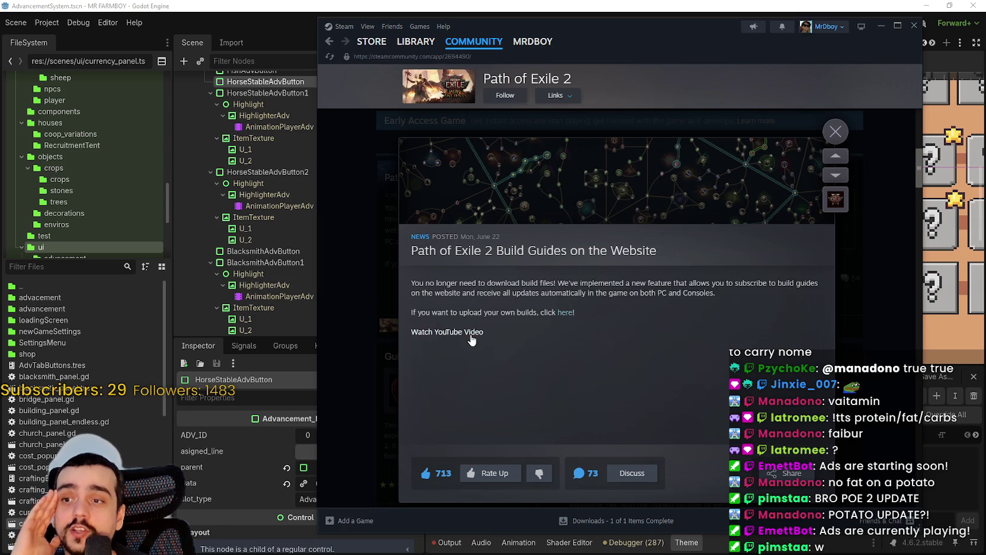
click(471, 336)
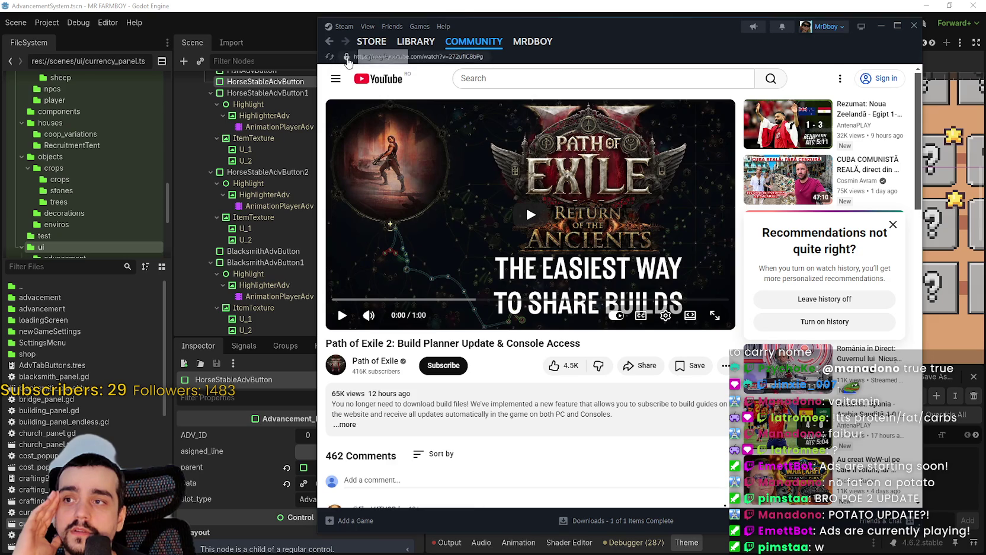
Copy the build planner video's URL, close Steam, pause playback at 0:58, and minimize Chrome
click(348, 58)
click(914, 26)
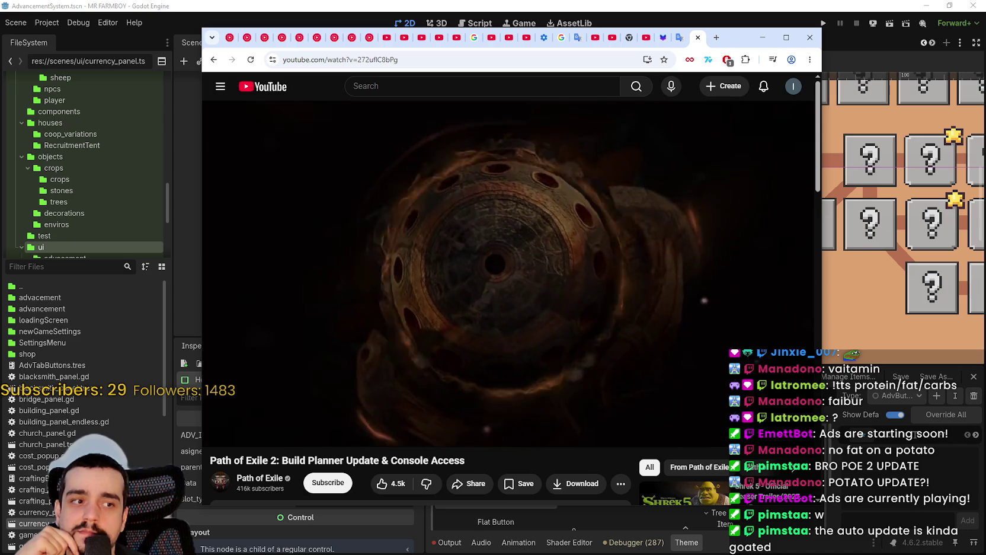
click(569, 305)
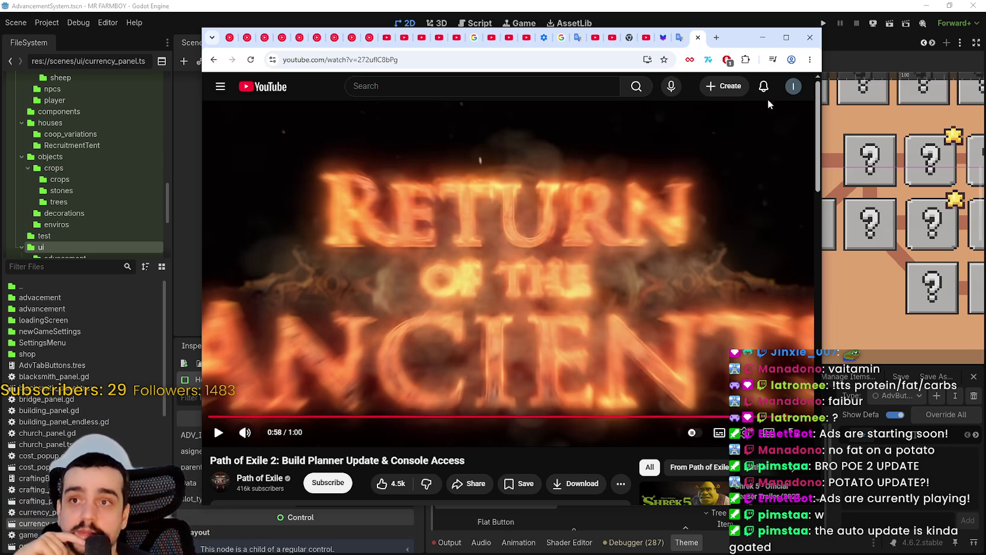
click(763, 38)
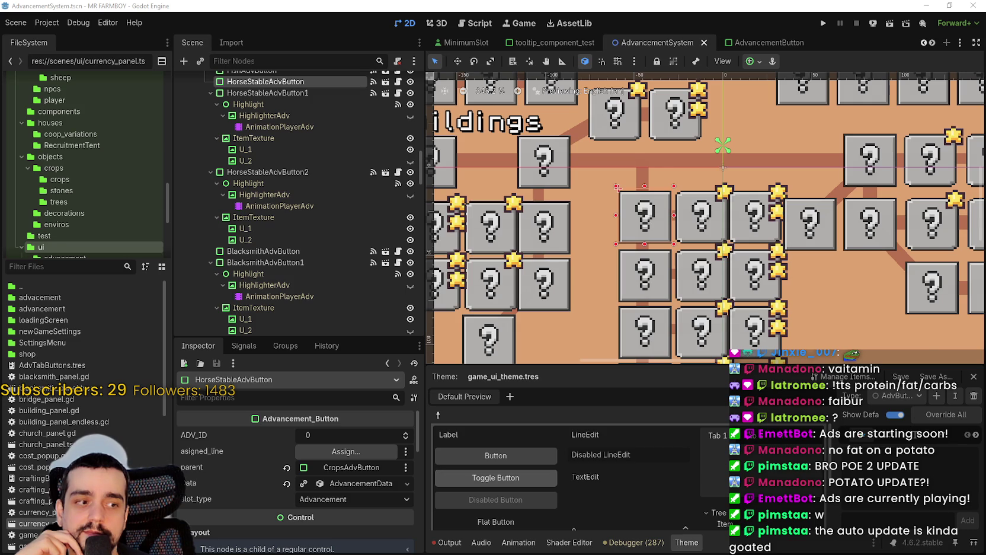
Bring Steam back and open Path of Exile 2's Community Hub from the library
key(alt+Tab)
click(371, 41)
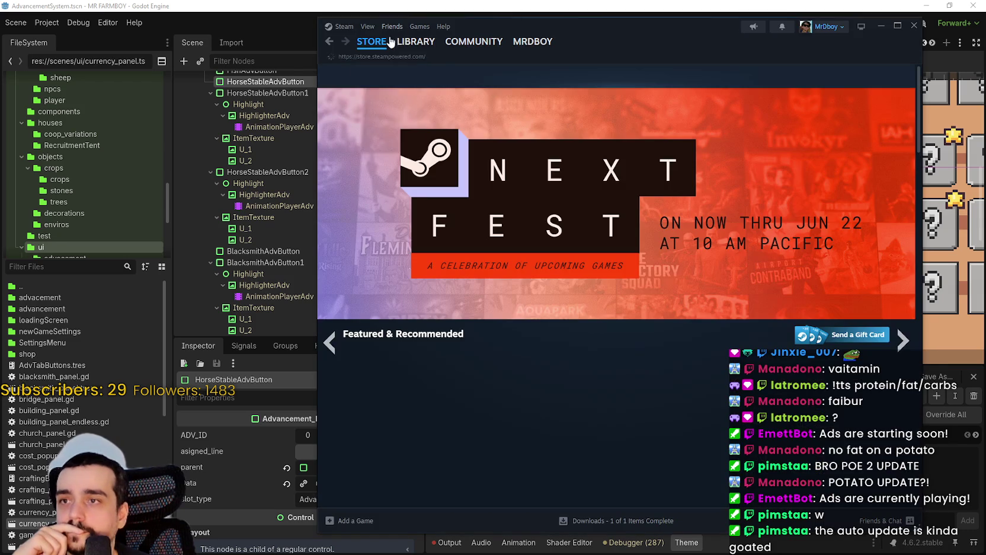
click(408, 43)
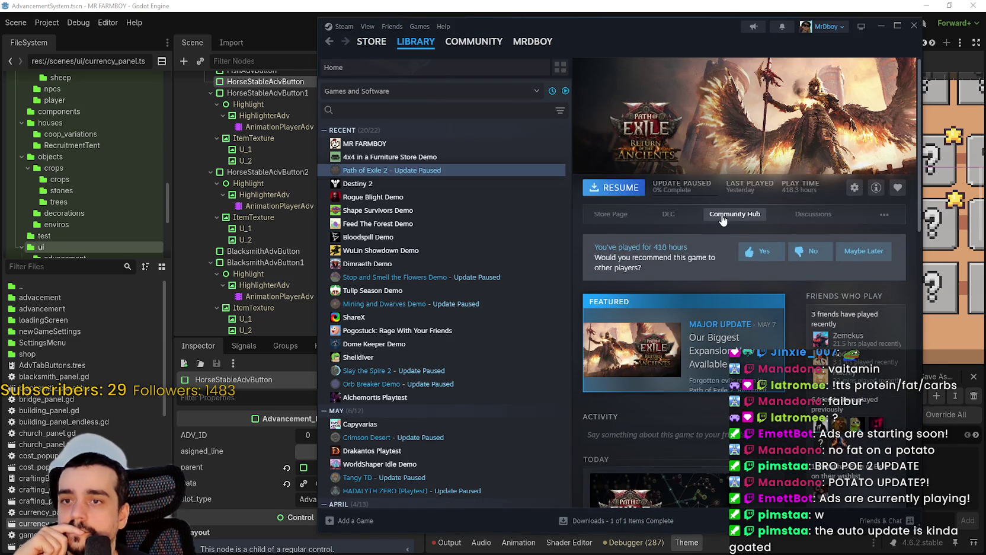
click(722, 216)
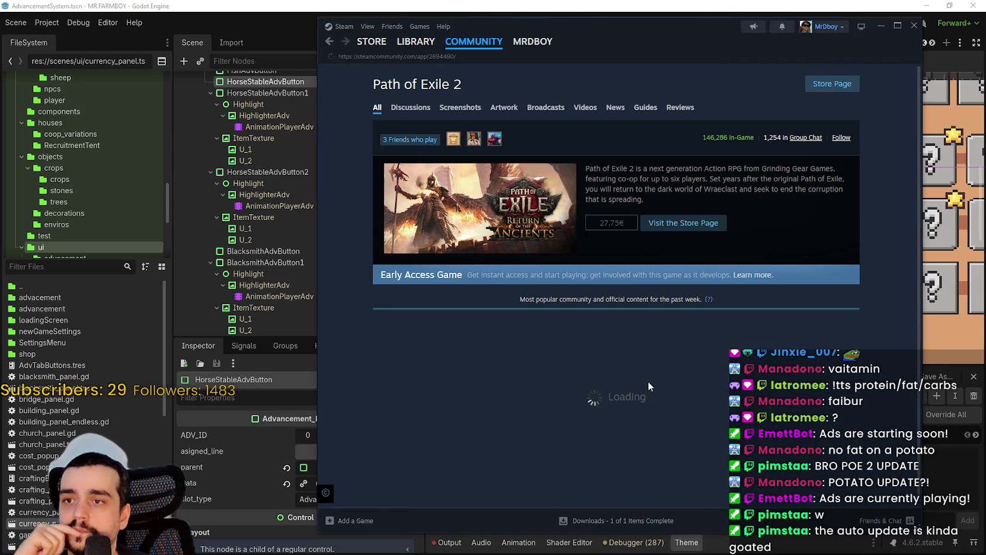
scroll(475, 330, down, 3)
Read the Build Guides news post and its discussion, then return to the Store and close Steam
click(484, 260)
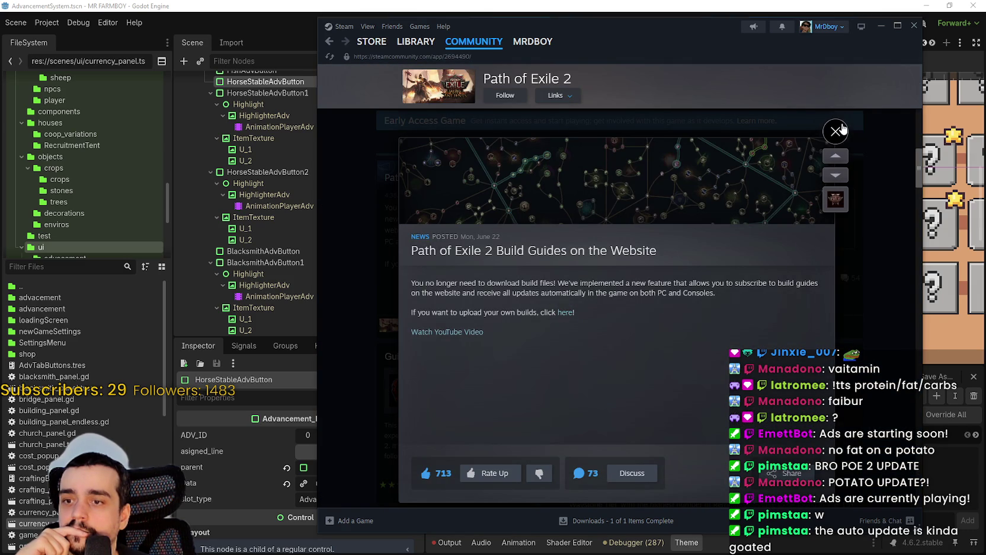
scroll(616, 430, down, 3)
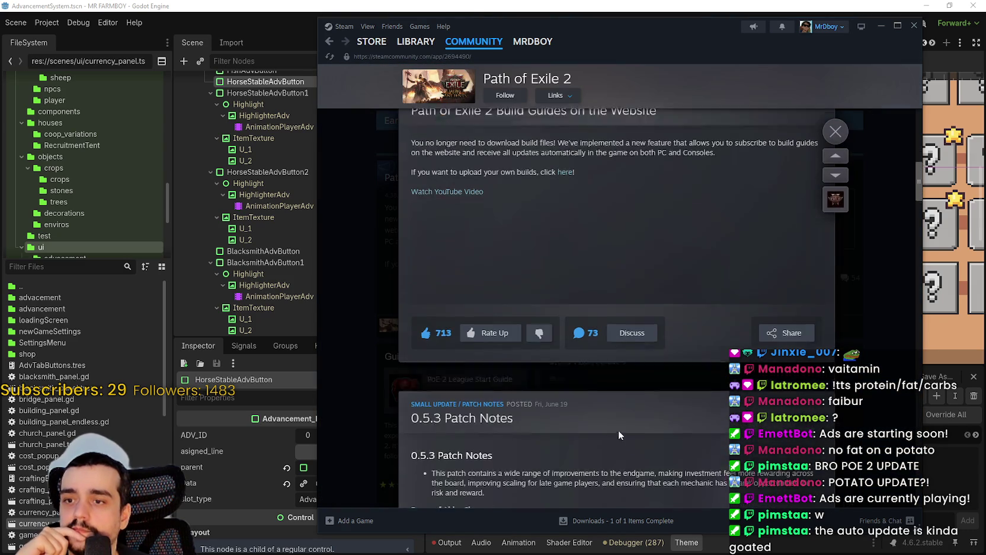
click(632, 319)
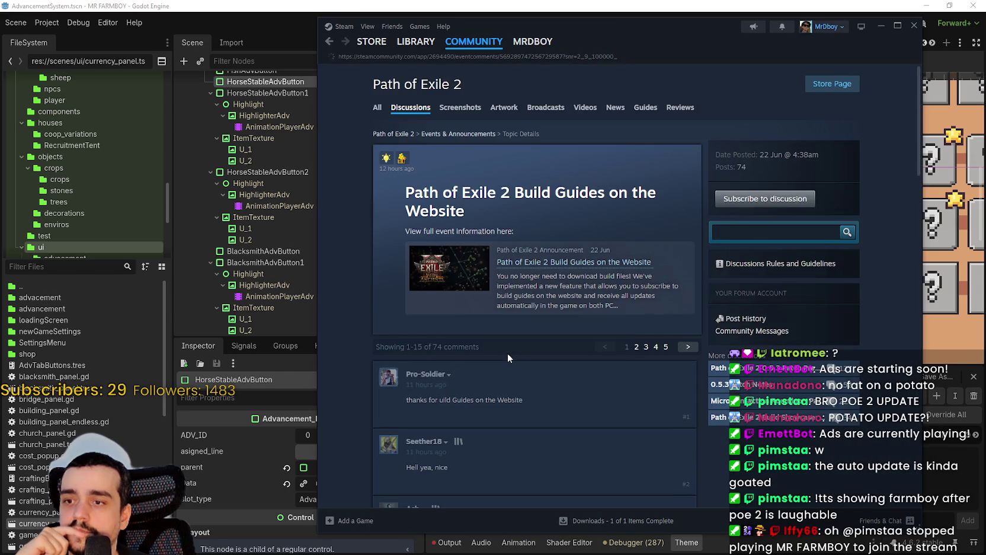
scroll(510, 349, down, 2)
scroll(545, 374, down, 15)
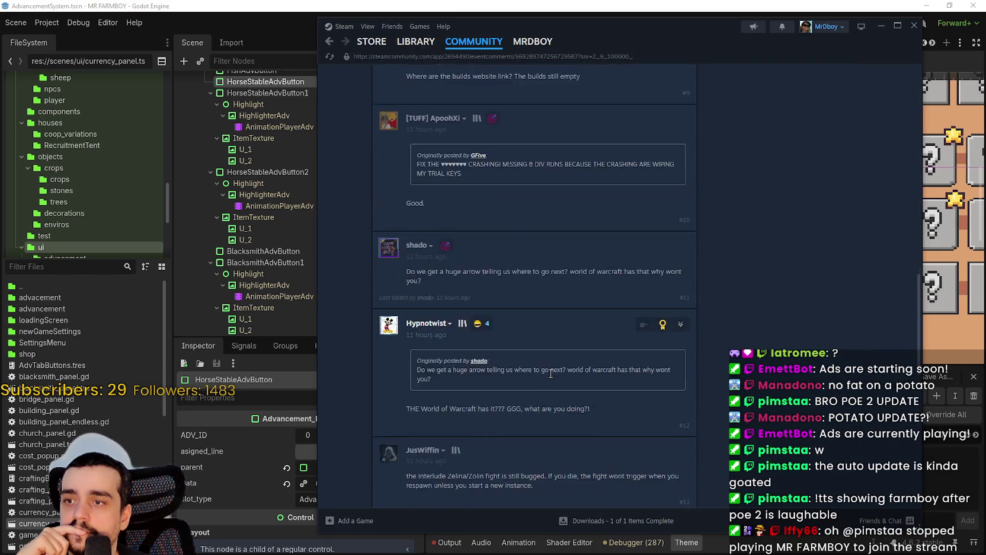
scroll(550, 373, down, 5)
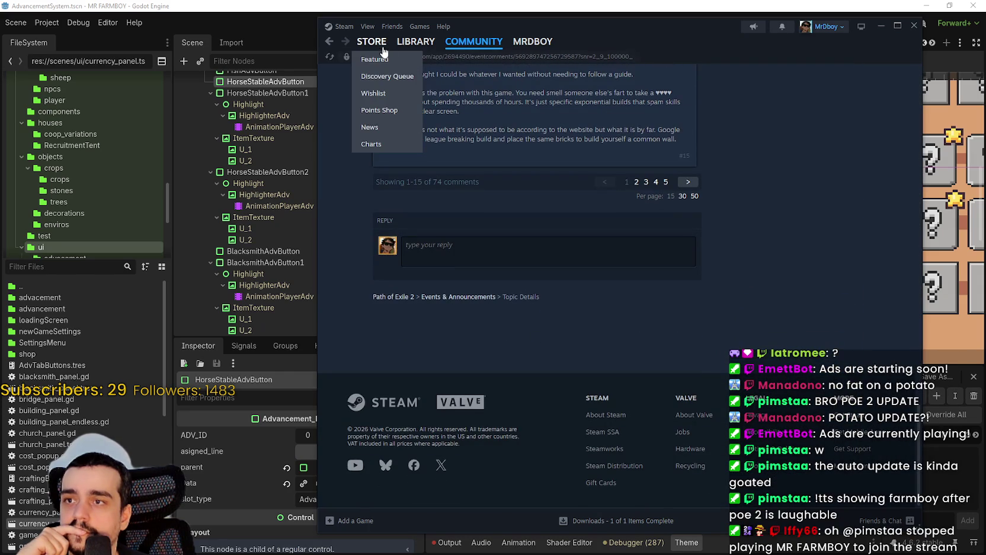
click(379, 48)
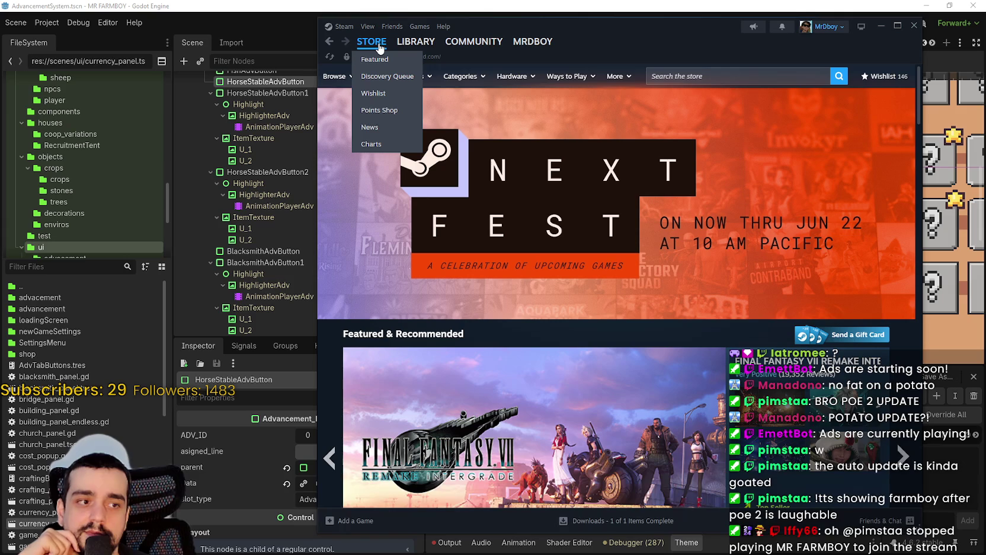
click(914, 25)
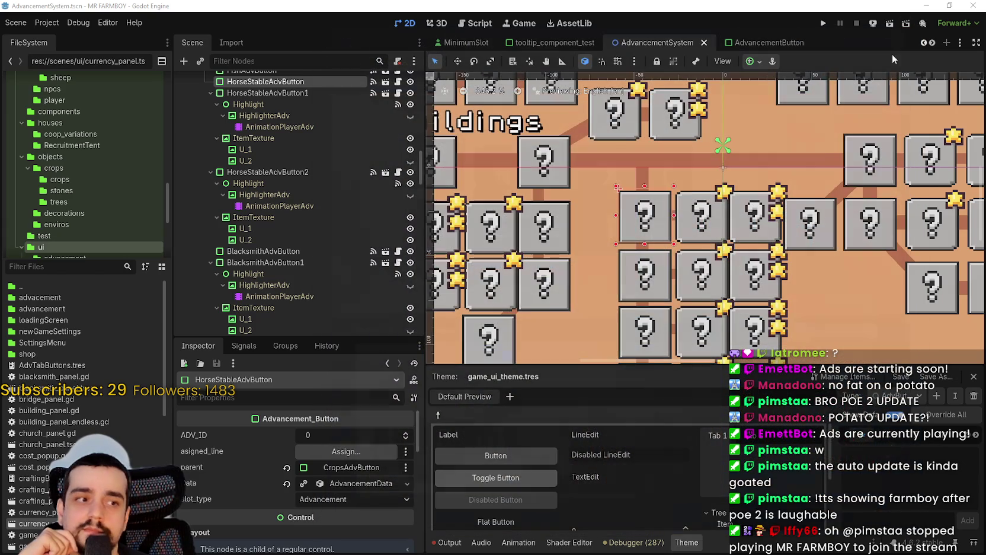
scroll(660, 249, down, 2)
scroll(659, 249, up, 4)
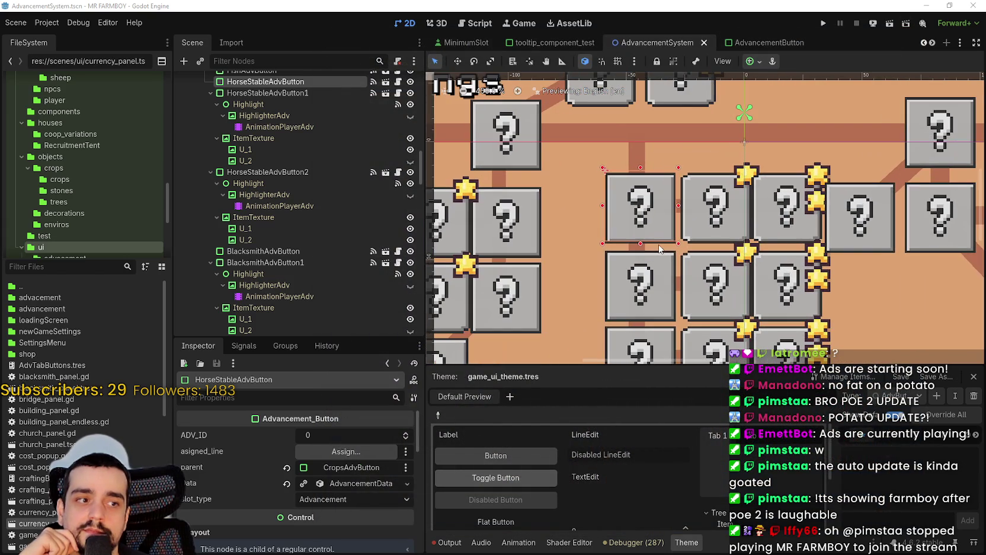
scroll(660, 243, down, 2)
scroll(660, 243, down, 5)
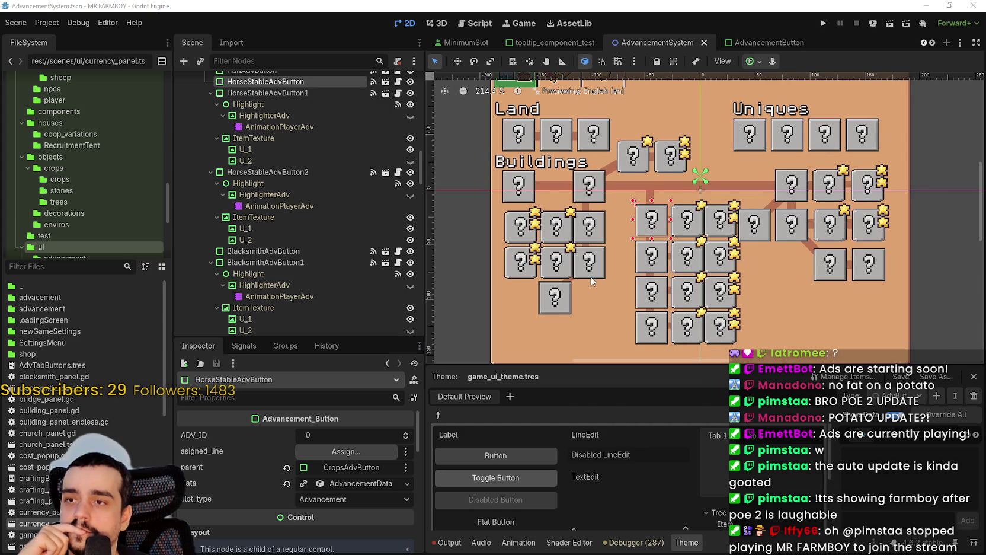
scroll(646, 224, up, 1)
scroll(640, 174, down, 1)
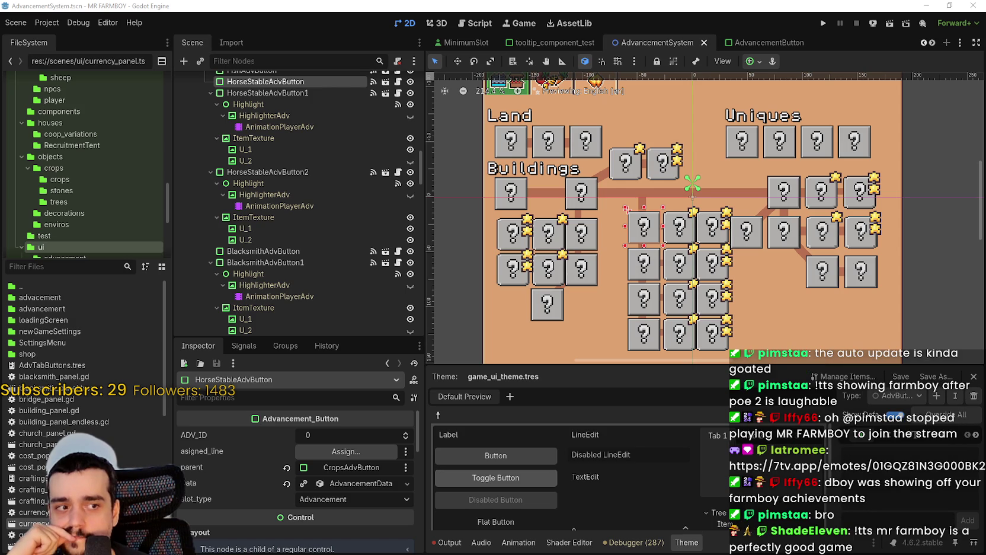
scroll(616, 225, down, 3)
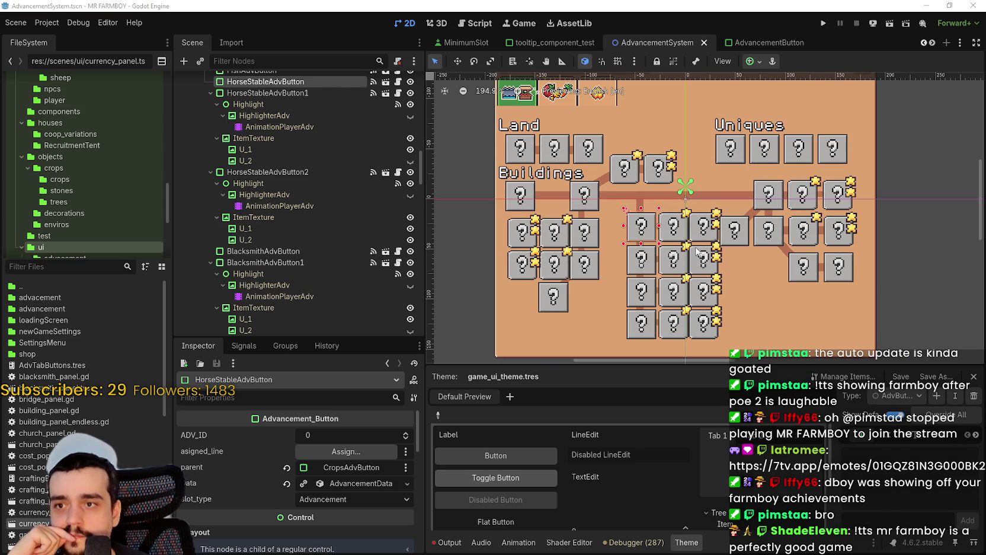
scroll(617, 261, up, 8)
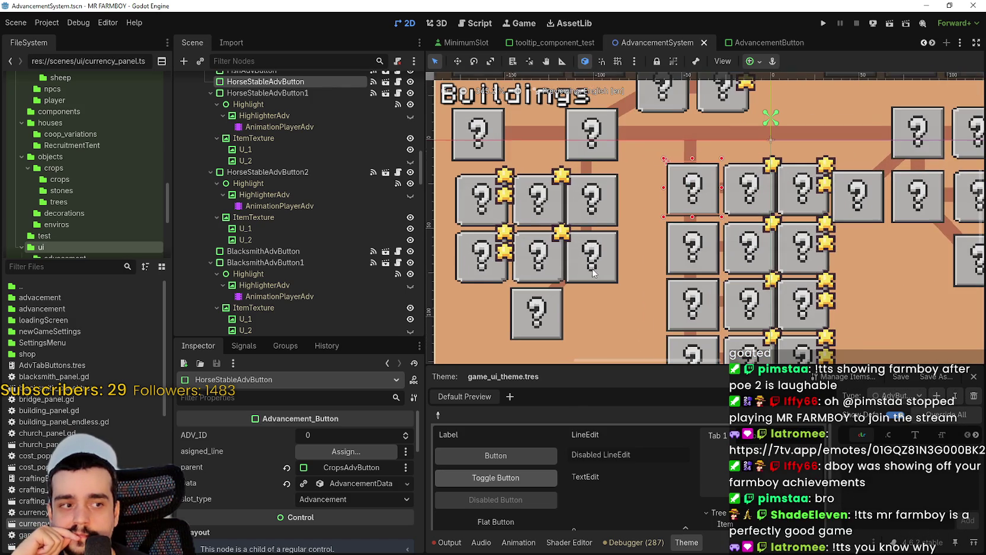
scroll(595, 276, up, 2)
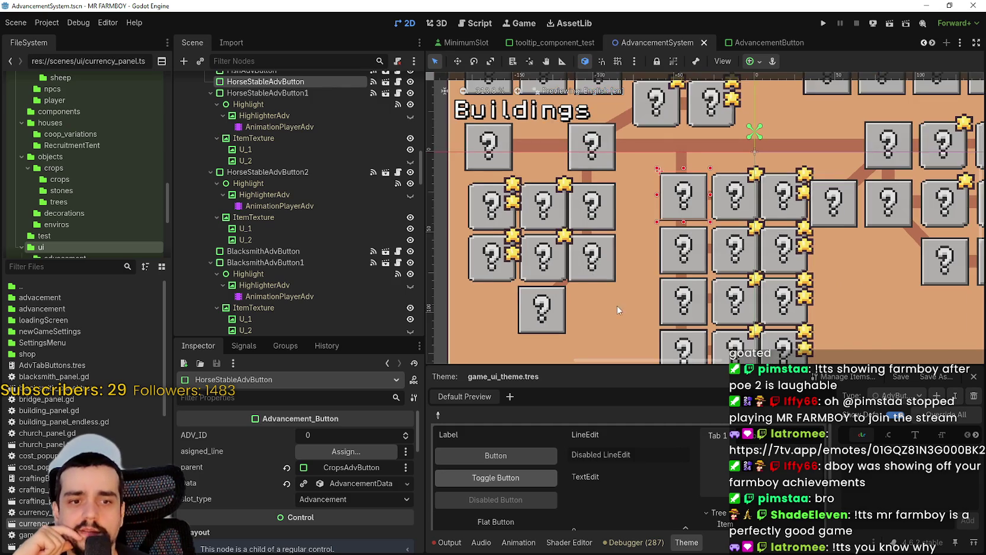
click(592, 260)
scroll(640, 243, up, 3)
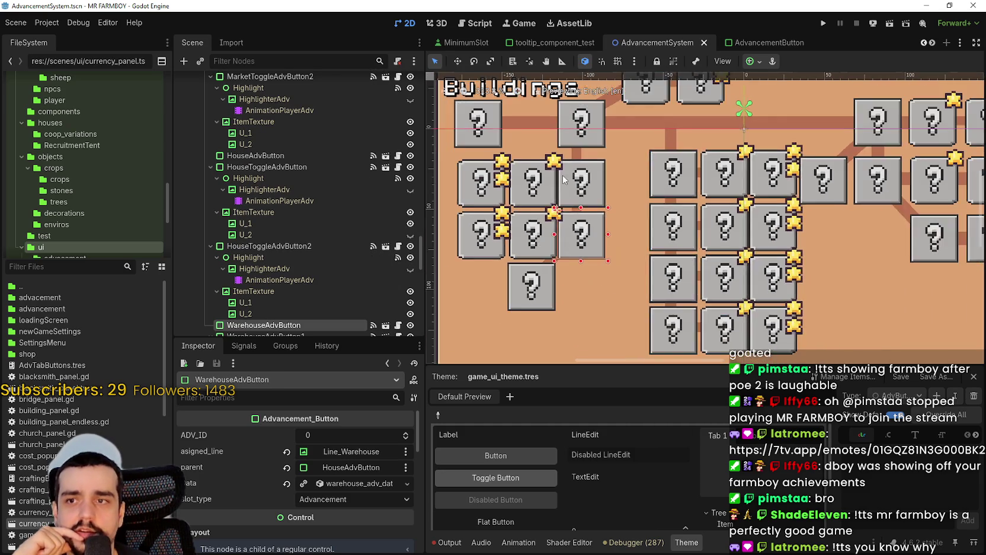
Select MarketAdvButton, zoom out, and box-select the entire tree of advancement buttons and lines
scroll(684, 227, up, 1)
click(683, 240)
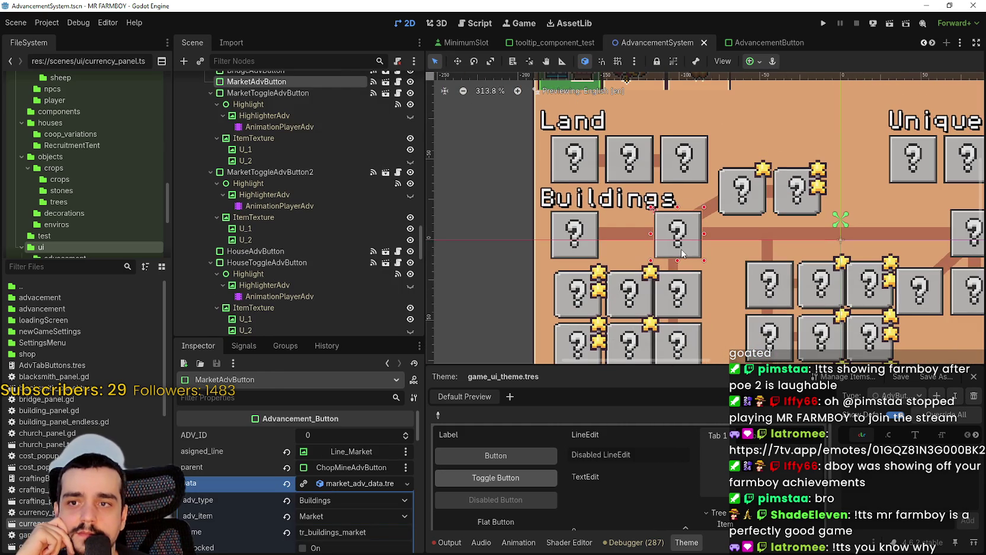
scroll(687, 247, up, 3)
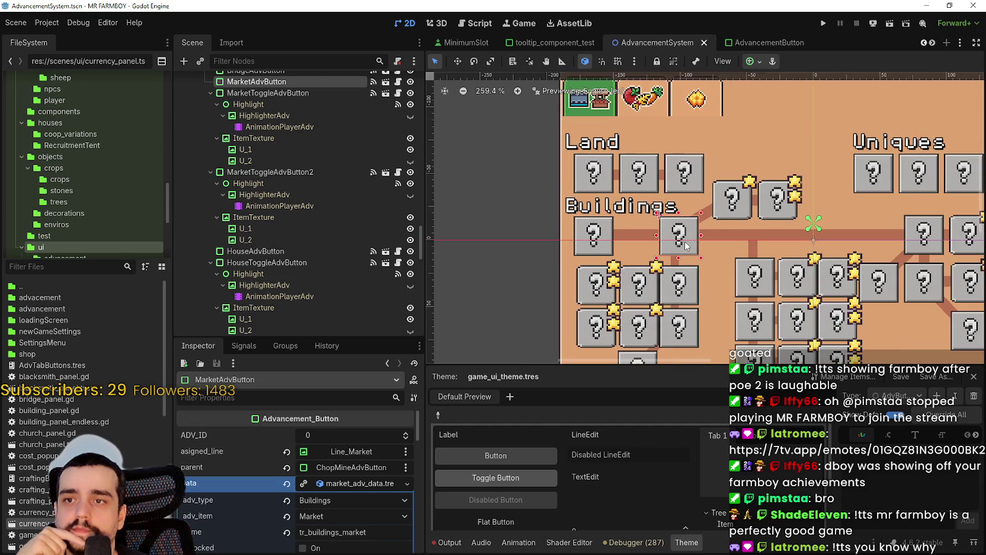
scroll(673, 263, down, 3)
scroll(658, 237, down, 2)
scroll(632, 194, up, 2)
scroll(632, 193, down, 4)
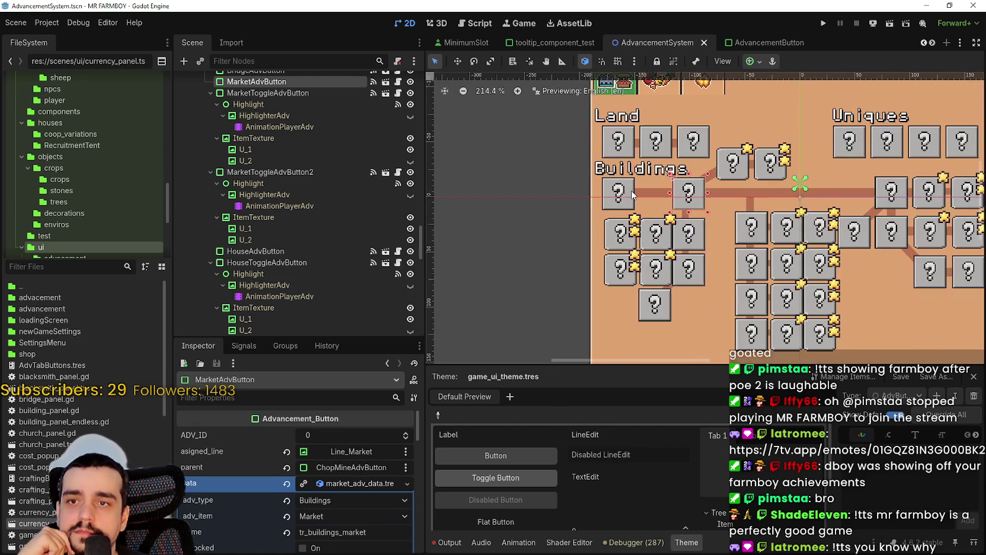
mouse_move(583, 329)
mouse_down()
mouse_move(934, 190)
mouse_move(922, 195)
mouse_up()
scroll(932, 190, up, 1)
scroll(746, 250, up, 12)
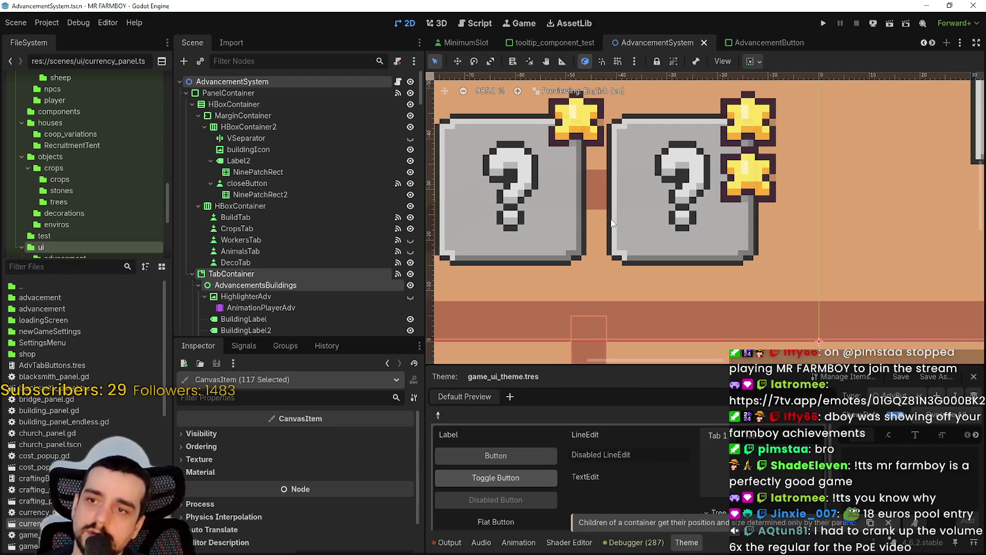
scroll(593, 225, down, 2)
scroll(565, 225, left, 5)
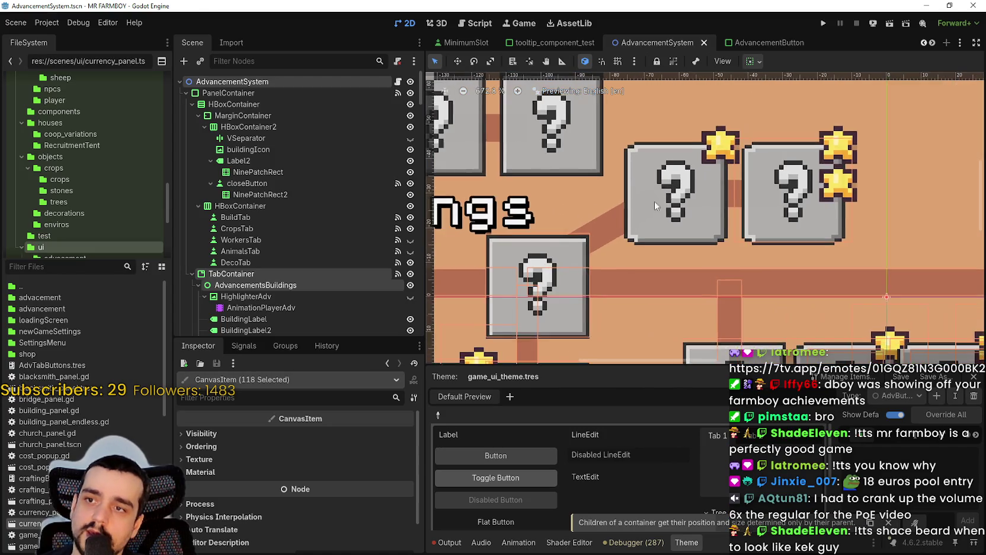
scroll(630, 178, down, 9)
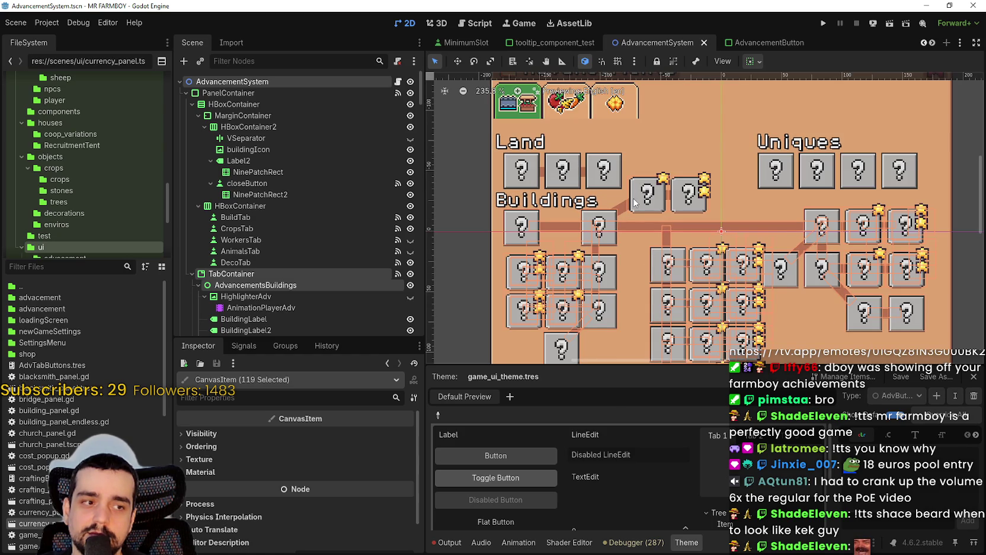
scroll(634, 202, down, 5)
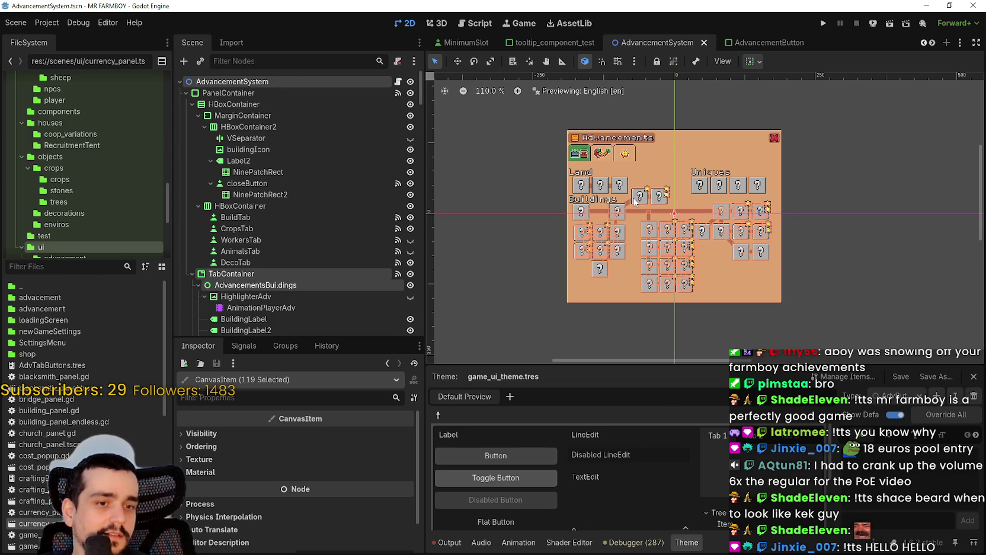
scroll(633, 201, up, 5)
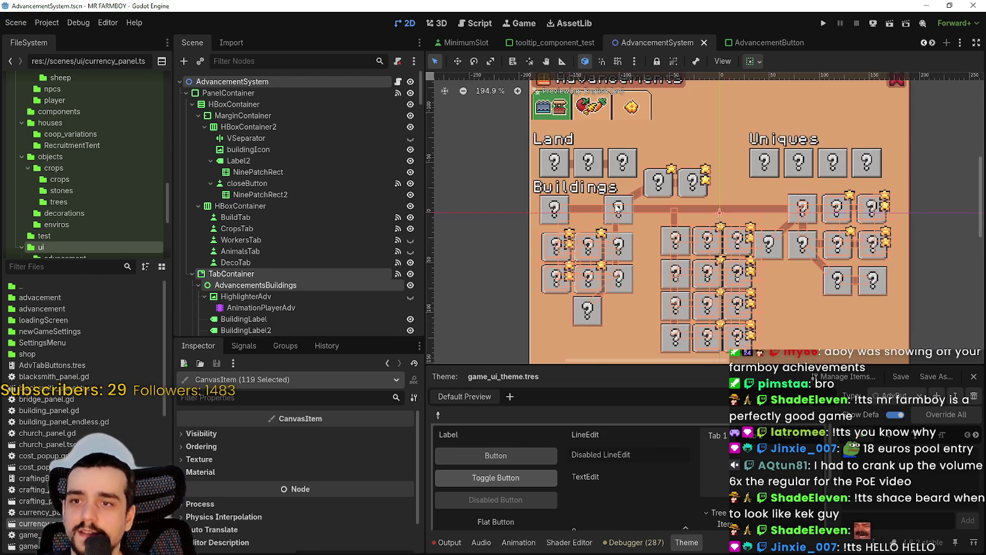
scroll(619, 208, down, 2)
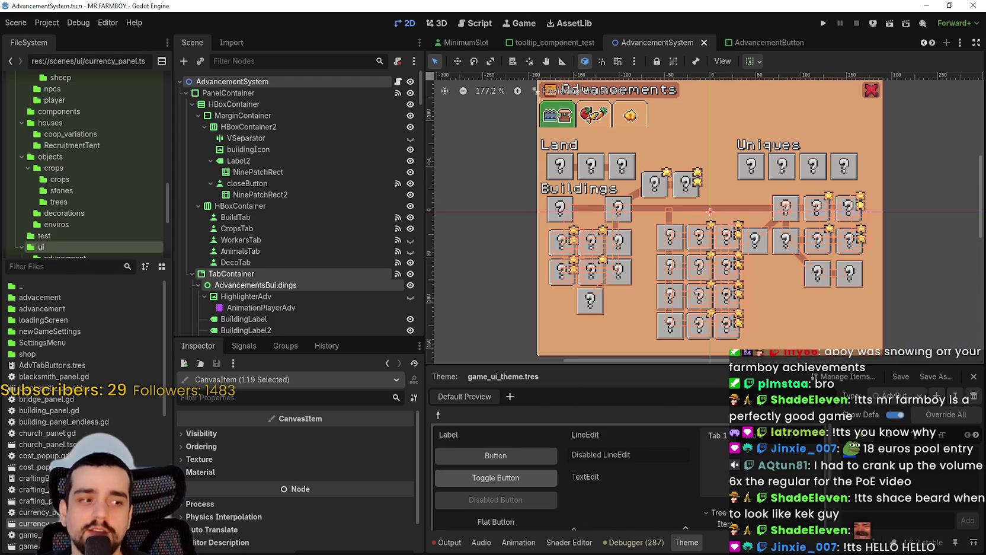
Search the Steam store for 'Halo' and open the Halo: Campaign Evolved page
key(alt+Tab)
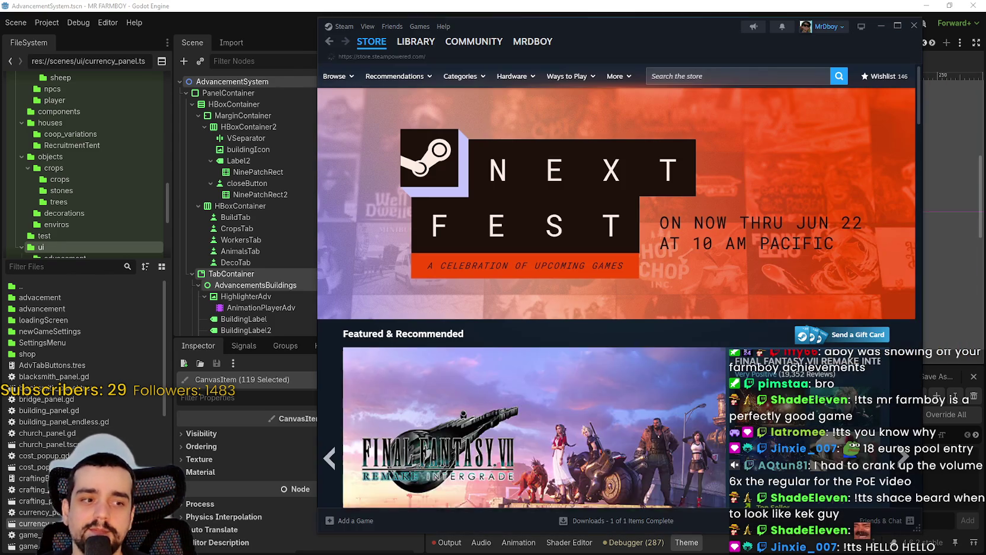
click(738, 76)
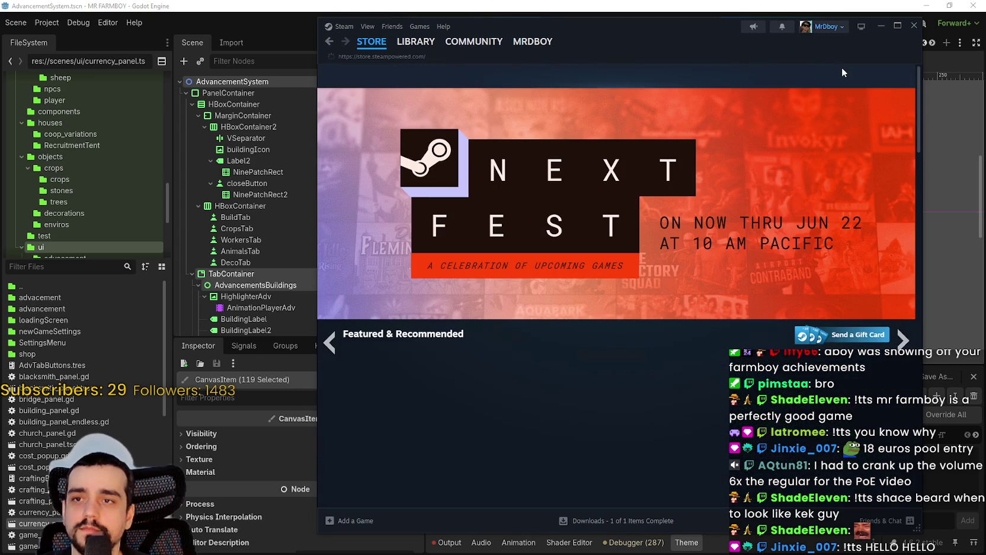
click(769, 79)
text(Halo)
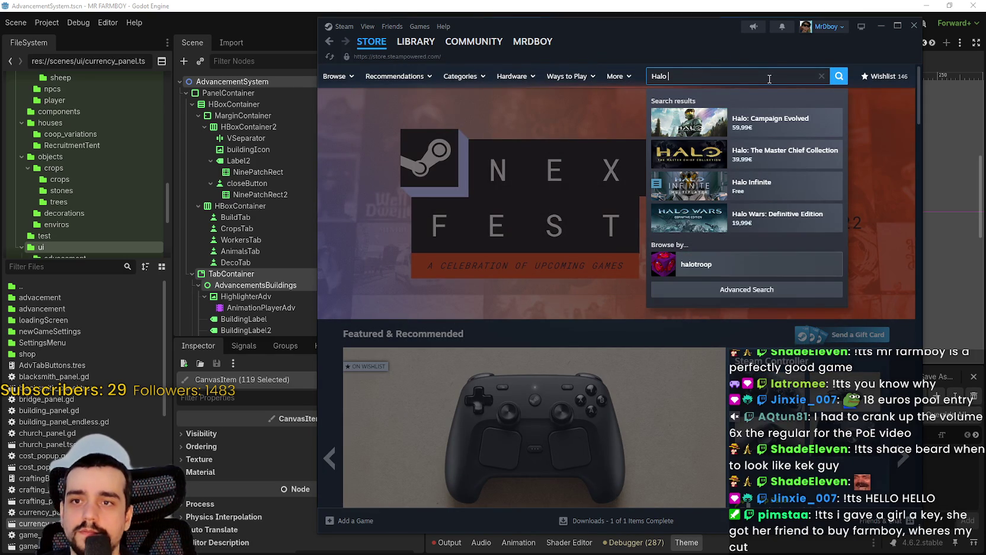
click(777, 122)
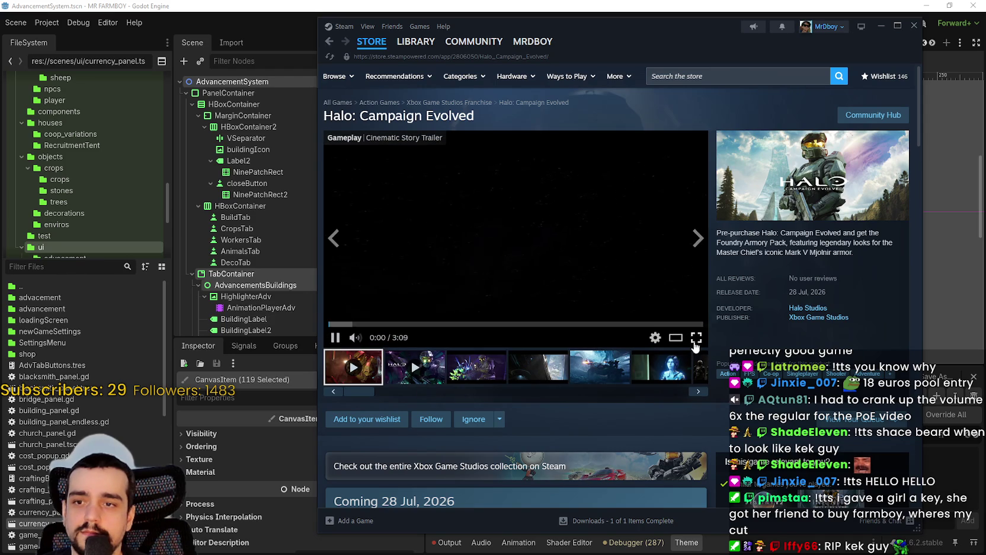
Switch the Halo: Campaign Evolved store trailer to full screen and let it play
click(696, 336)
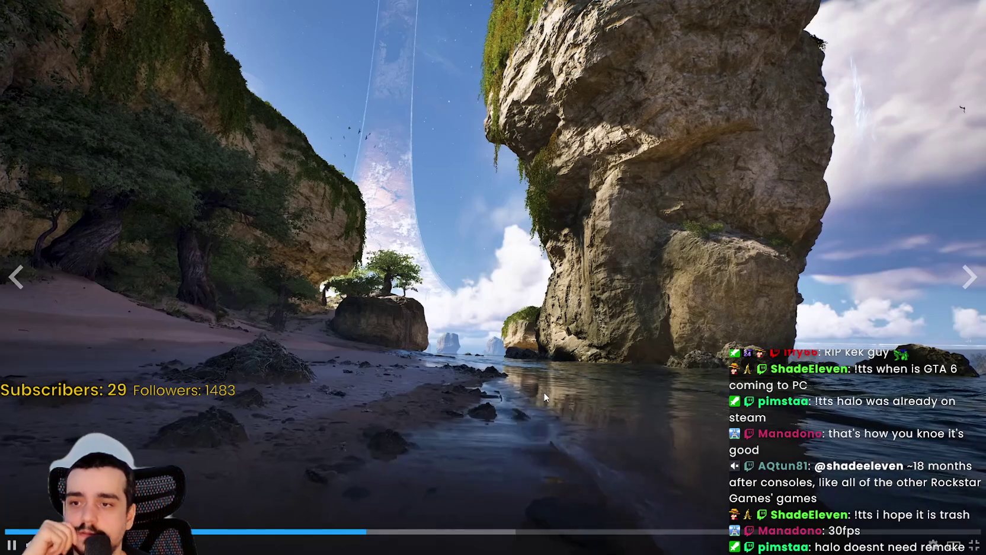
Pause and resume the Halo trailer, then exit fullscreen around 2:42 of 3:09
click(520, 370)
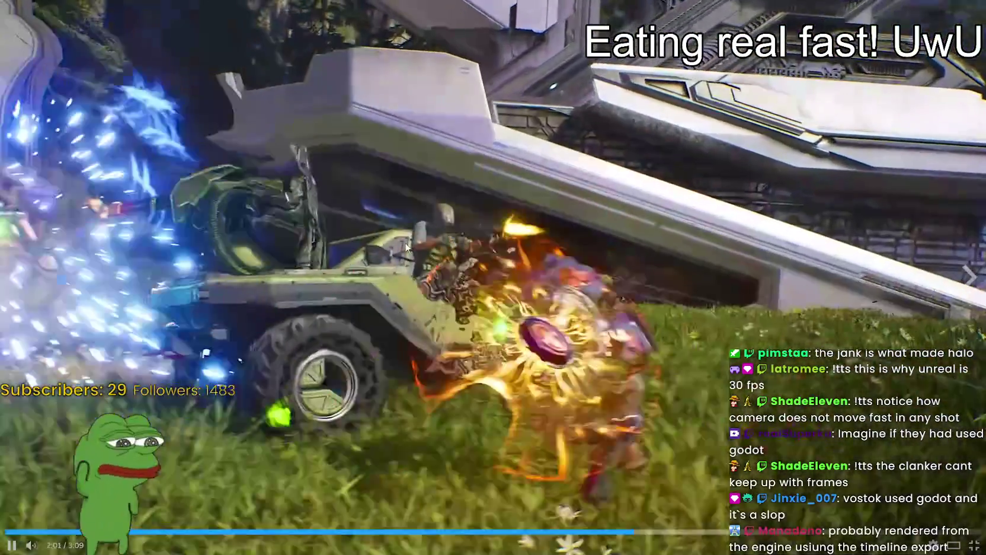
click(486, 240)
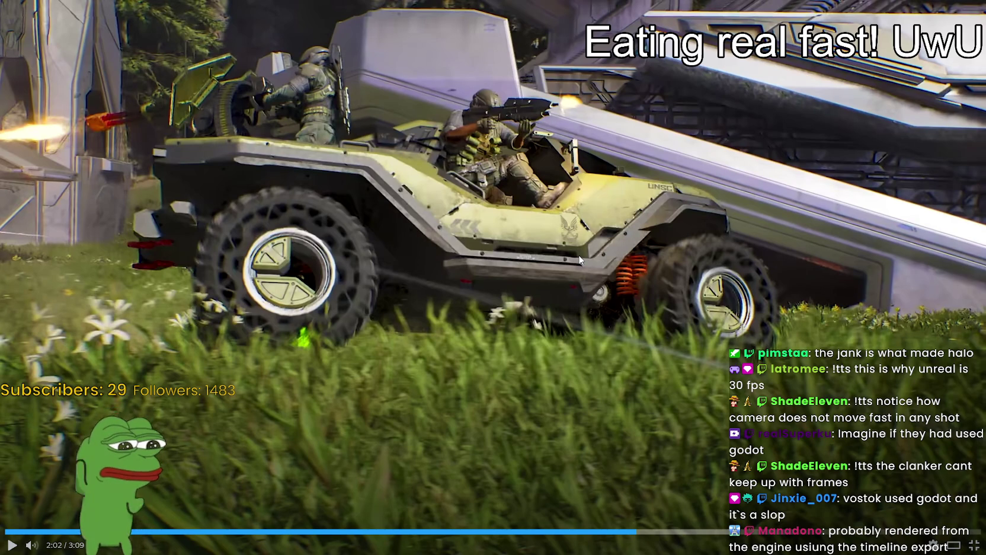
click(585, 316)
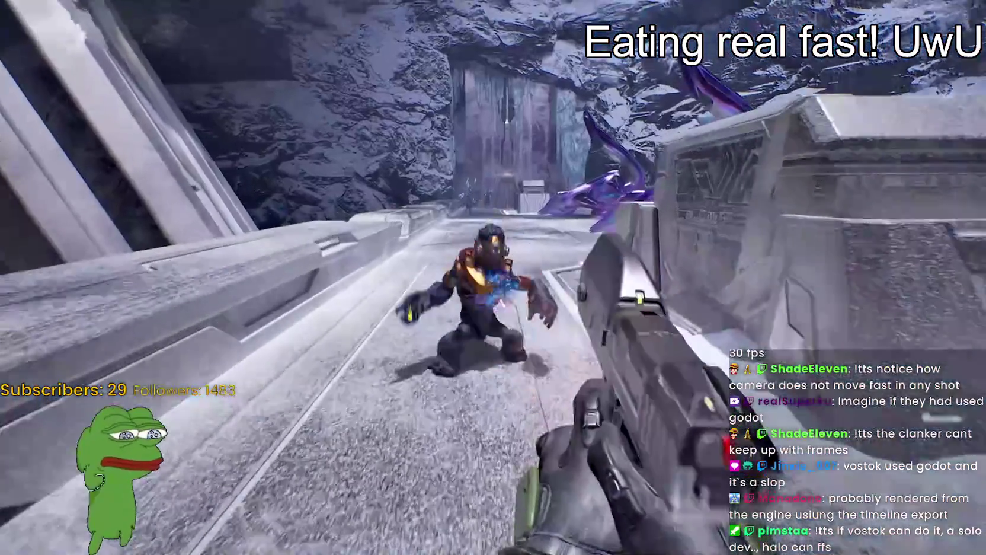
mouse_move(397, 213)
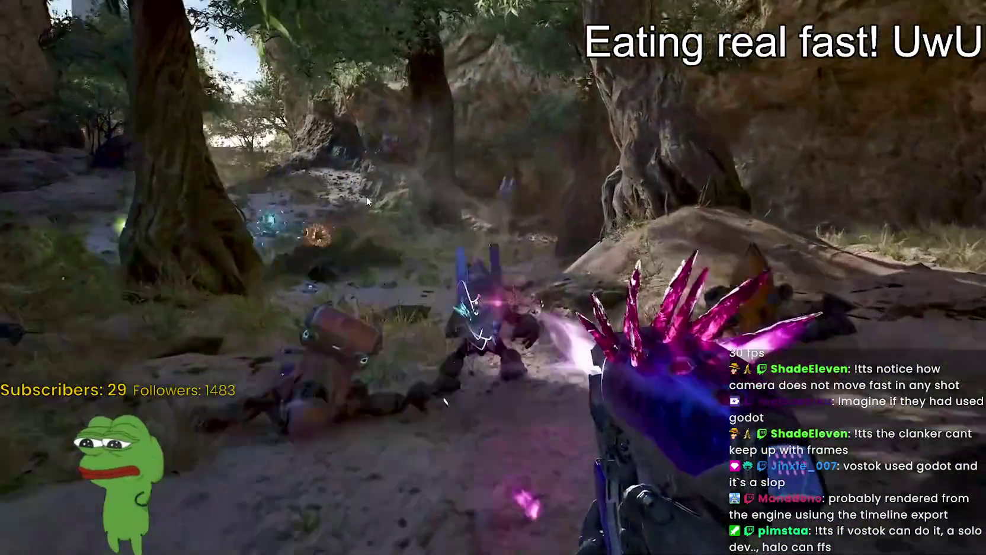
mouse_move(495, 249)
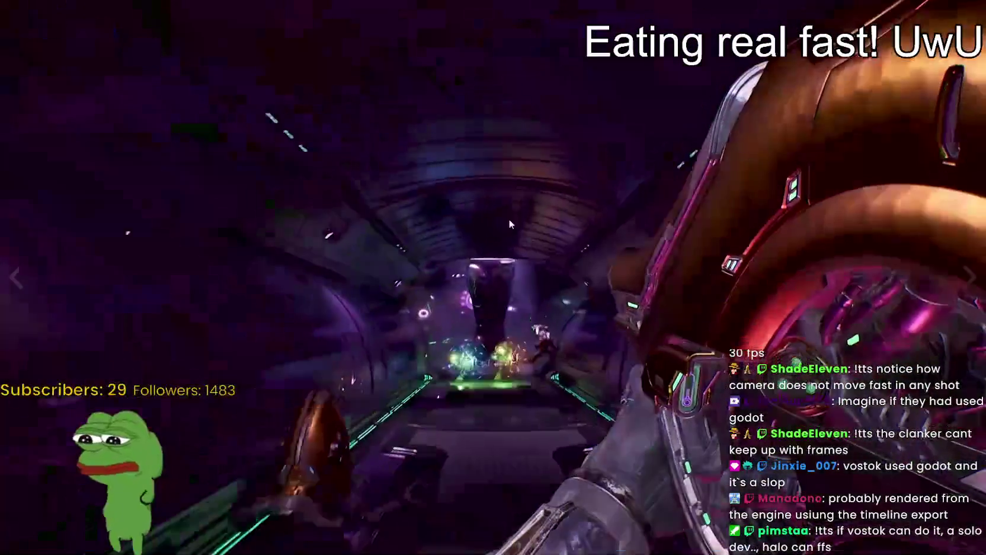
mouse_move(503, 210)
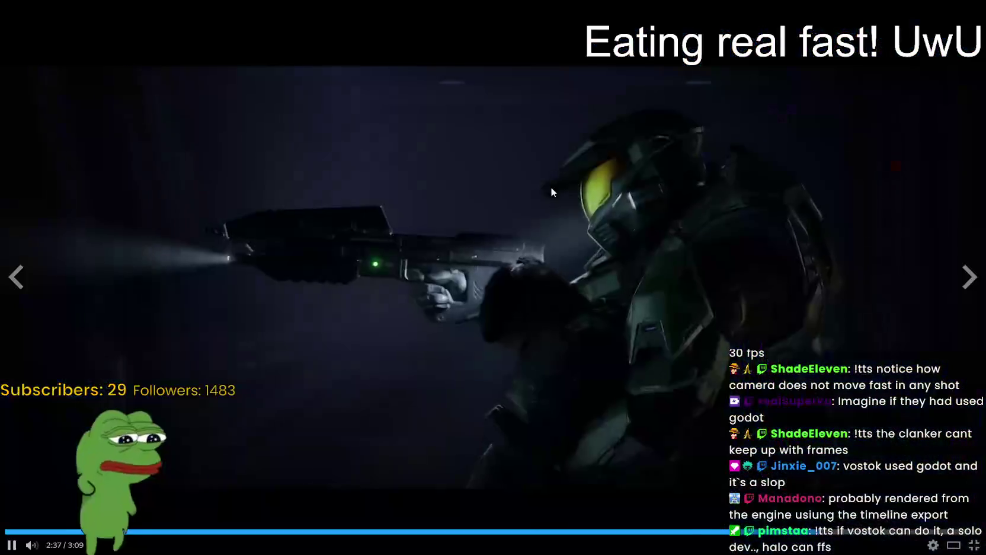
double_click(553, 192)
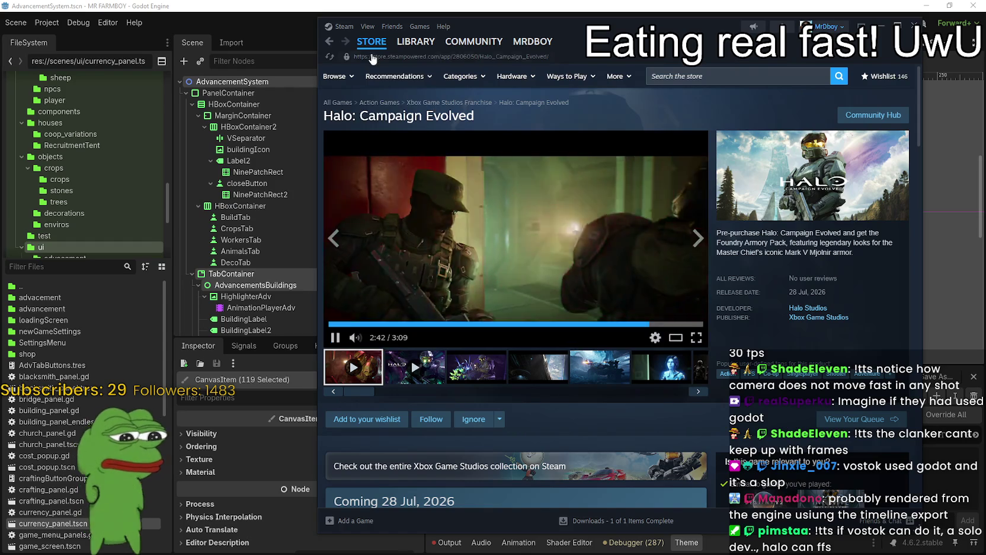
Return to the Steam store front page, then bring the YouTube browser window forward
click(371, 42)
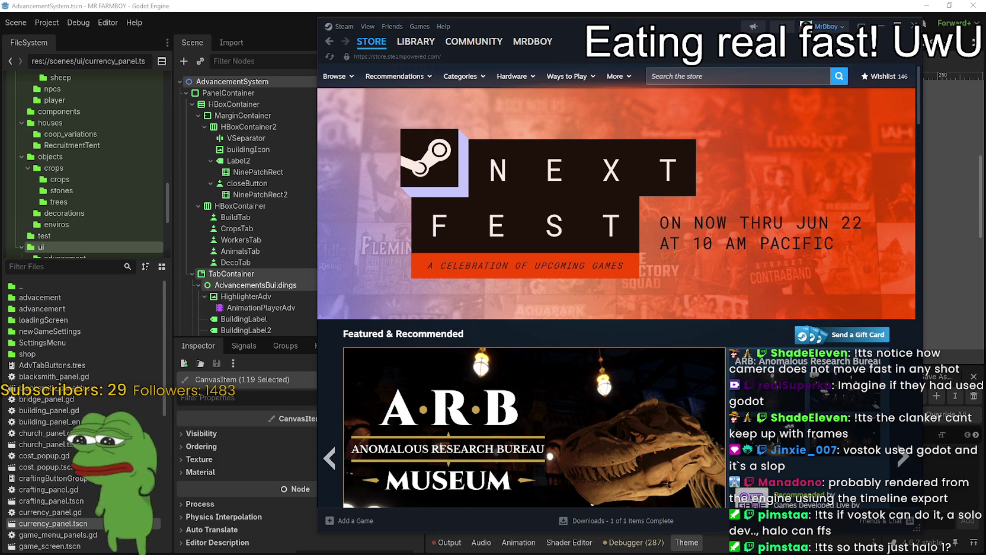
key(alt+Tab)
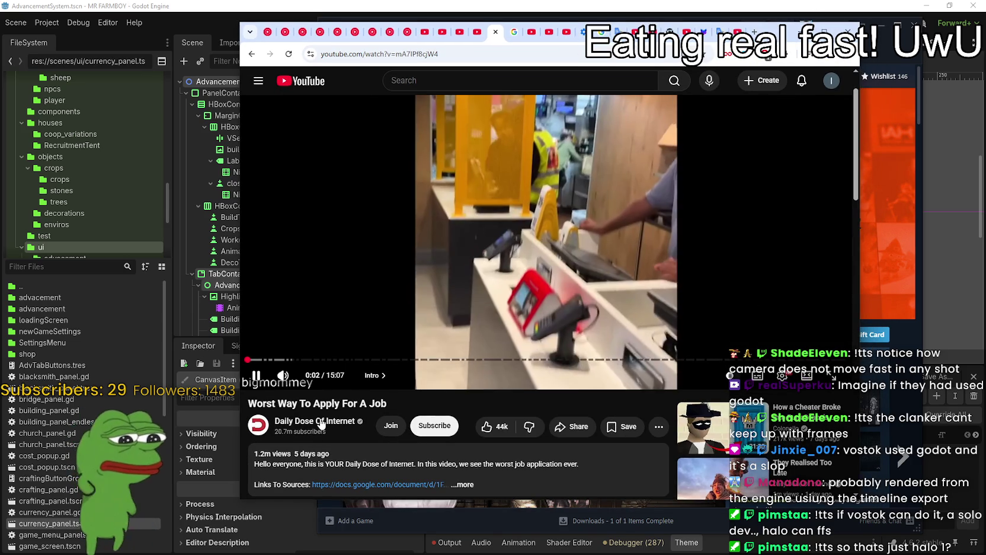
Play Daily Dose Of Internet's 'They Realised Too Late', pause it at 0:06, then bring Steam forward
click(308, 421)
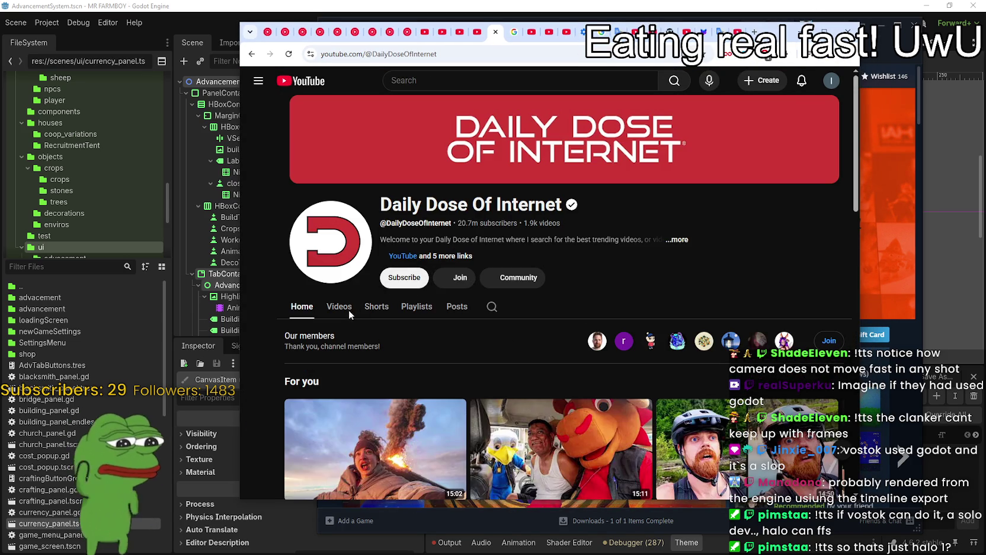
click(349, 310)
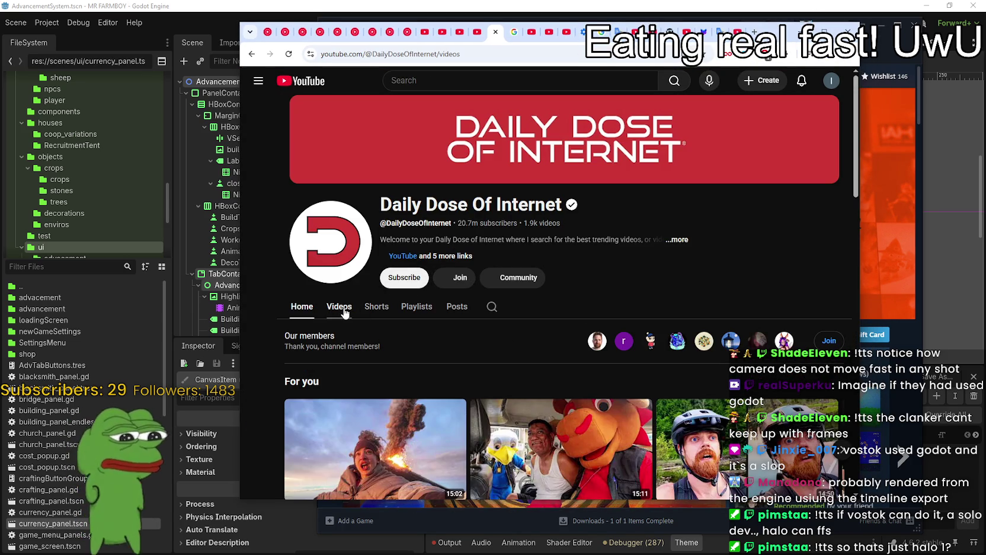
scroll(518, 442, down, 2)
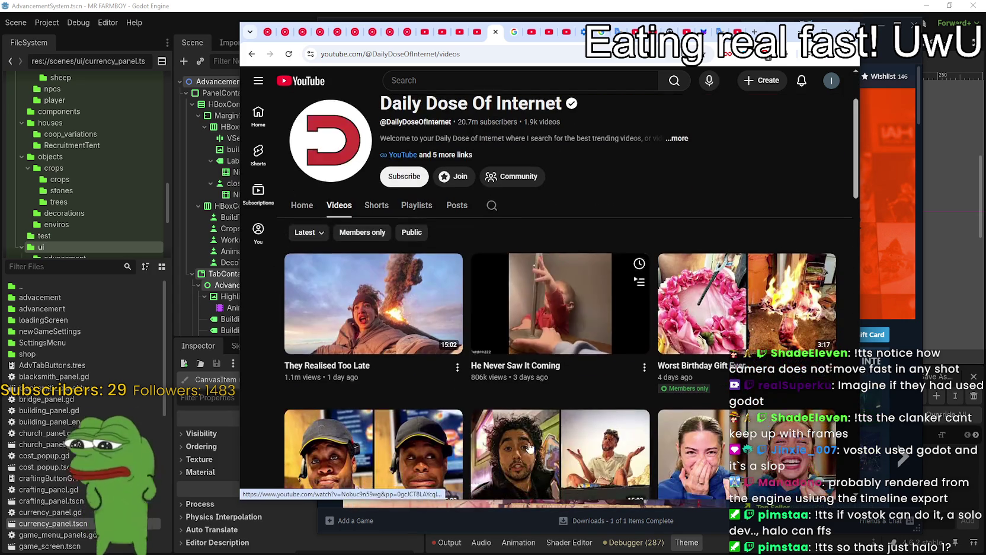
click(367, 292)
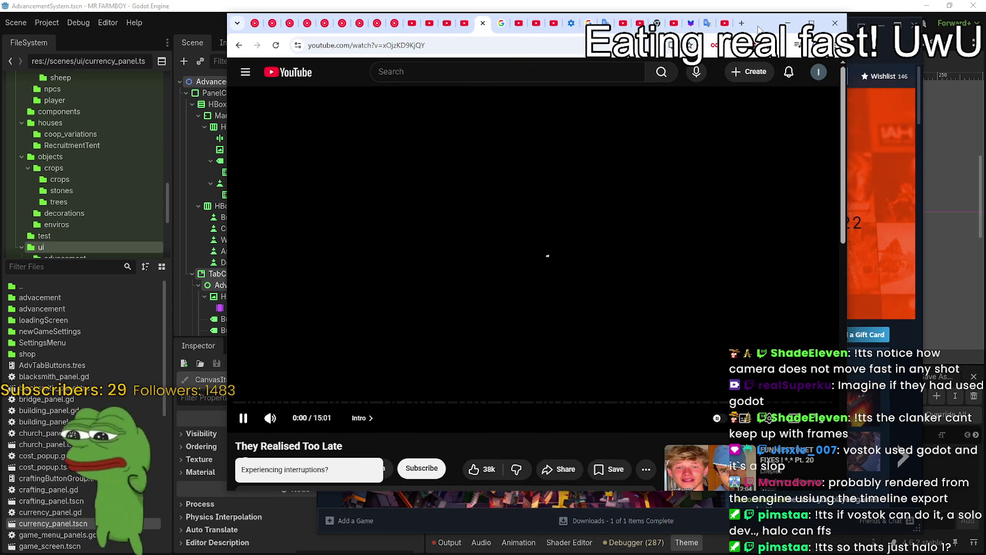
drag(768, 29, 720, 26)
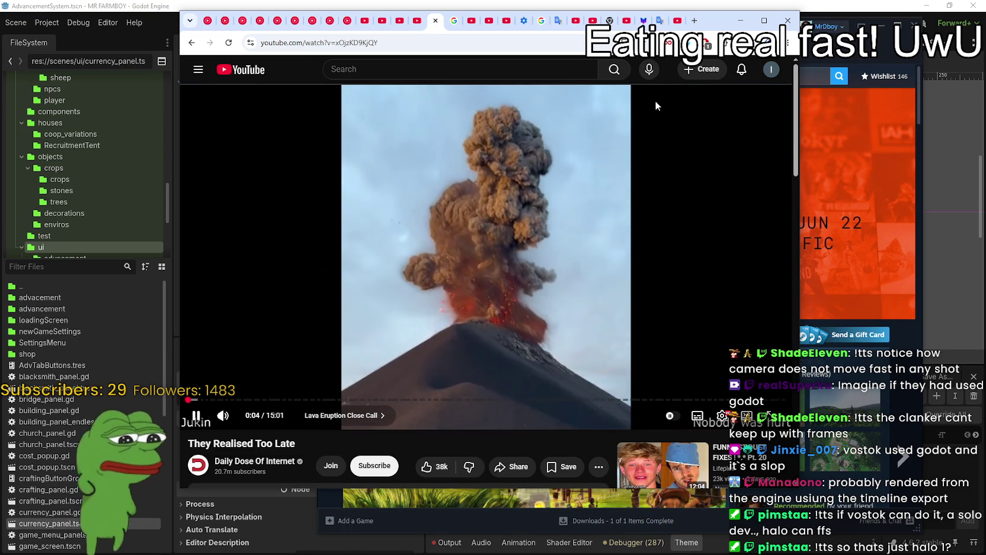
click(600, 217)
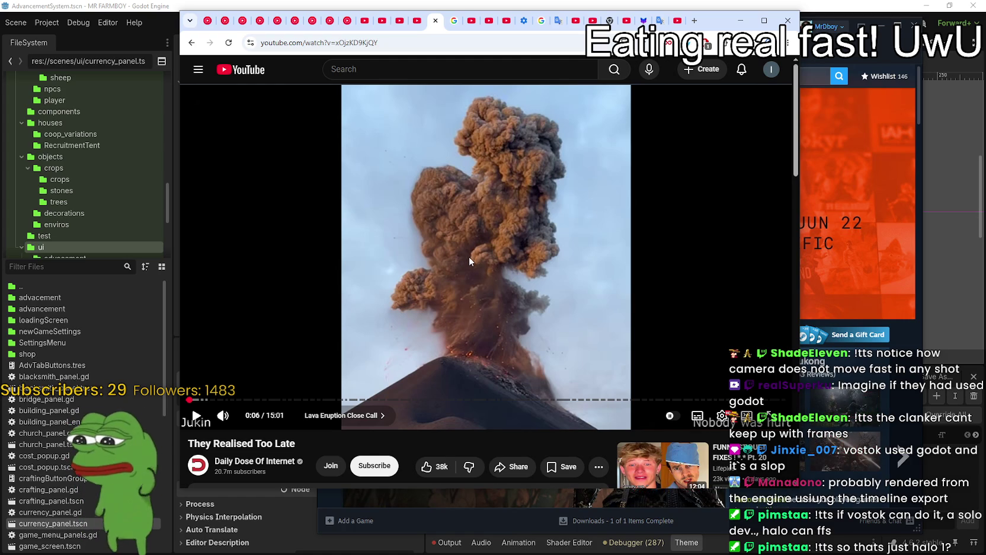
click(898, 351)
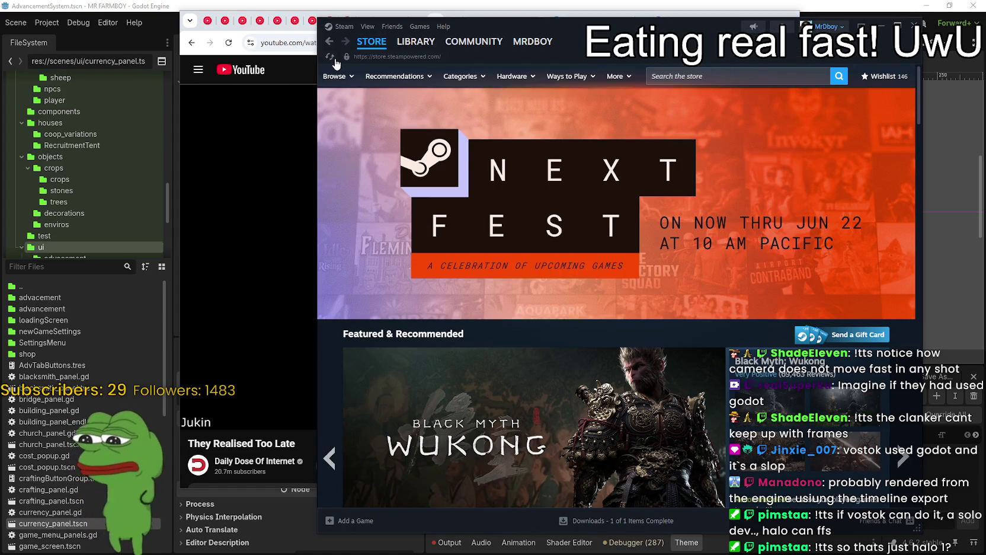
Go back to the Halo: Campaign Evolved page, select its title, and expand the Foundry Armory Pack description
click(328, 43)
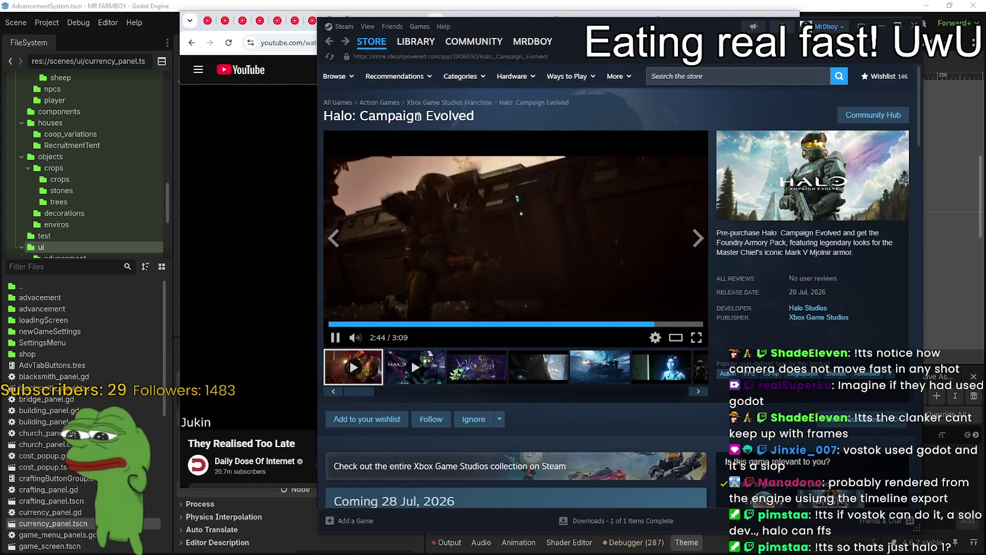
double_click(358, 116)
triple_click(458, 119)
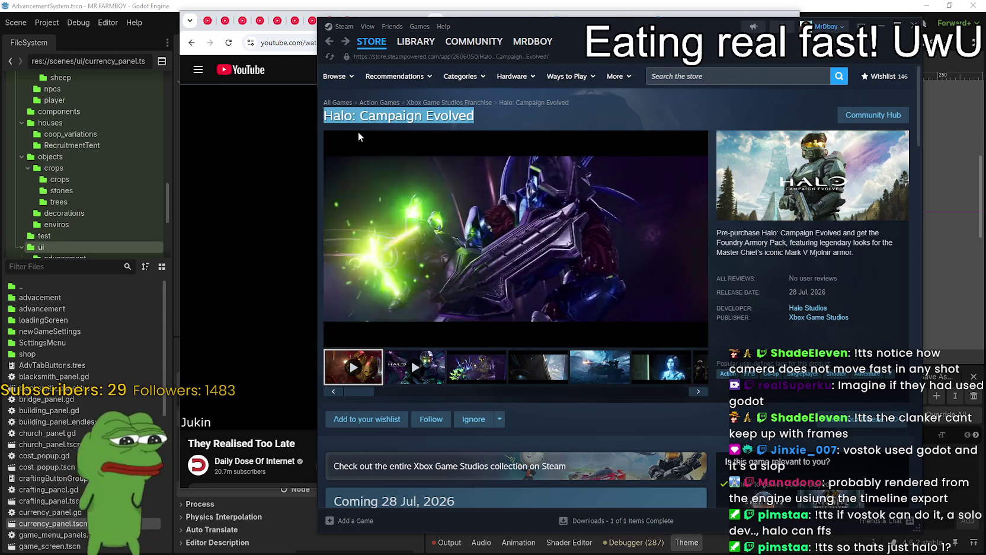
scroll(474, 371, down, 10)
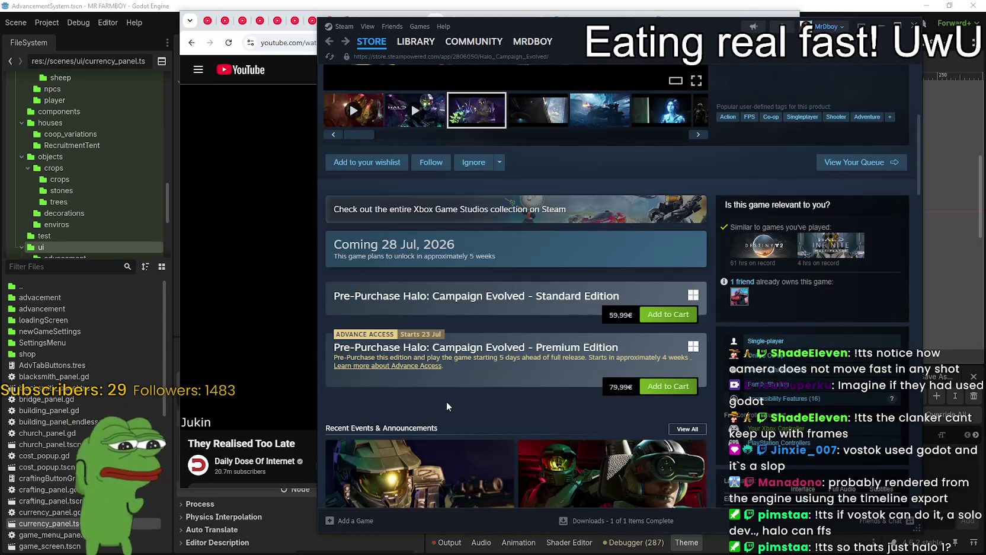
scroll(544, 439, down, 3)
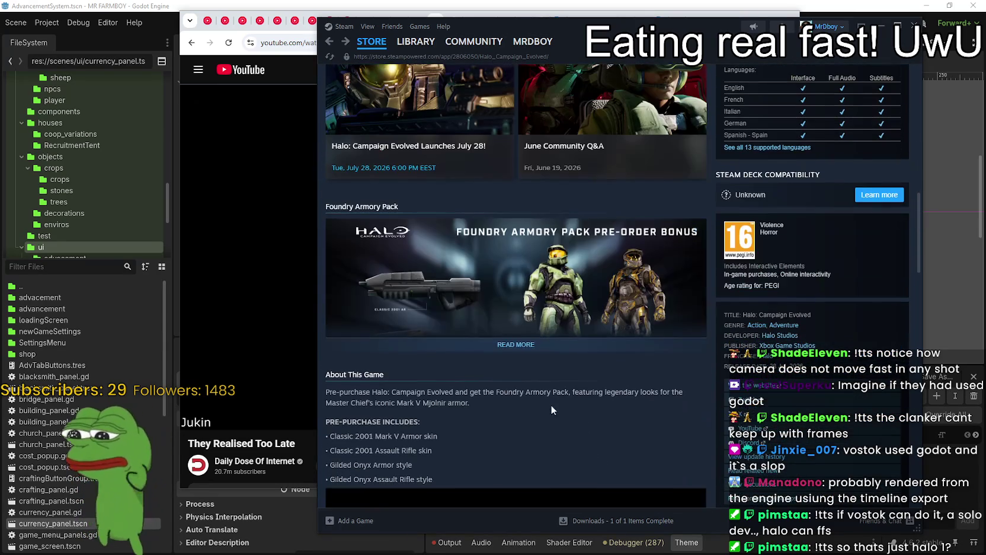
click(512, 351)
Scroll to the PC Specs section and enlarge the hardware requirements image (16GB–32GB RAM, 100GB SSD)
scroll(505, 356, down, 3)
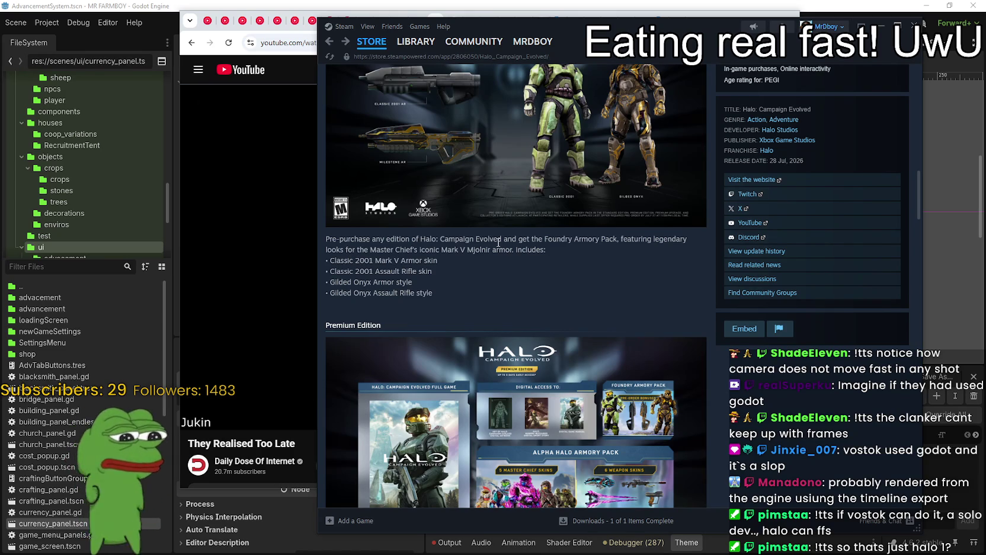
scroll(423, 258, down, 2)
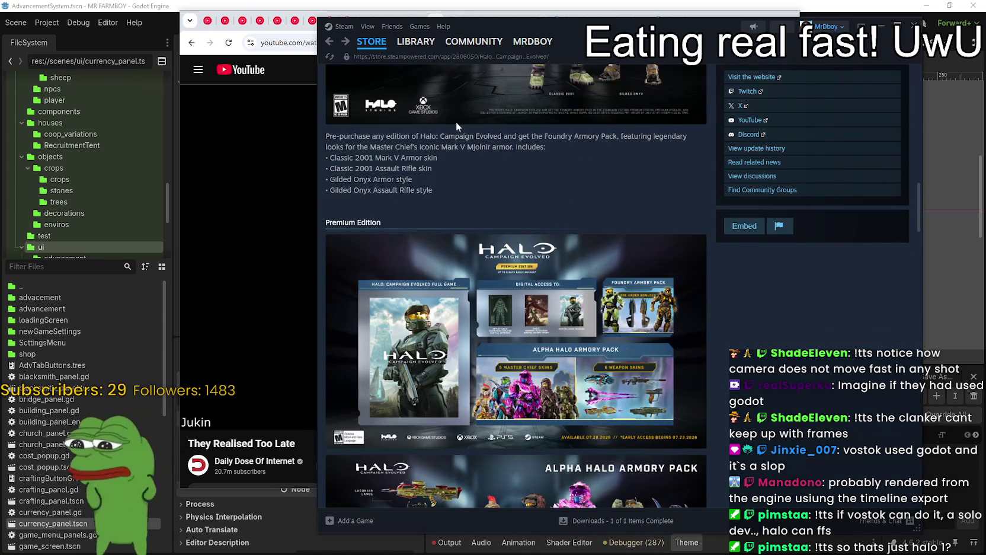
scroll(457, 311, down, 2)
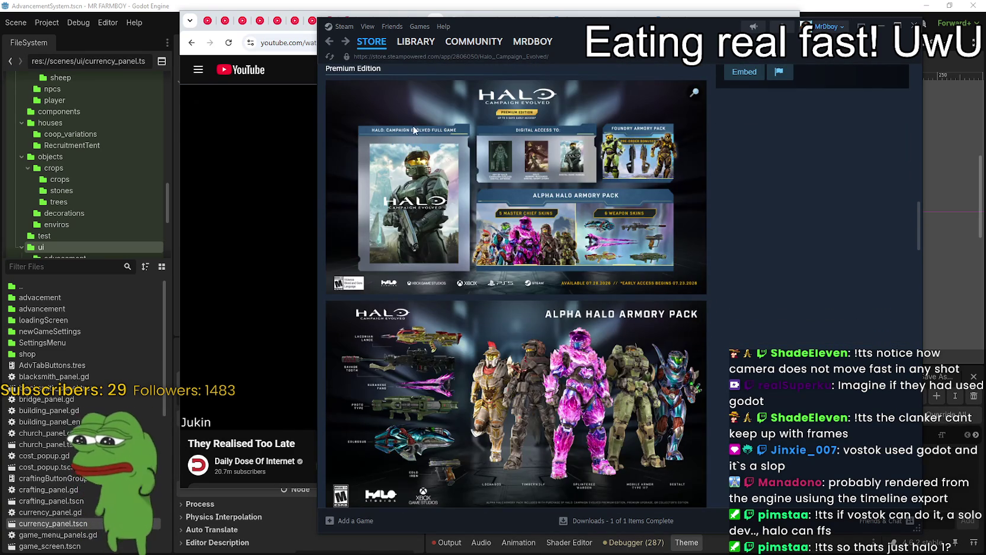
scroll(481, 261, down, 2)
scroll(384, 374, down, 2)
scroll(540, 413, down, 6)
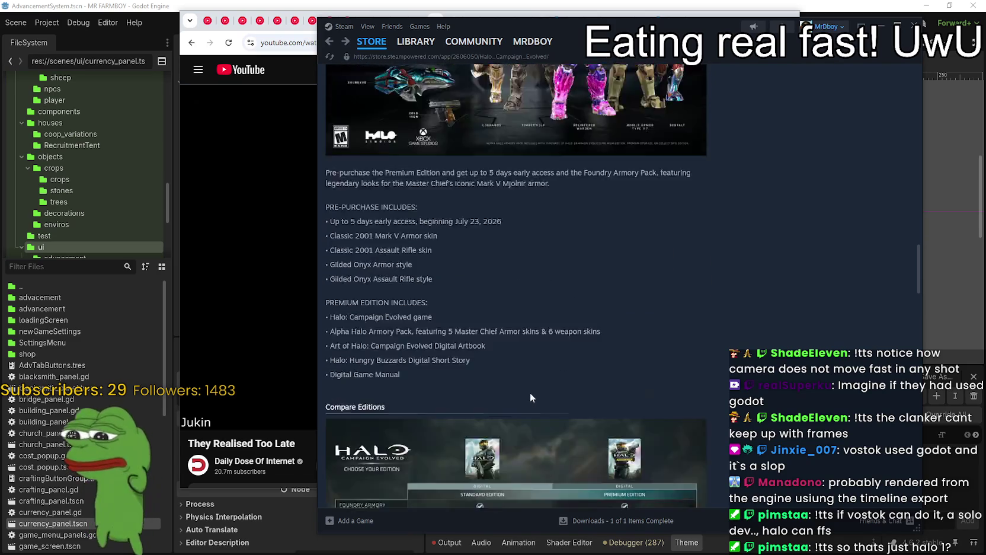
scroll(522, 384, down, 5)
scroll(671, 357, up, 1)
scroll(561, 350, up, 1)
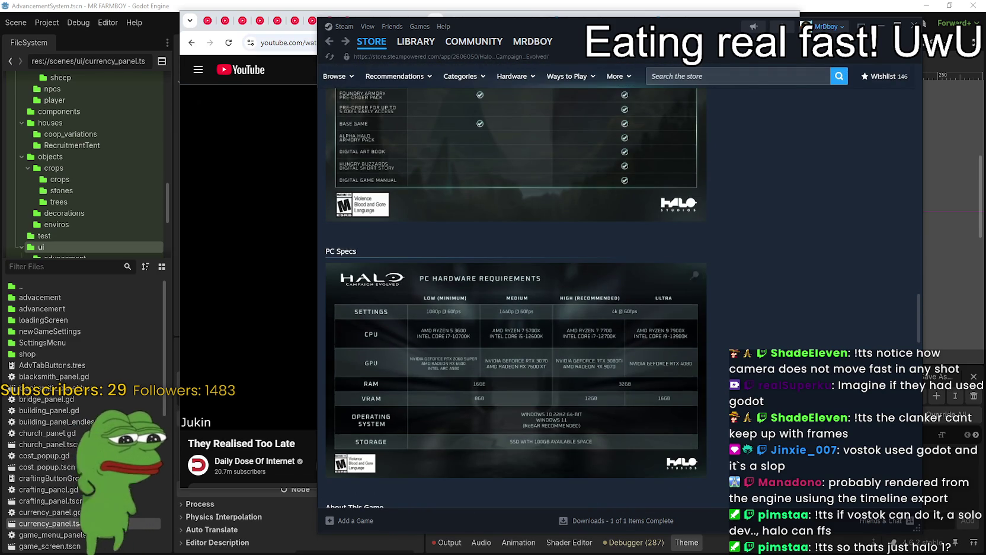
click(621, 276)
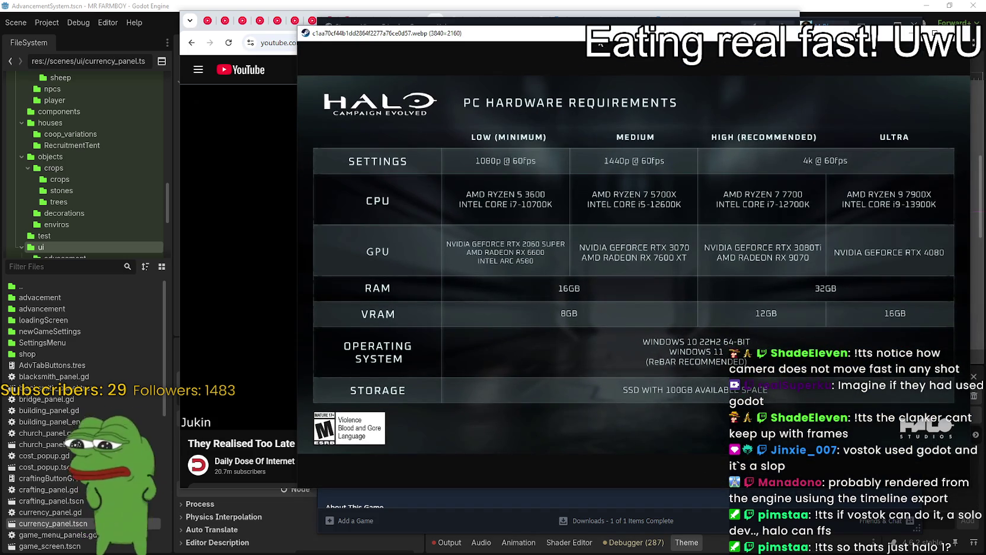
Move the enlarged requirements image up-left, close it, and return to the volcano video window
drag(574, 39, 457, 13)
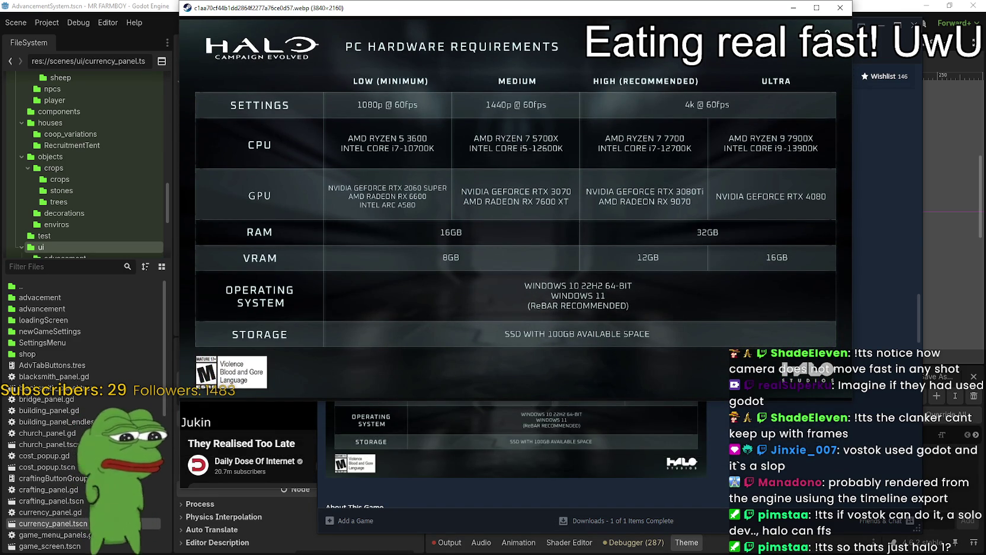
click(840, 8)
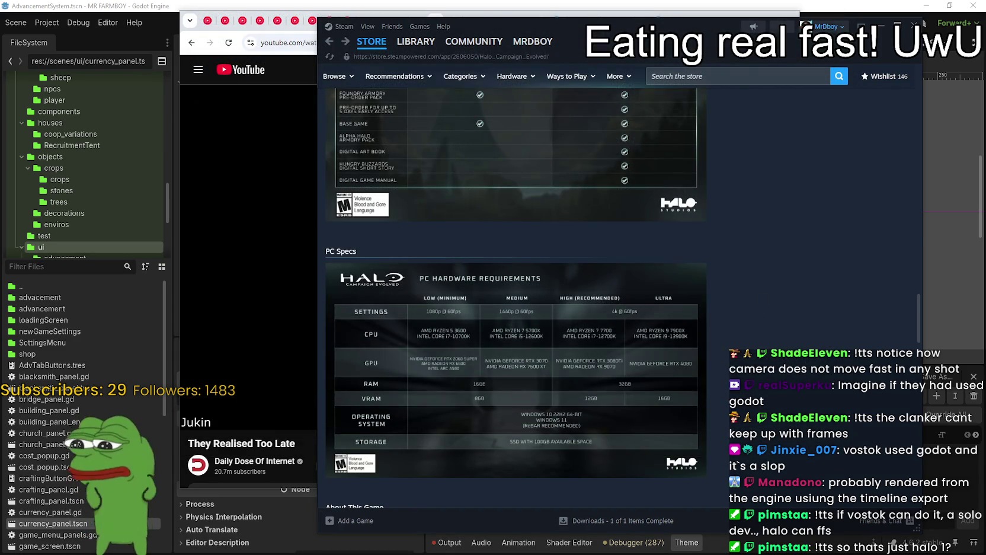
click(323, 170)
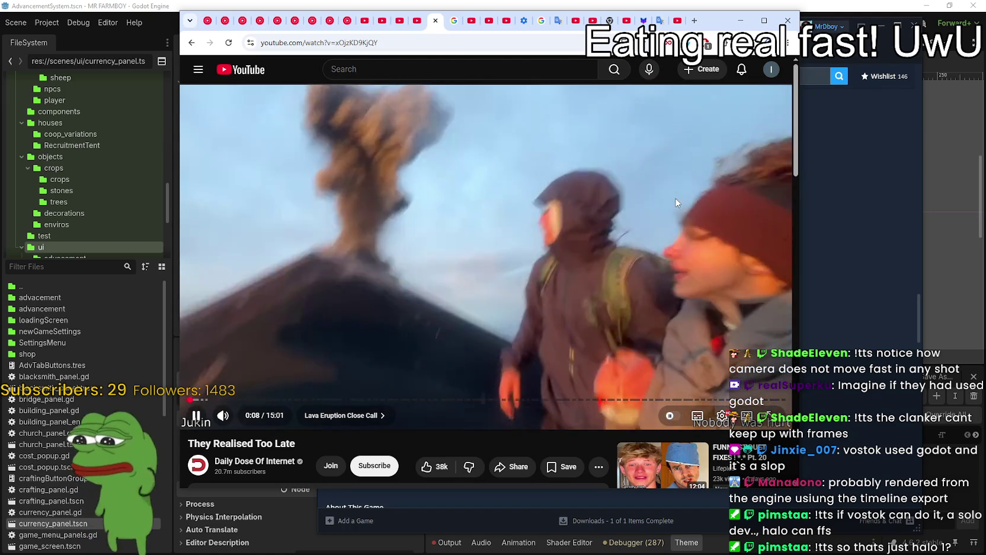
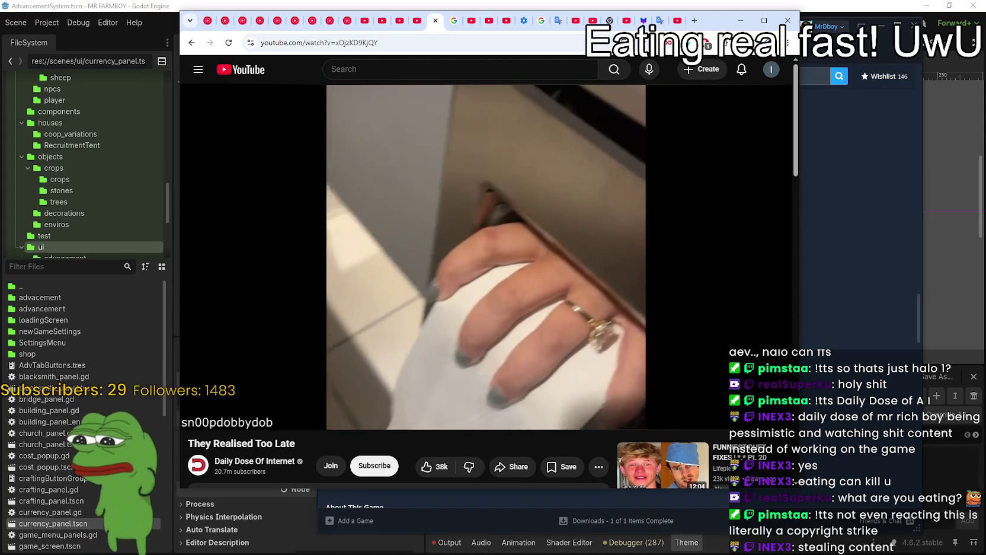
Pause the YouTube video 'They Realised Too Late' to leave the blank Paint canvas showing
click(498, 169)
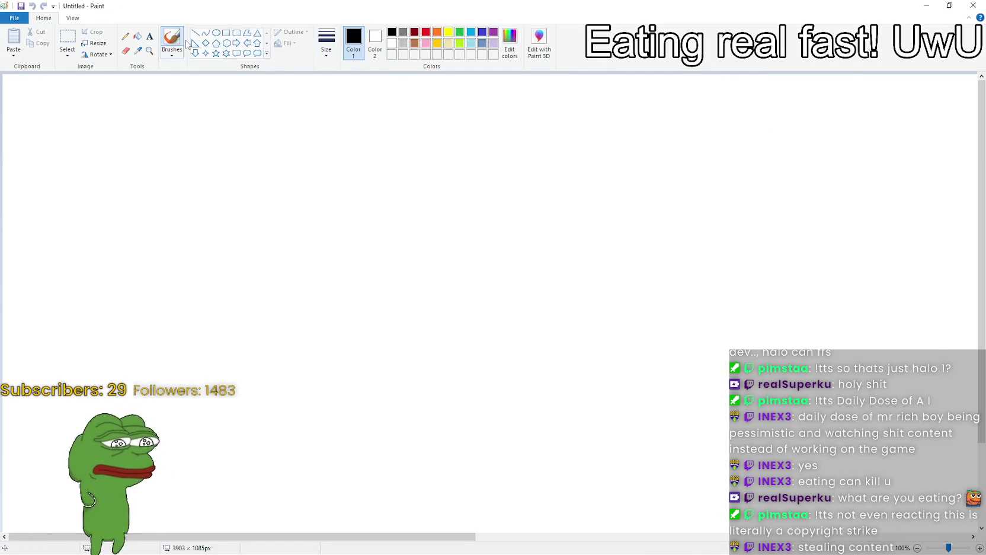
Draw a large, thick-lined black oval outline across the centre of the Paint canvas
click(216, 33)
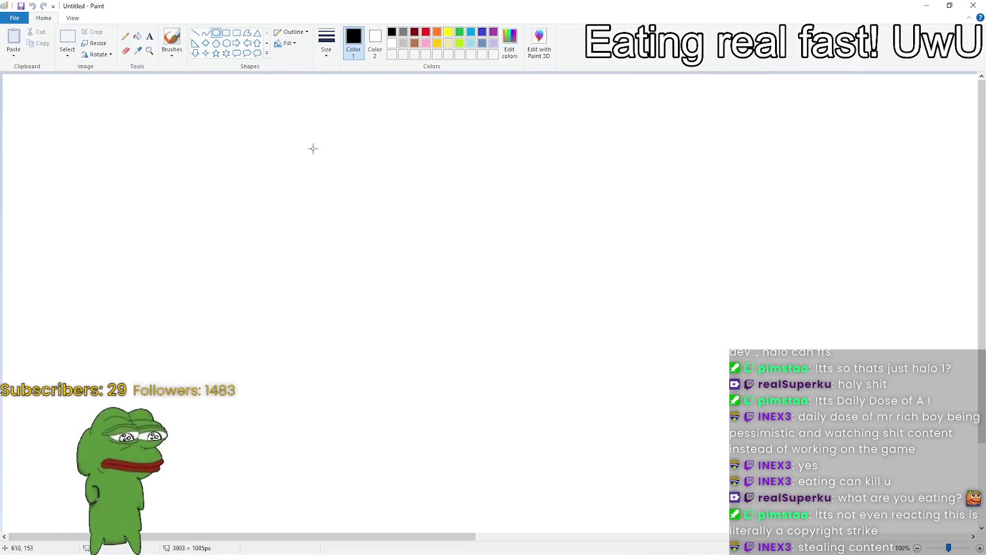
click(326, 39)
mouse_move(236, 96)
mouse_down()
mouse_move(687, 491)
mouse_move(650, 502)
mouse_up()
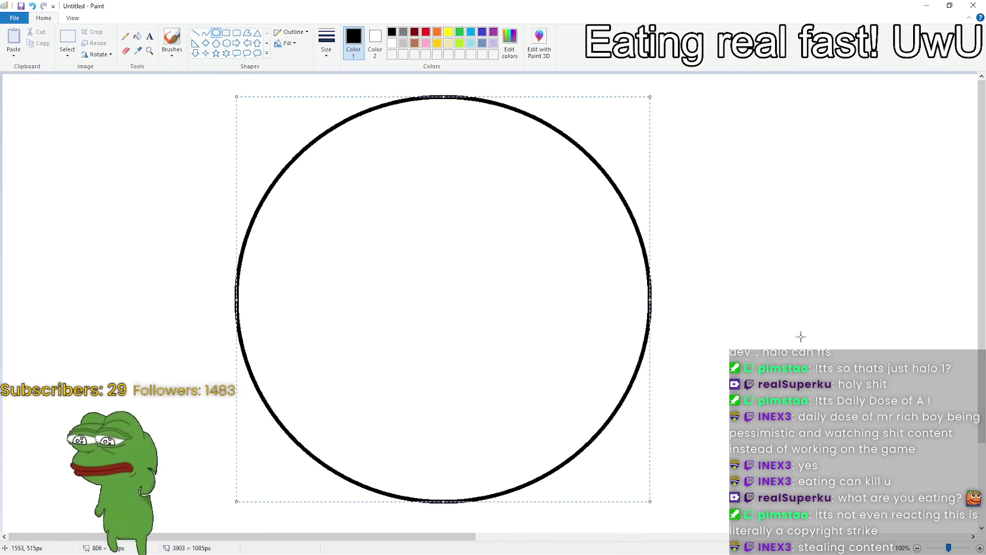
click(797, 302)
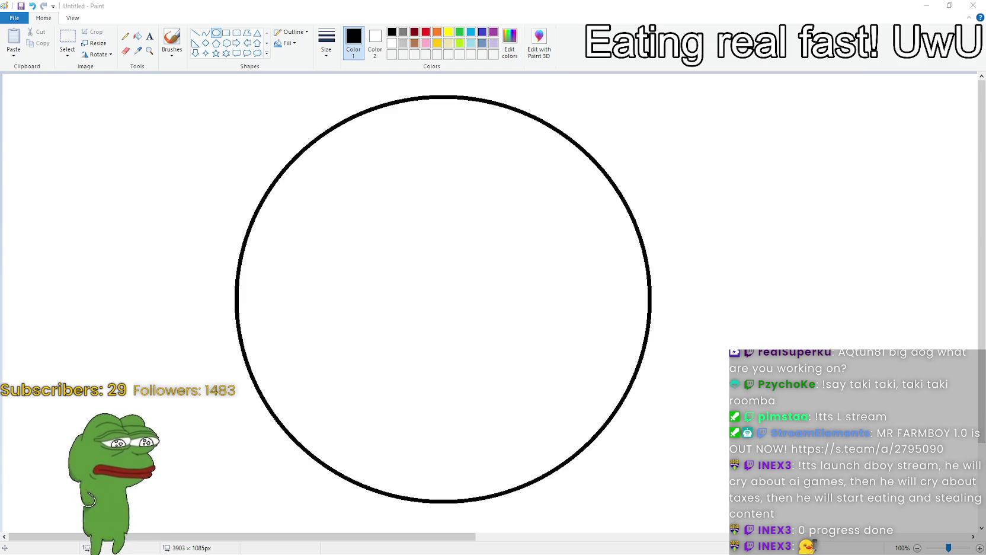
Draw a red square outline in the circle's upper right, then set the colour to green
click(426, 33)
click(226, 33)
mouse_move(469, 137)
mouse_down()
mouse_move(529, 215)
mouse_move(536, 207)
mouse_up()
click(687, 168)
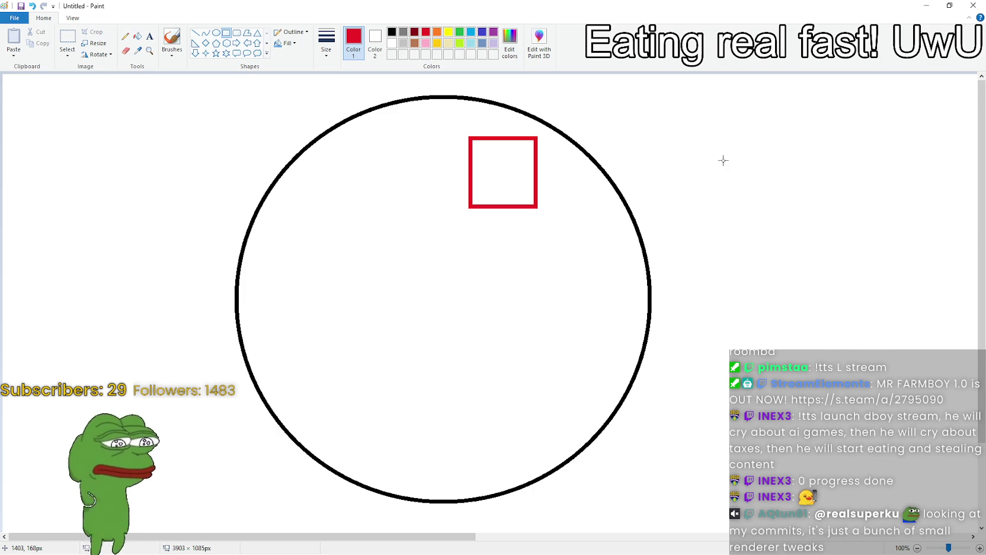
click(461, 33)
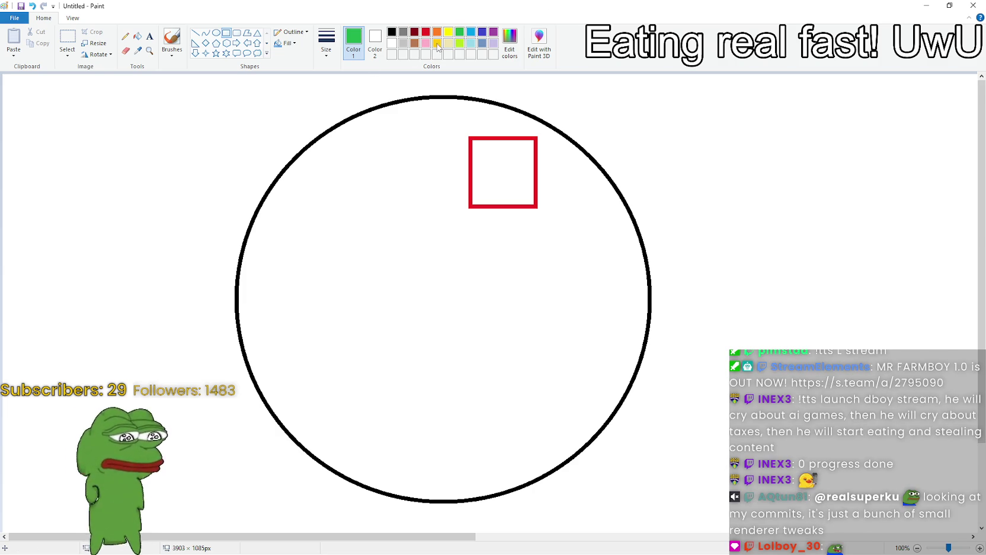
Draw a three-cornered green polygon triangle in the circle's lower left
click(247, 33)
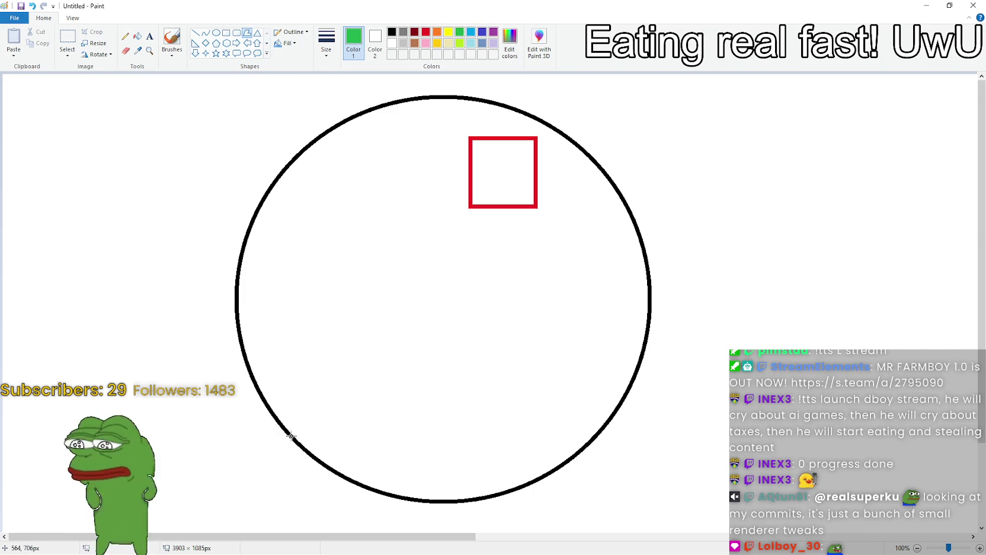
mouse_move(381, 324)
mouse_down()
mouse_move(310, 369)
mouse_move(377, 396)
mouse_move(314, 350)
mouse_up()
click(359, 375)
drag(359, 375, 388, 389)
double_click(387, 388)
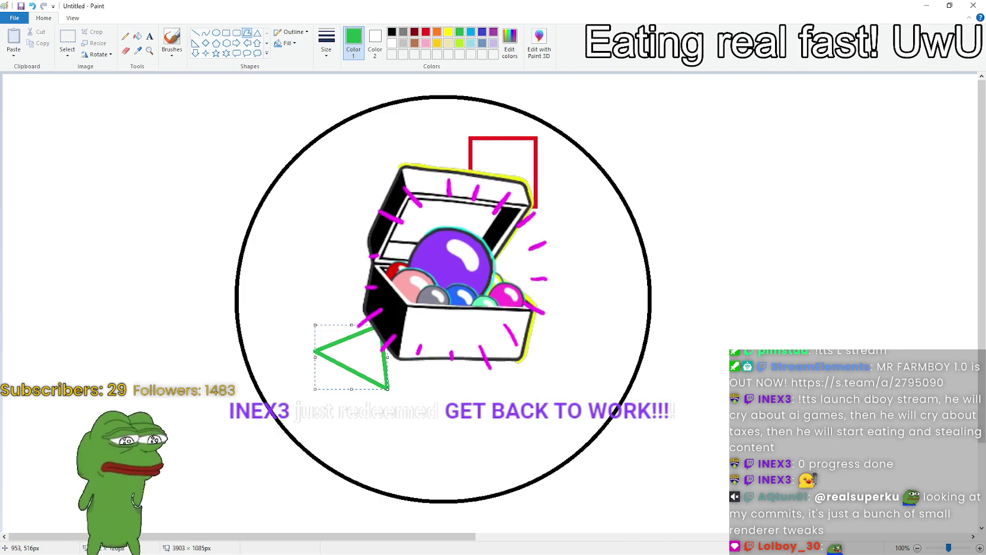
click(614, 242)
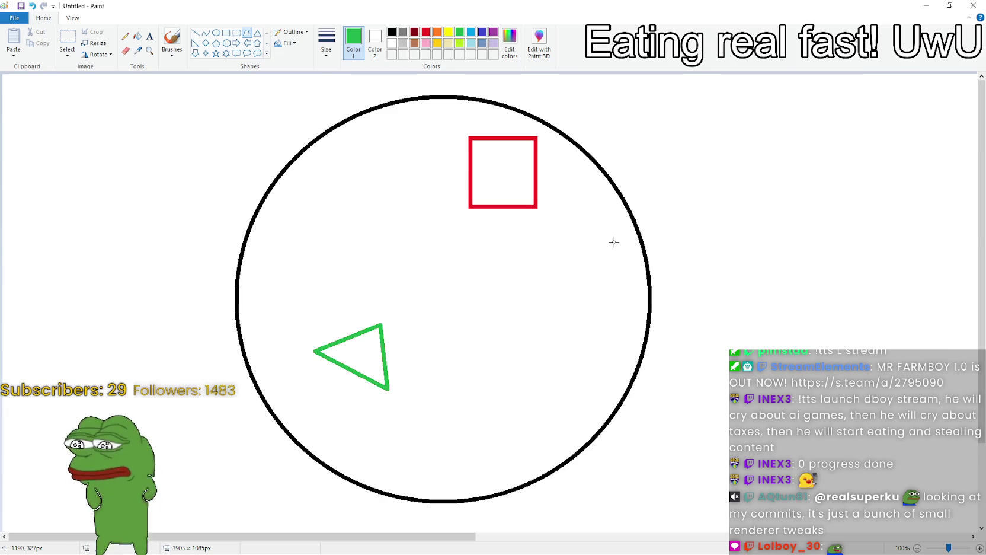
Draw a purple six-pointed star inside the circle's right side, then switch back to Chrome
click(495, 32)
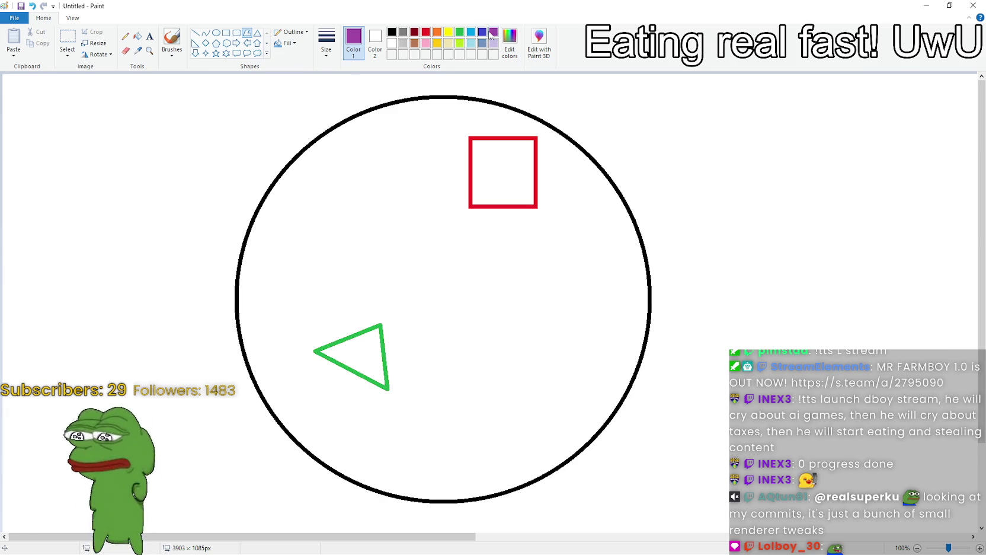
click(226, 53)
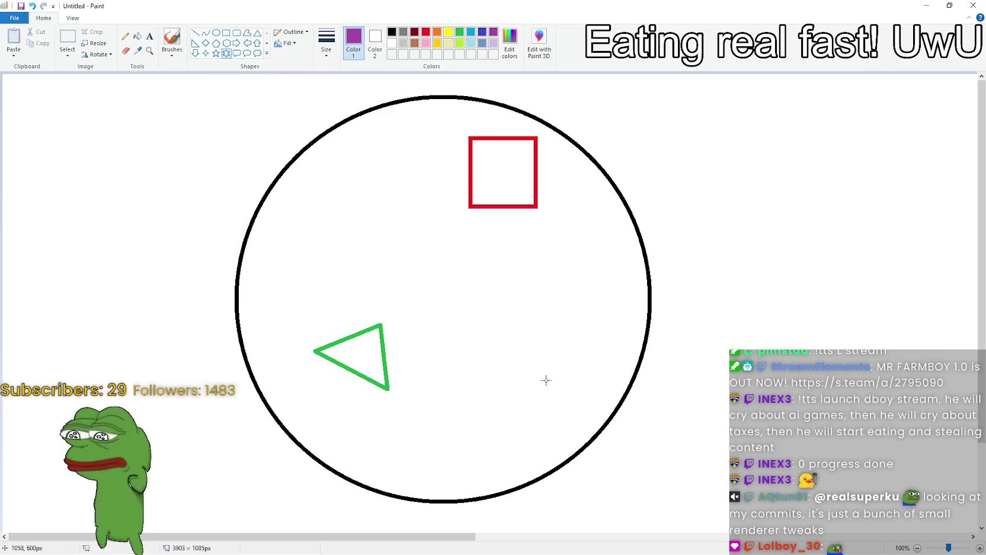
drag(609, 287, 552, 347)
click(786, 183)
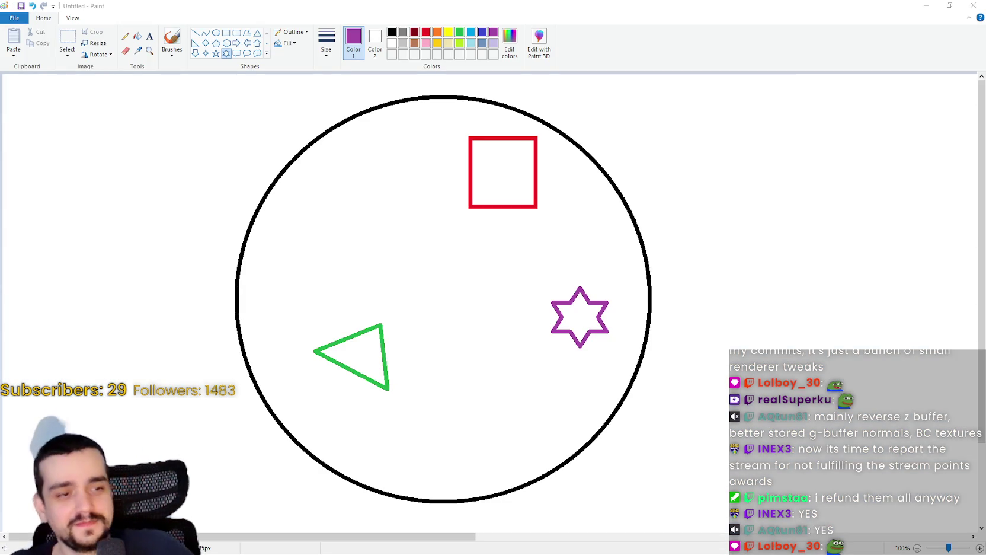
key(alt+Tab)
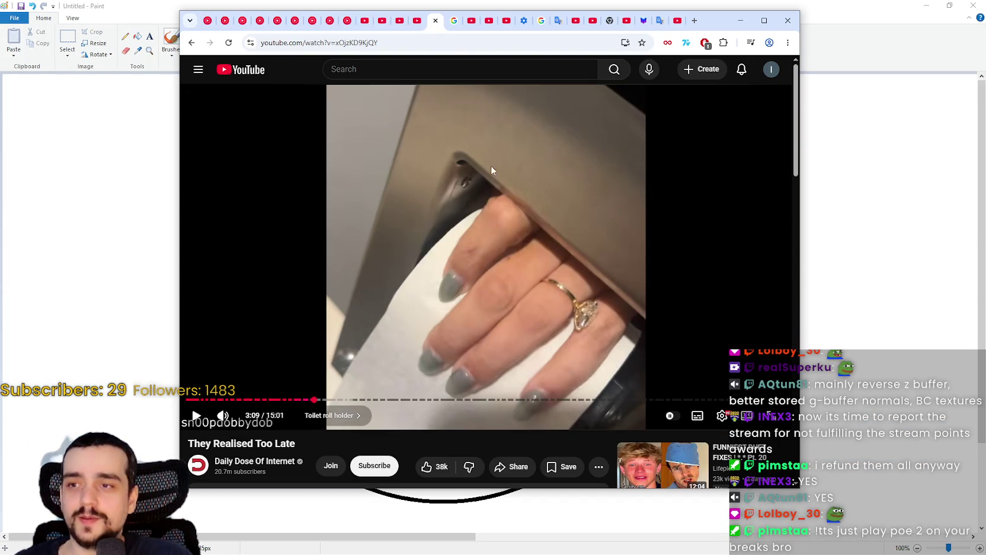
Play the song in the YouTube Music tab and minimise Chrome
click(243, 21)
key(space)
click(740, 20)
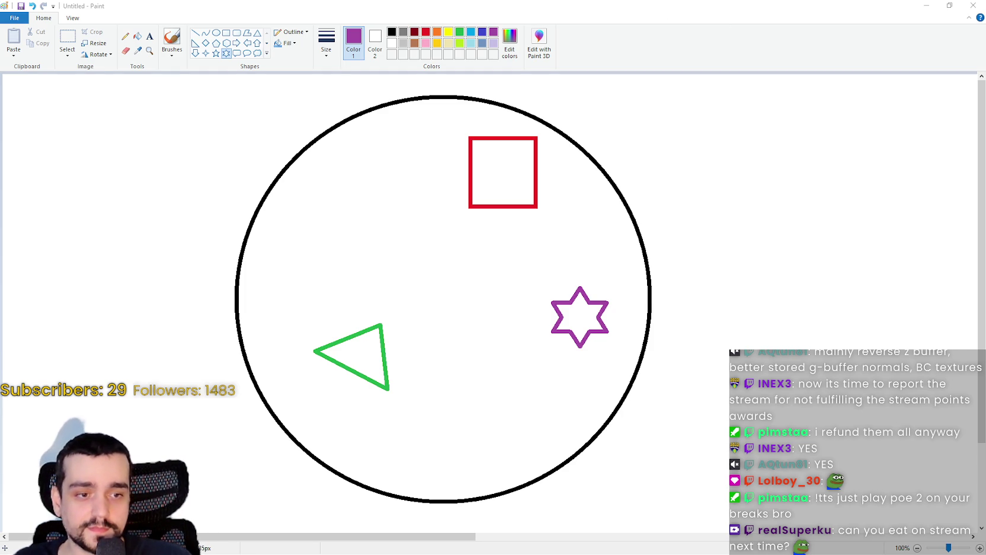
mouse_move(985, 124)
mouse_down()
mouse_move(842, 124)
mouse_move(356, 56)
mouse_up()
Enlarge the 'You Have Died' screenshot in maximised Discord and zoom it in and back out
scroll(495, 237, up, 5)
scroll(503, 238, up, 10)
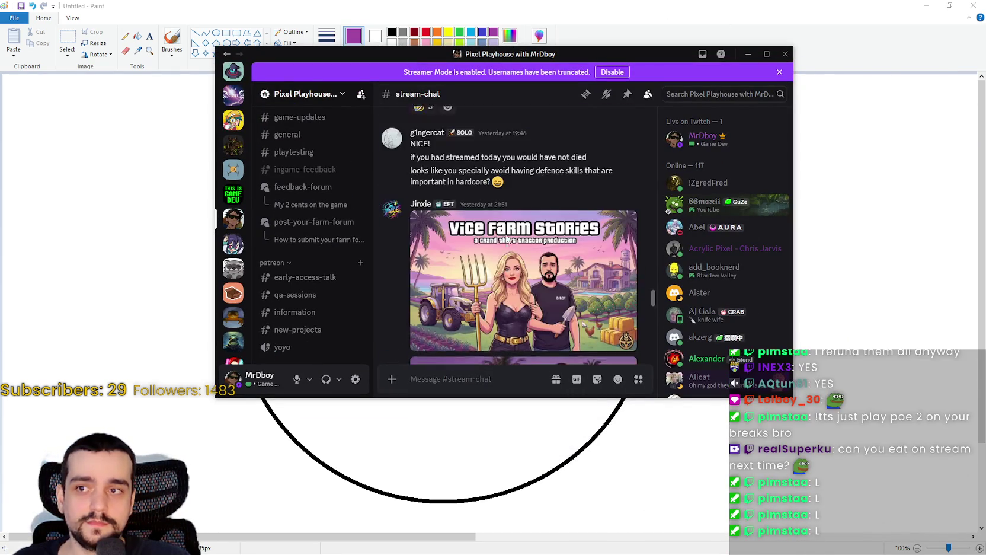
click(529, 198)
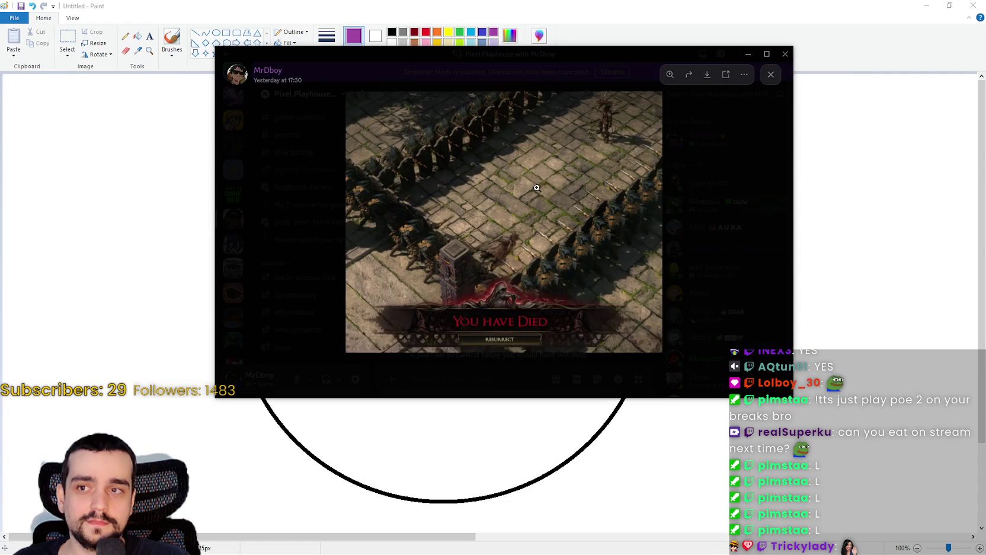
click(759, 54)
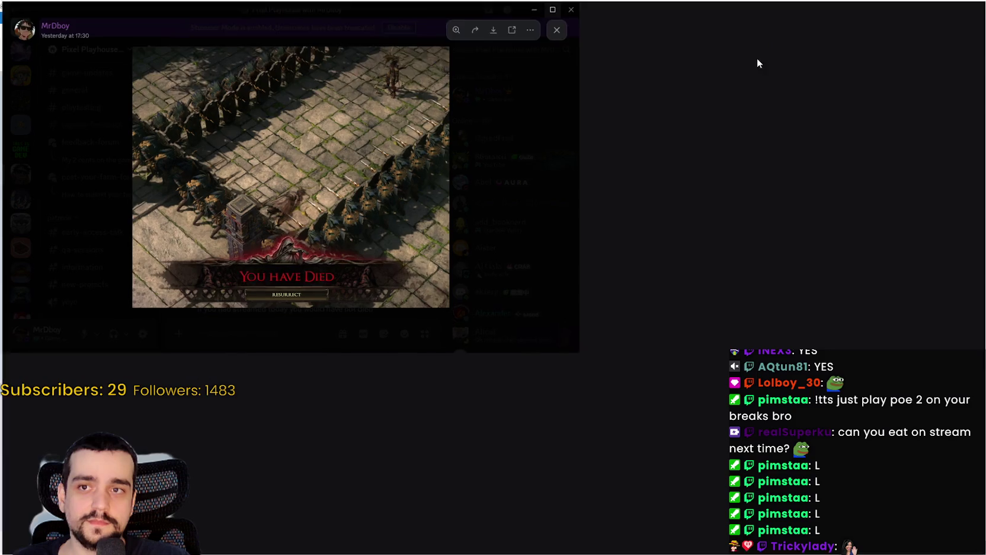
click(530, 337)
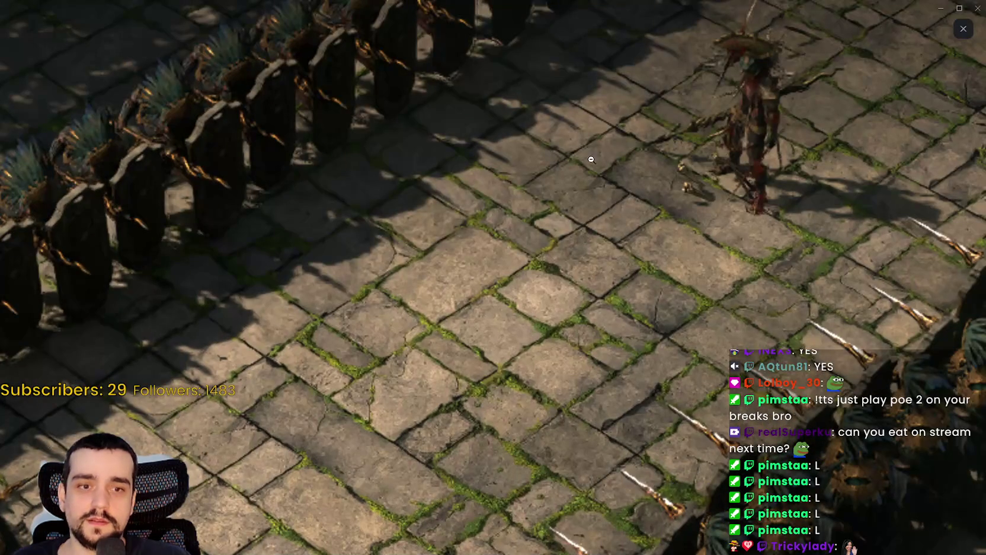
click(353, 315)
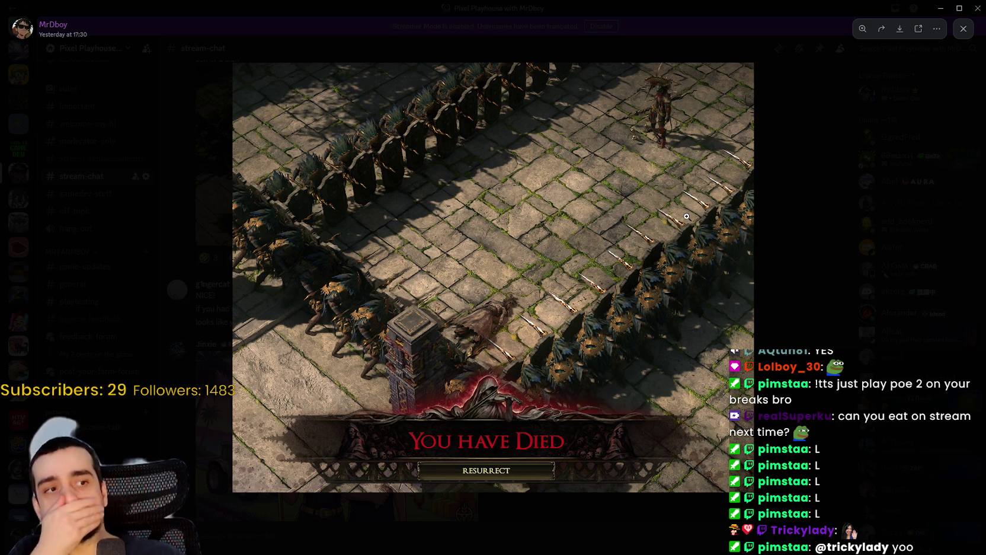
Close the image, scroll to the newest #stream-chat messages, and restore Discord's smaller window
click(809, 336)
scroll(605, 276, down, 5)
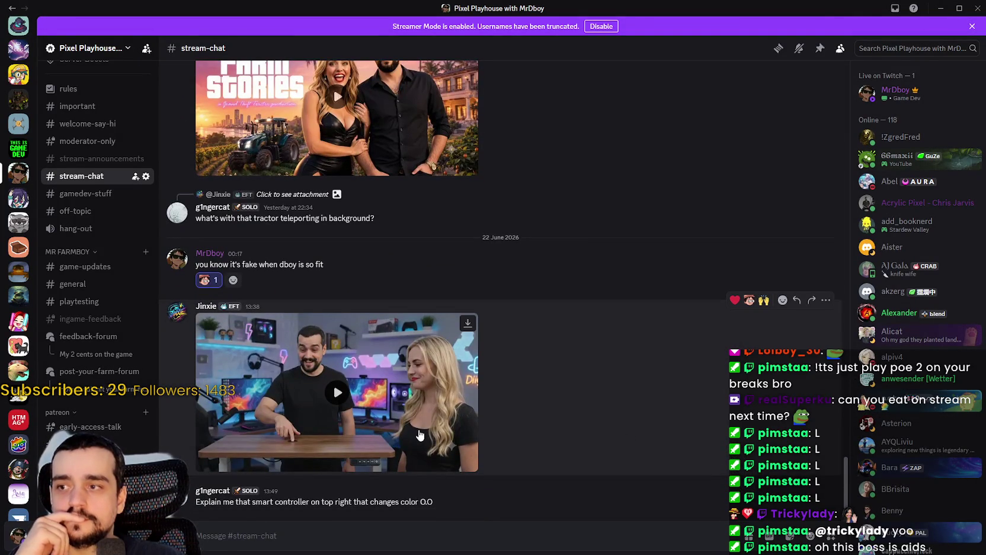
click(956, 6)
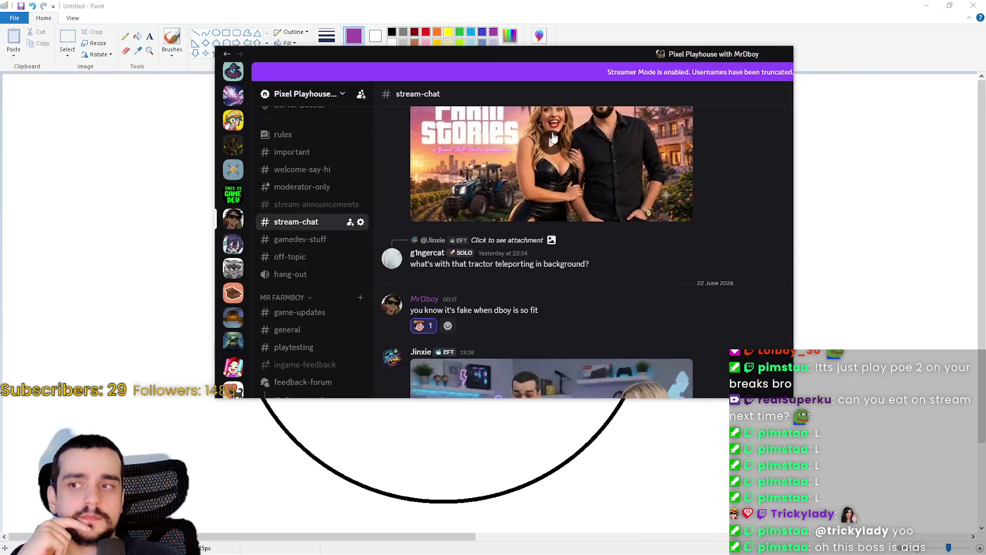
Hide Discord, then close the Paint drawing choosing Don't Save
key(super+Down)
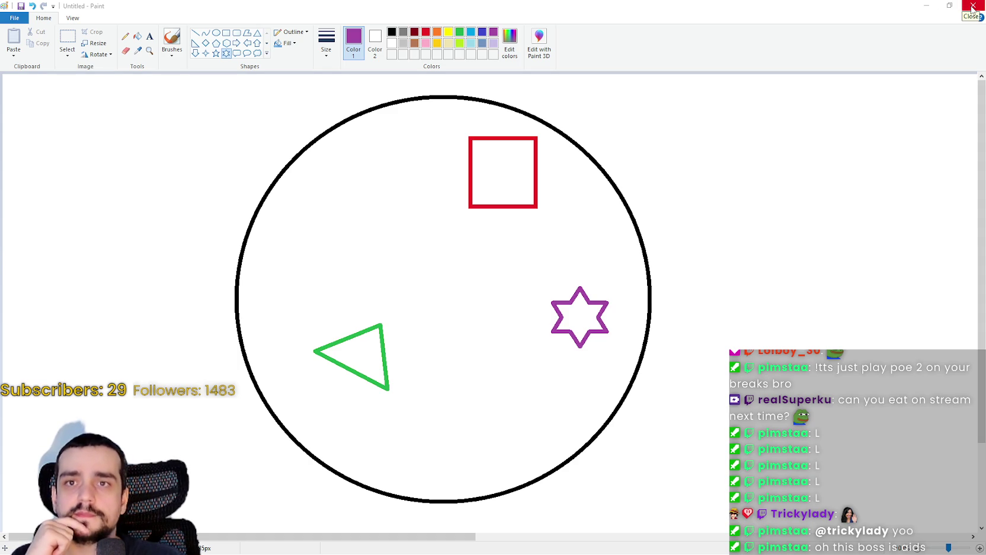
click(972, 7)
click(510, 283)
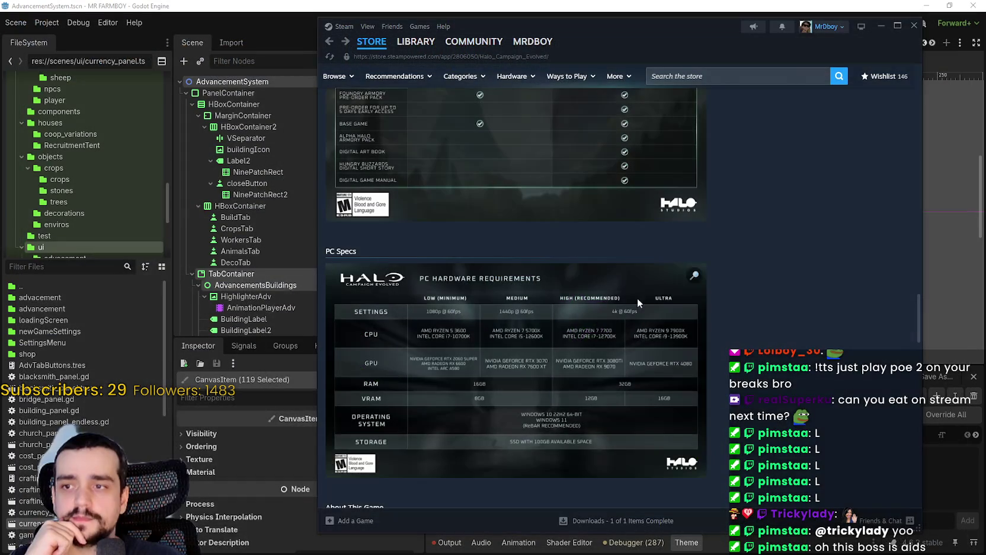
Minimise Steam, zoom the AdvancementSystem 2D viewport, and deselect the 119 selected nodes
click(882, 25)
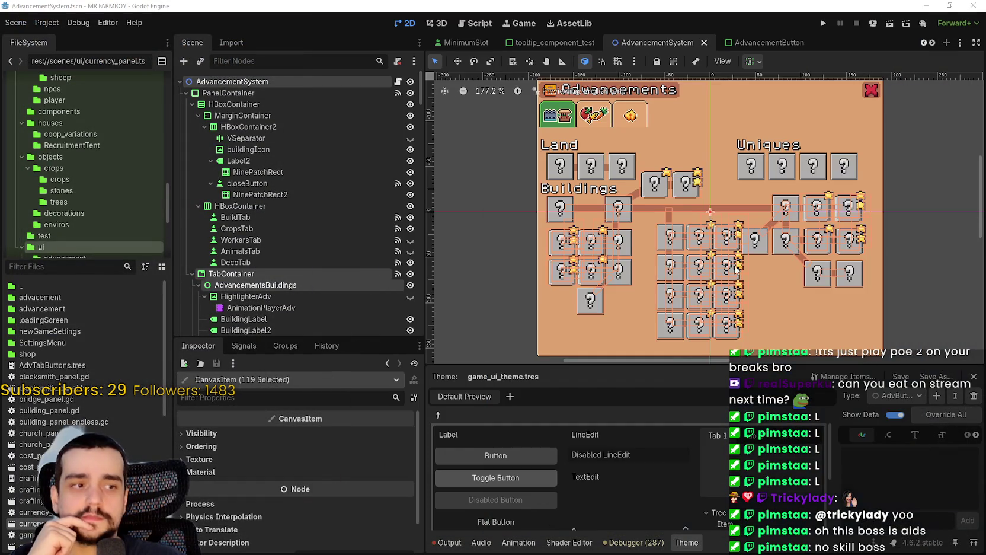
scroll(750, 300, down, 3)
scroll(692, 212, up, 5)
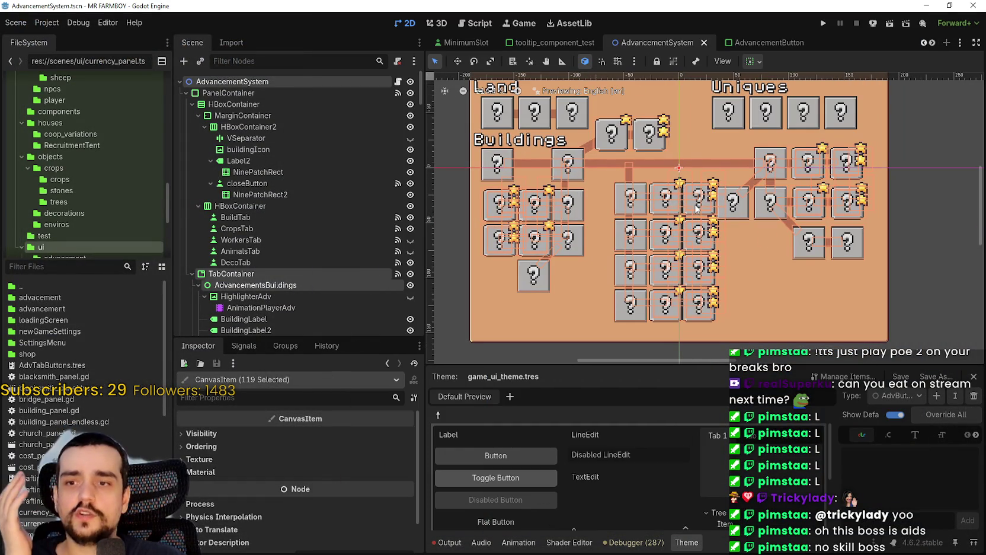
scroll(697, 208, down, 2)
click(900, 289)
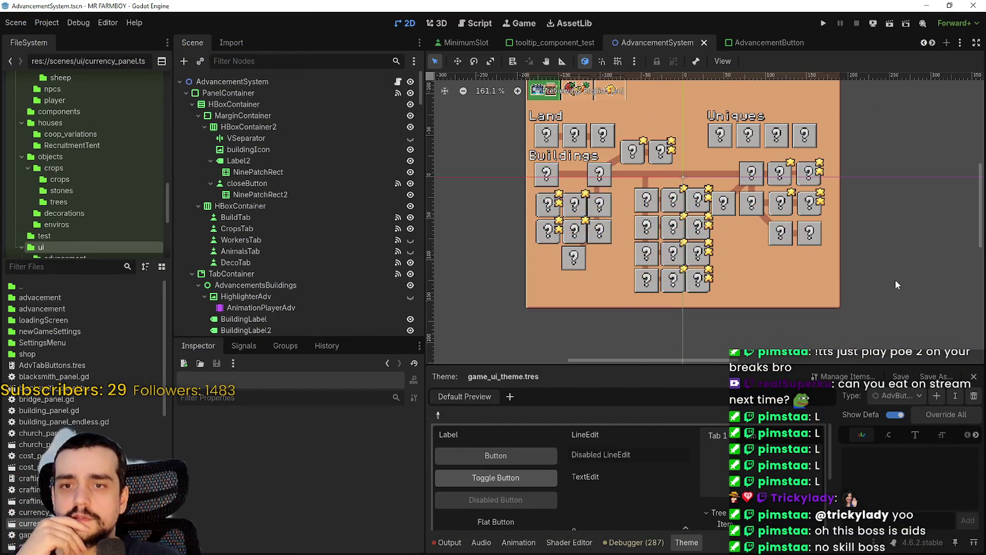
scroll(896, 284, up, 2)
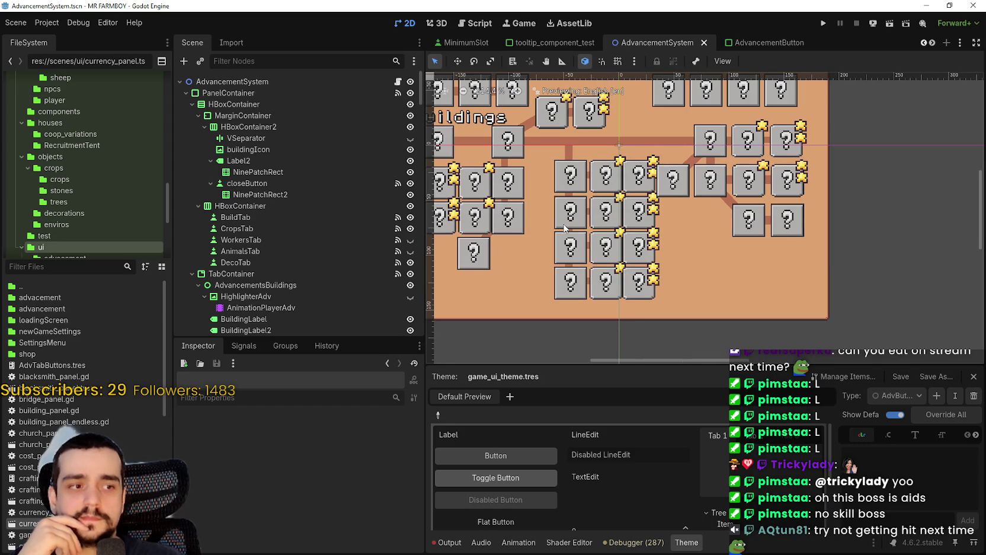
scroll(564, 228, up, 1)
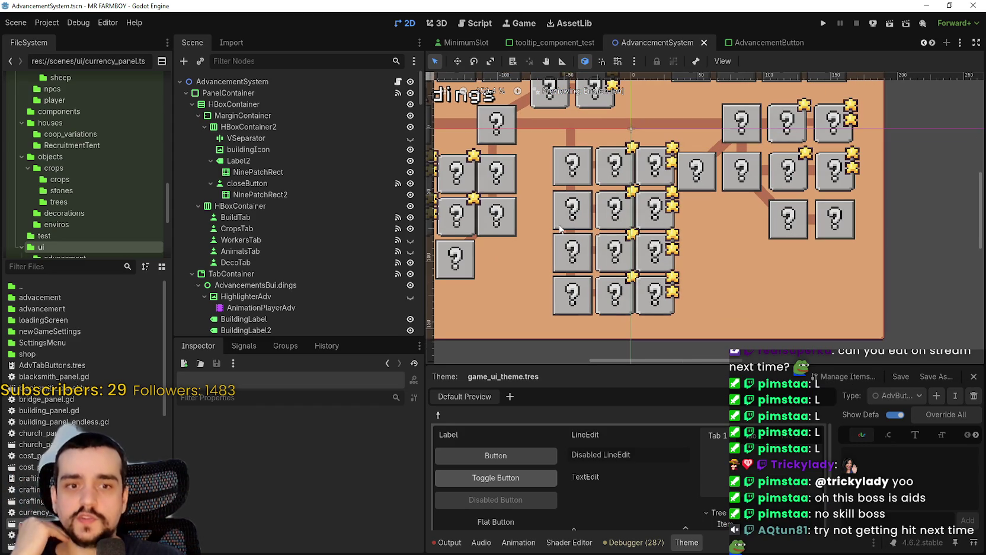
scroll(566, 216, down, 1)
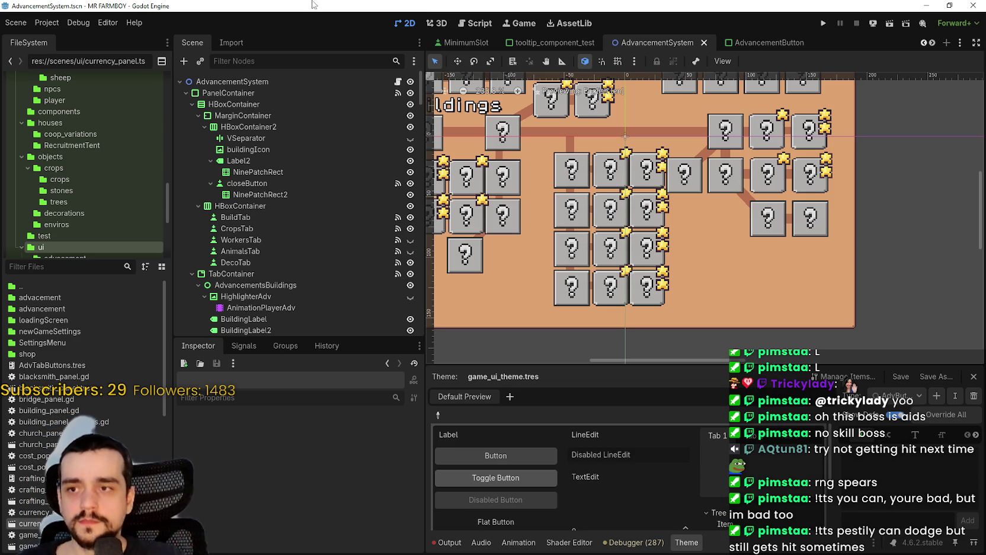
Zoom around the question-mark grid and box-select the middle grid of boxes
scroll(577, 207, down, 5)
scroll(607, 253, up, 4)
scroll(607, 254, down, 3)
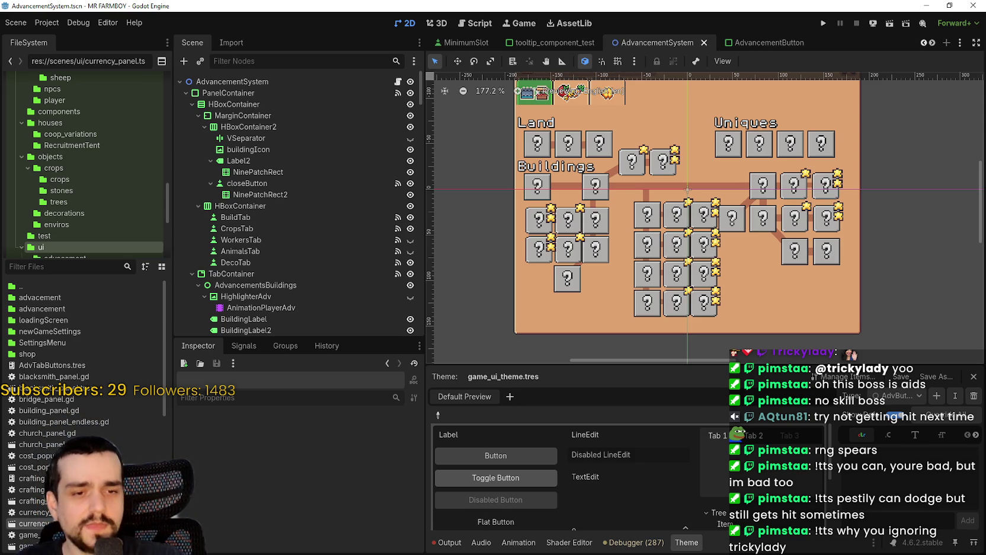
scroll(711, 308, up, 3)
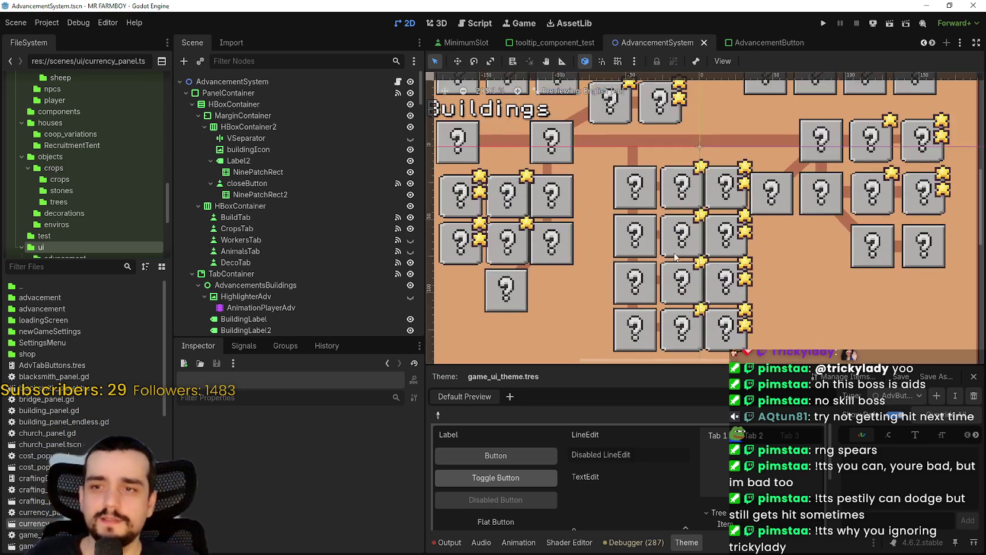
scroll(691, 317, down, 3)
scroll(687, 320, down, 3)
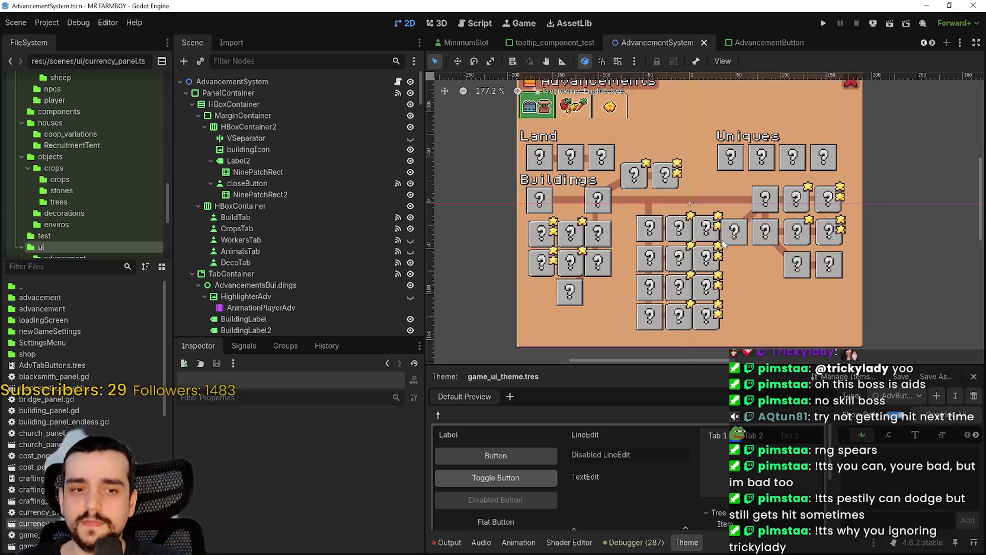
scroll(661, 269, up, 4)
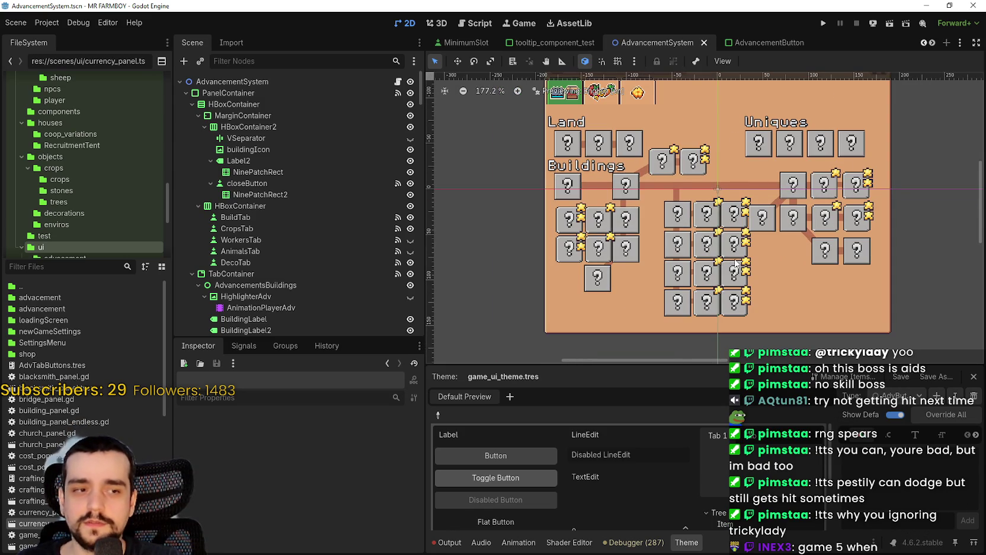
scroll(651, 285, down, 2)
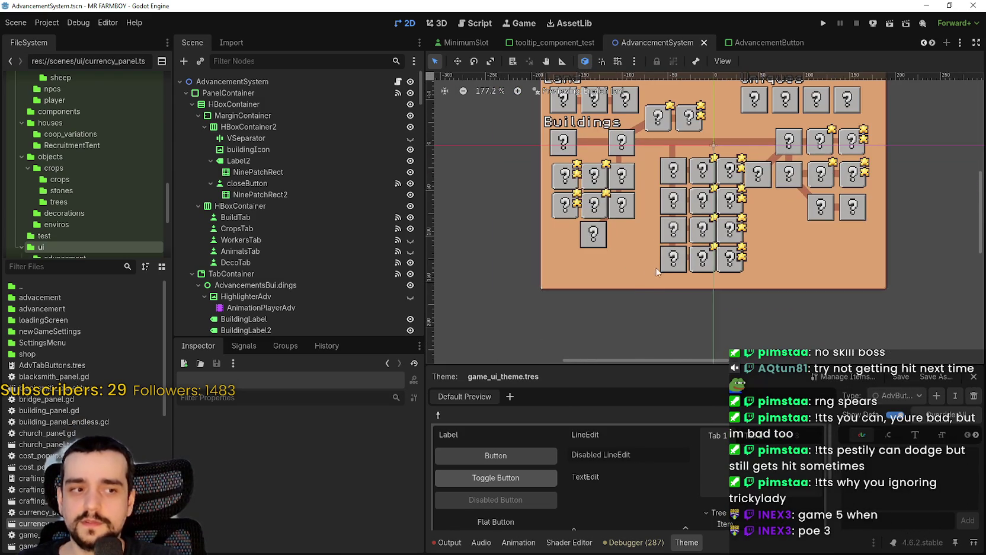
scroll(647, 297, up, 1)
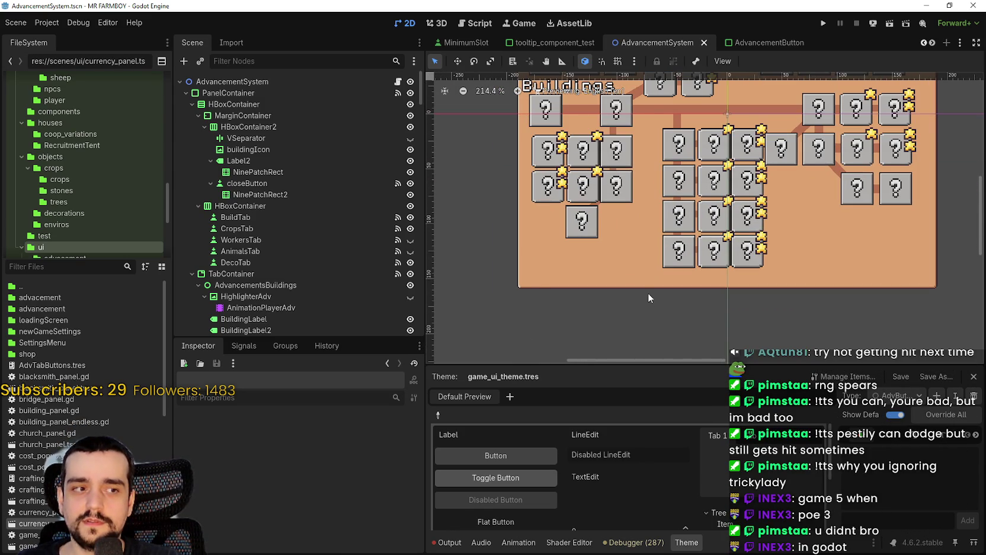
scroll(648, 296, down, 2)
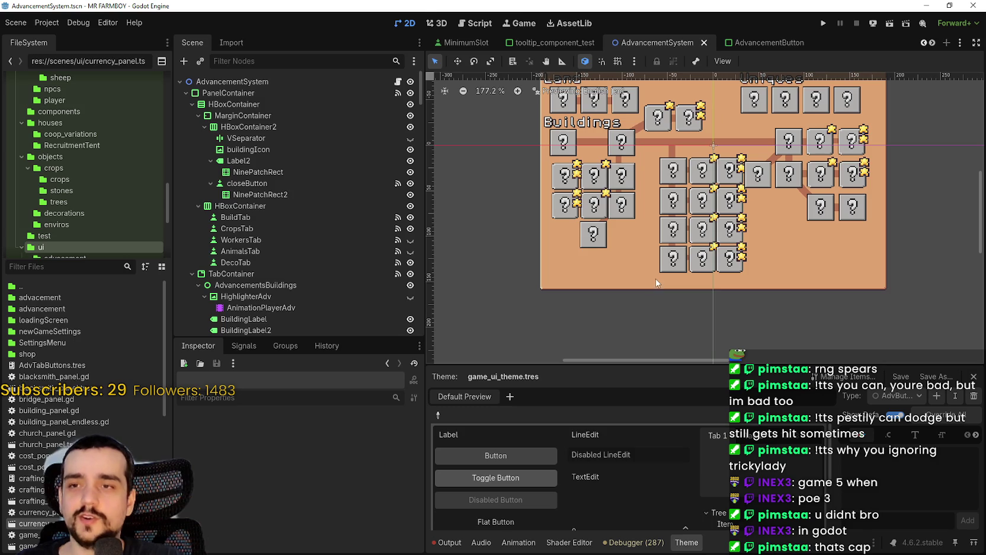
scroll(640, 289, down, 1)
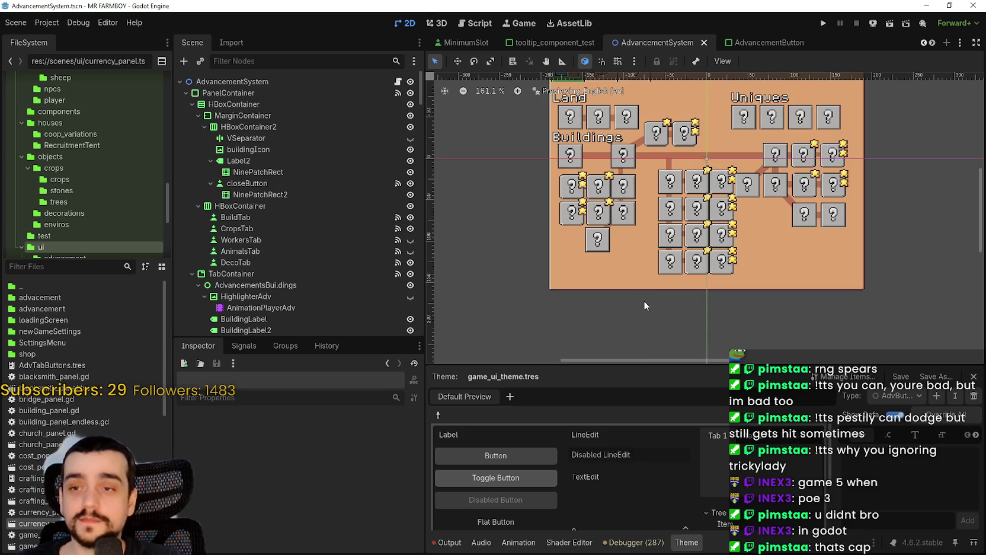
scroll(644, 305, up, 4)
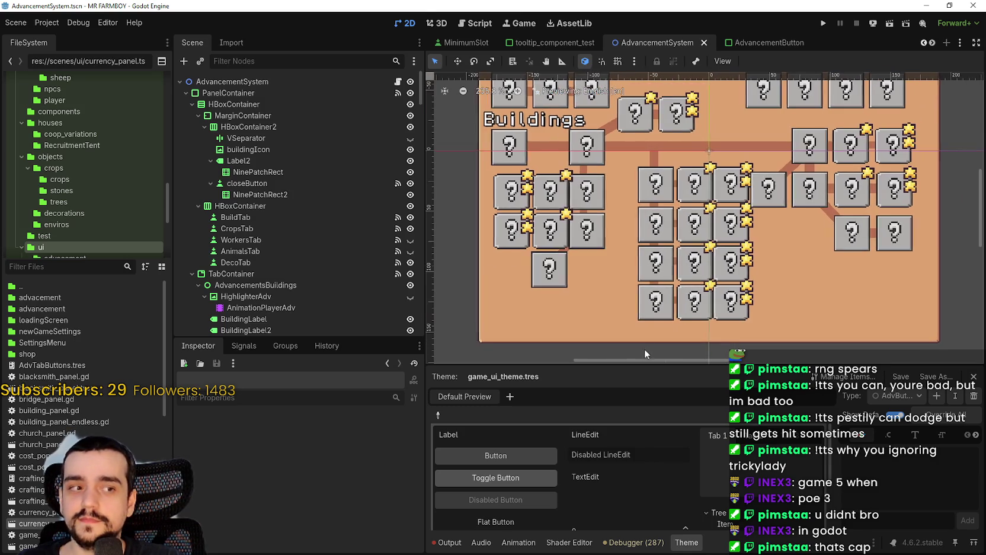
scroll(640, 351, down, 3)
scroll(664, 321, up, 3)
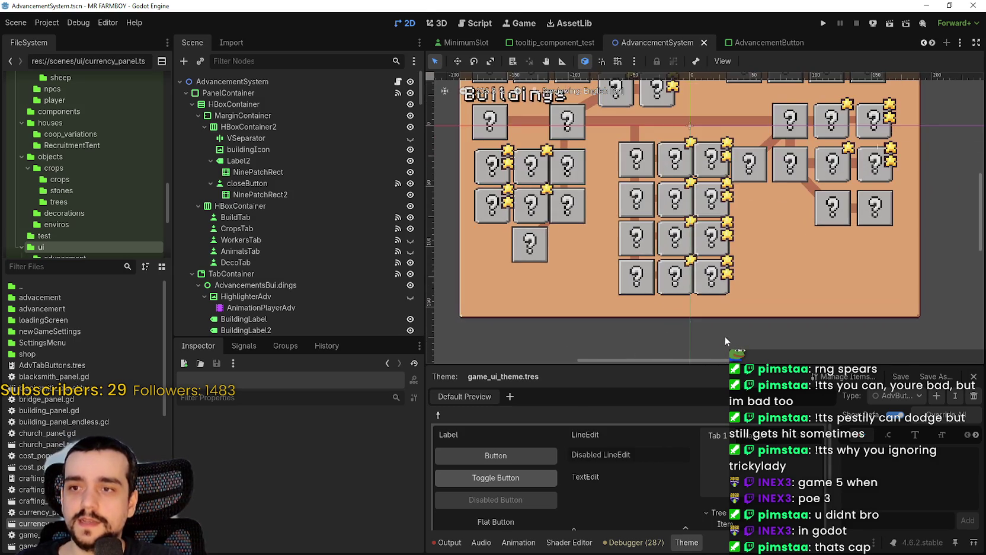
scroll(725, 336, up, 4)
scroll(728, 327, down, 4)
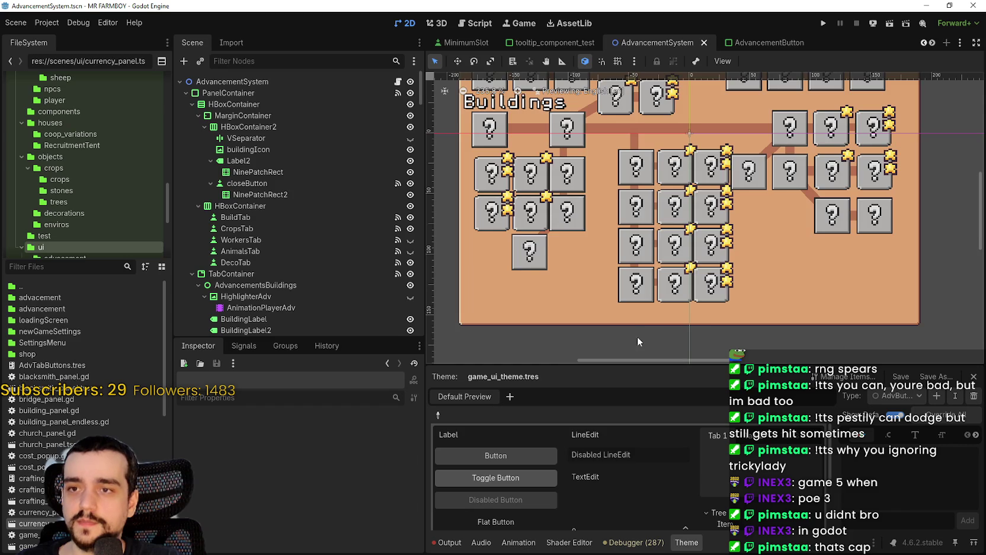
scroll(622, 326, up, 1)
scroll(746, 191, up, 3)
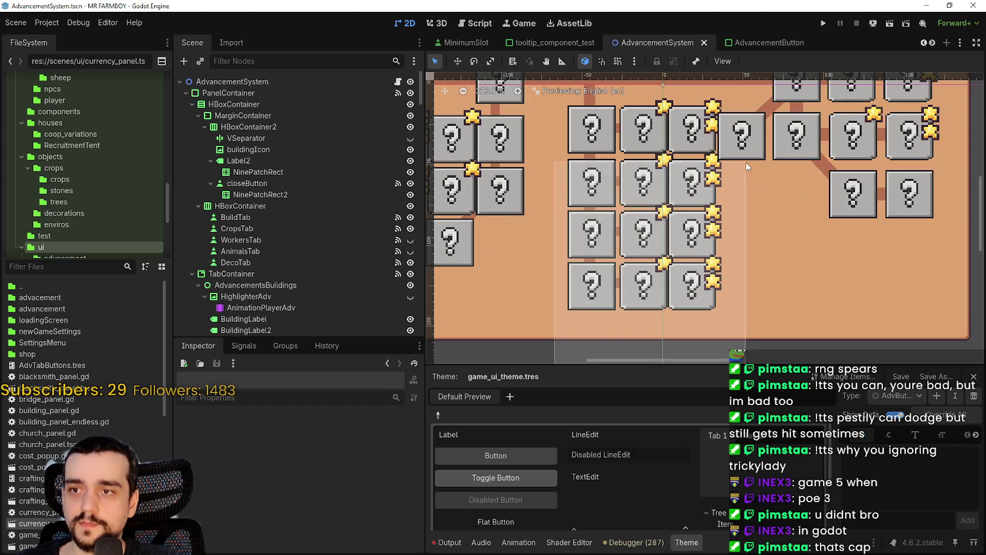
scroll(747, 167, up, 3)
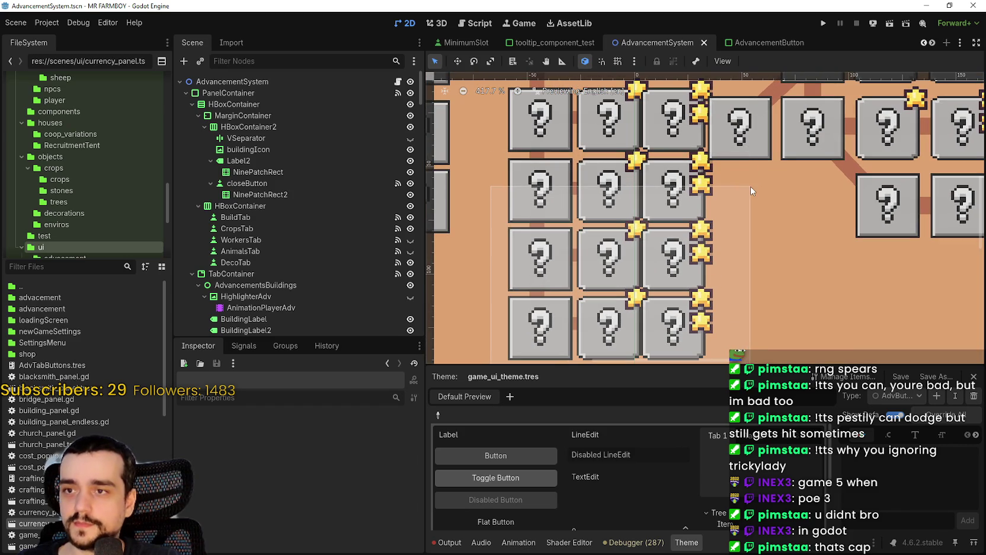
drag(751, 186, 759, 145)
Box-select the second and third rows with their Line_ connectors and nudge them down with the Down arrow
scroll(360, 232, down, 10)
scroll(361, 237, up, 15)
scroll(633, 261, down, 5)
scroll(686, 242, up, 1)
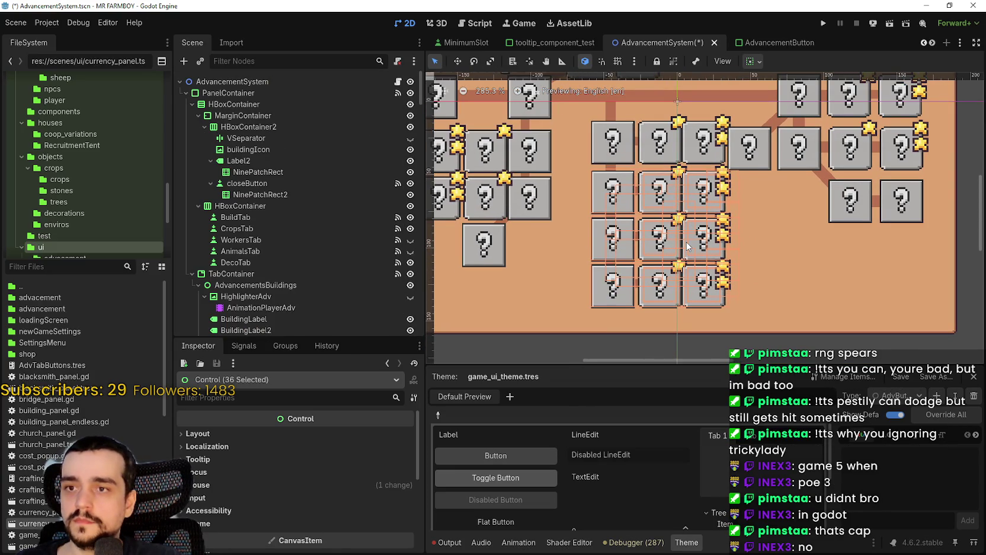
scroll(588, 138, up, 3)
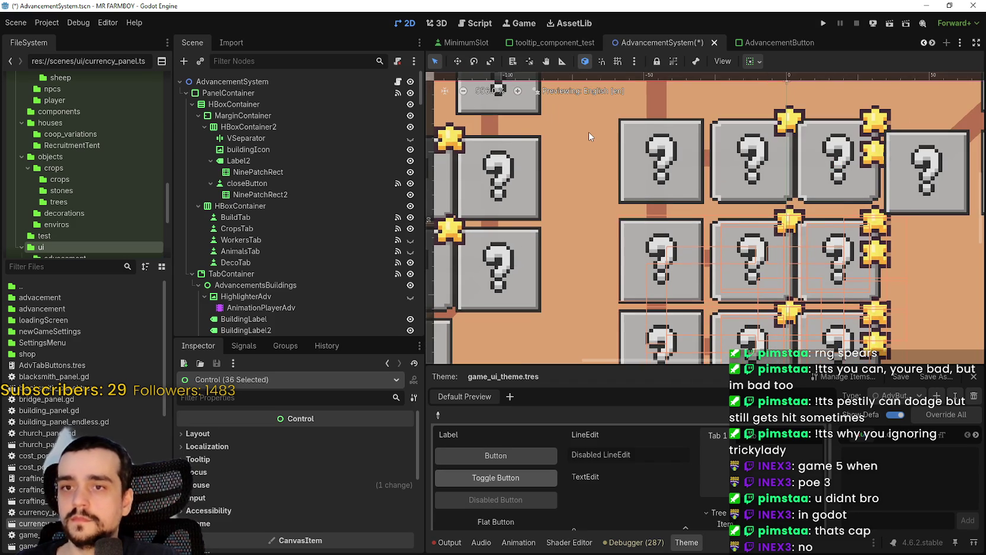
scroll(589, 131, down, 3)
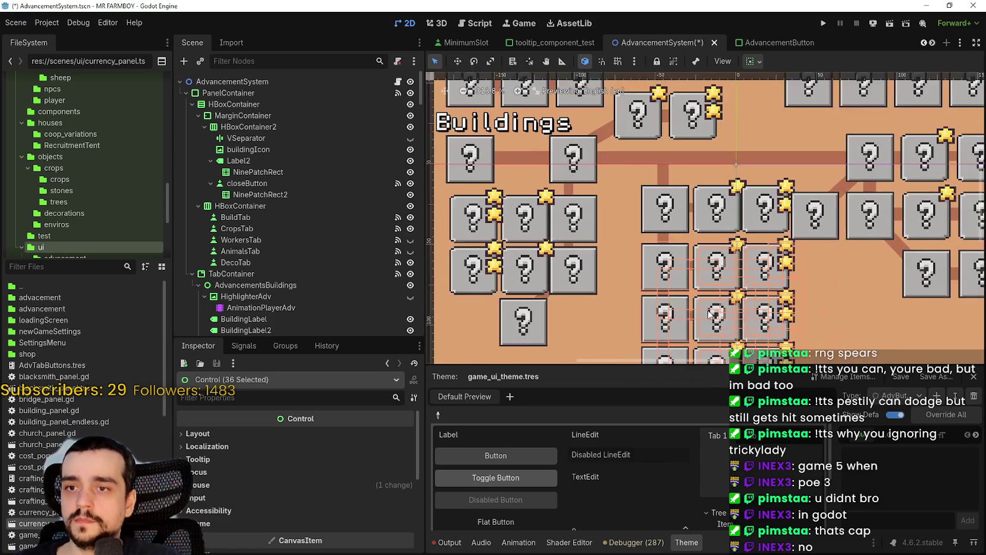
mouse_move(582, 320)
mouse_down()
mouse_move(826, 122)
mouse_move(816, 124)
mouse_up()
scroll(812, 137, up, 4)
key(Down)
key(Down)
key(Down)
scroll(810, 178, down, 4)
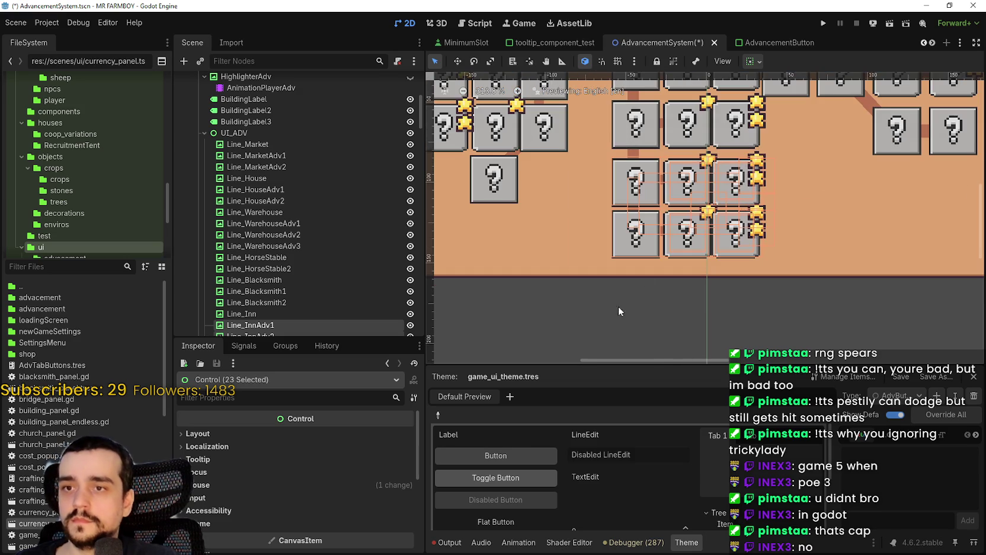
Box-select the bottom-row advancement boxes and their lines and nudge them down one step
click(608, 321)
drag(550, 315, 876, 198)
key(Down)
key(Down)
key(Down)
key(Down)
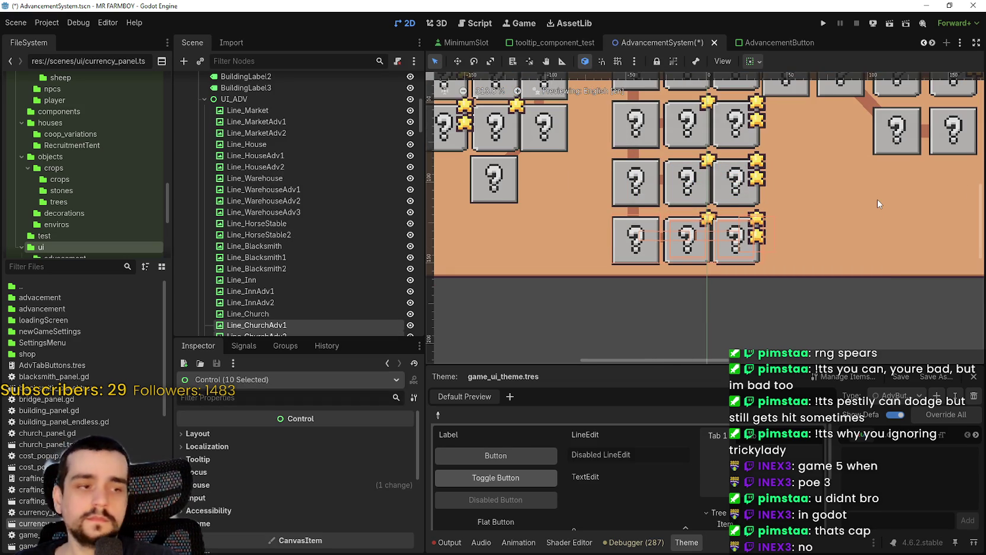
scroll(814, 221, down, 3)
scroll(782, 237, up, 5)
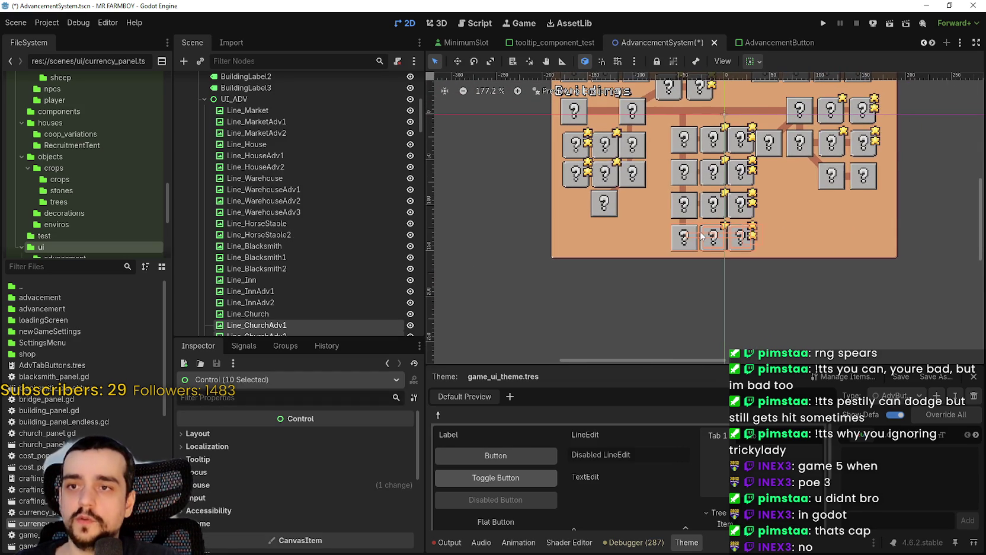
scroll(652, 274, down, 2)
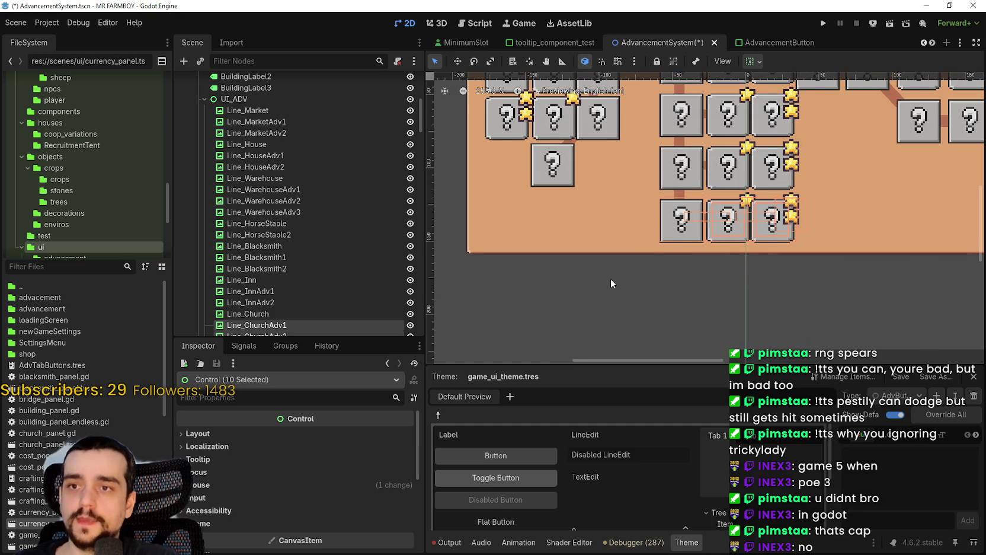
scroll(634, 273, down, 1)
Select the left column of boxes and connector lines and shift it two steps left
click(625, 294)
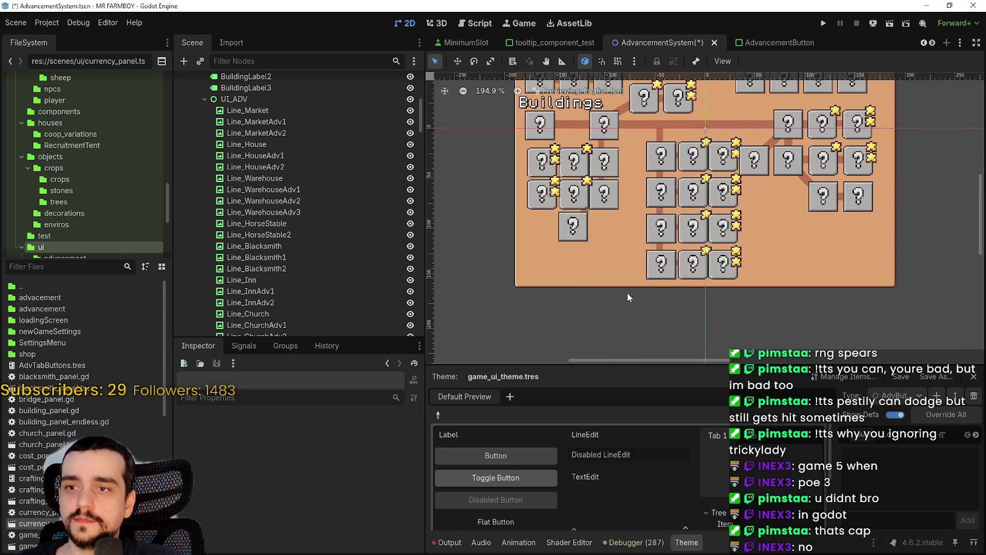
scroll(625, 295, up, 4)
scroll(688, 150, up, 6)
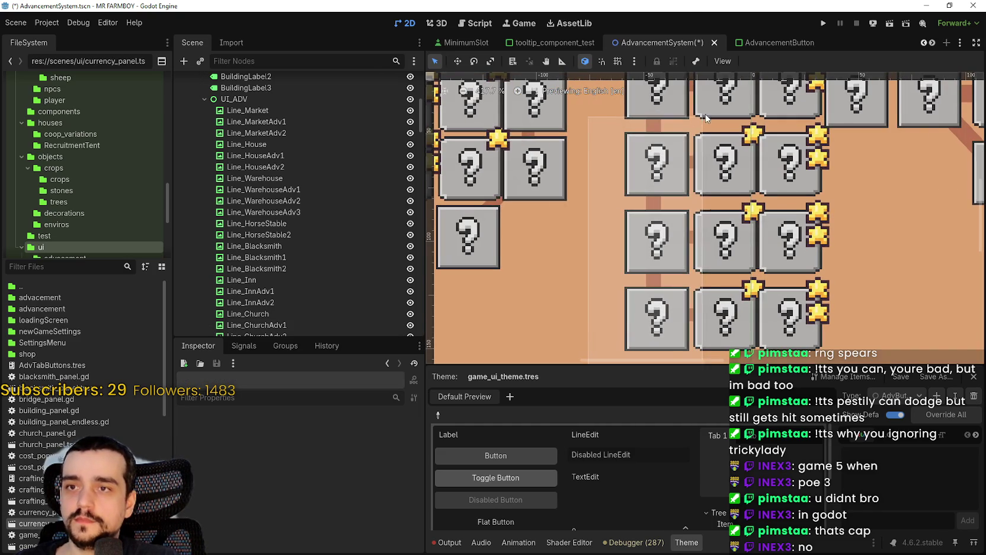
drag(593, 148, 664, 284)
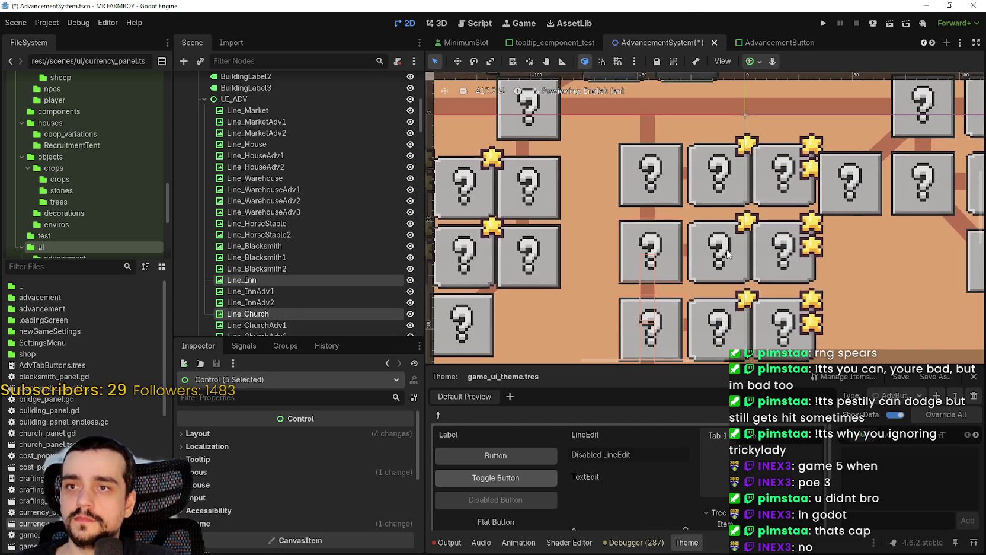
scroll(542, 345, down, 2)
scroll(542, 349, down, 2)
drag(626, 320, 686, 125)
scroll(682, 157, up, 1)
scroll(687, 136, up, 4)
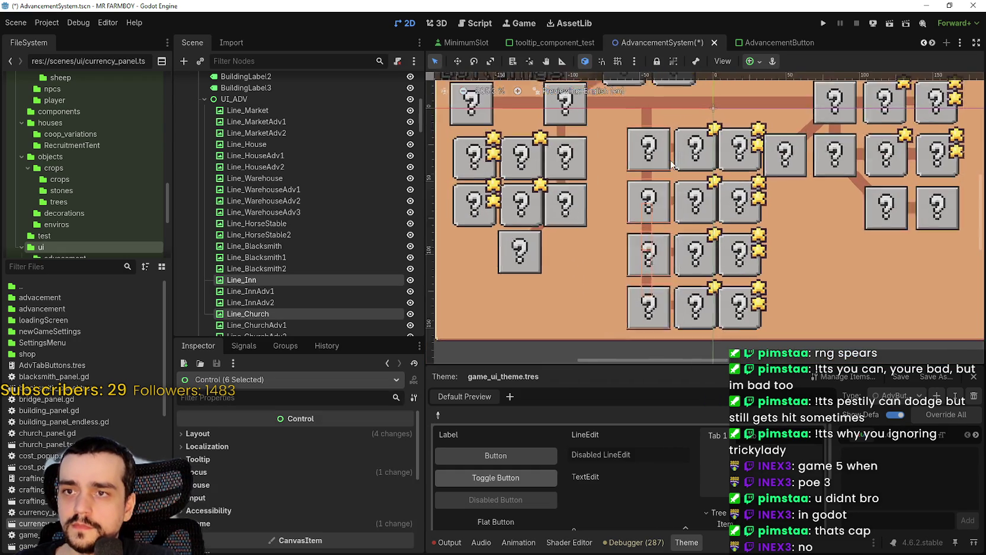
key(Left)
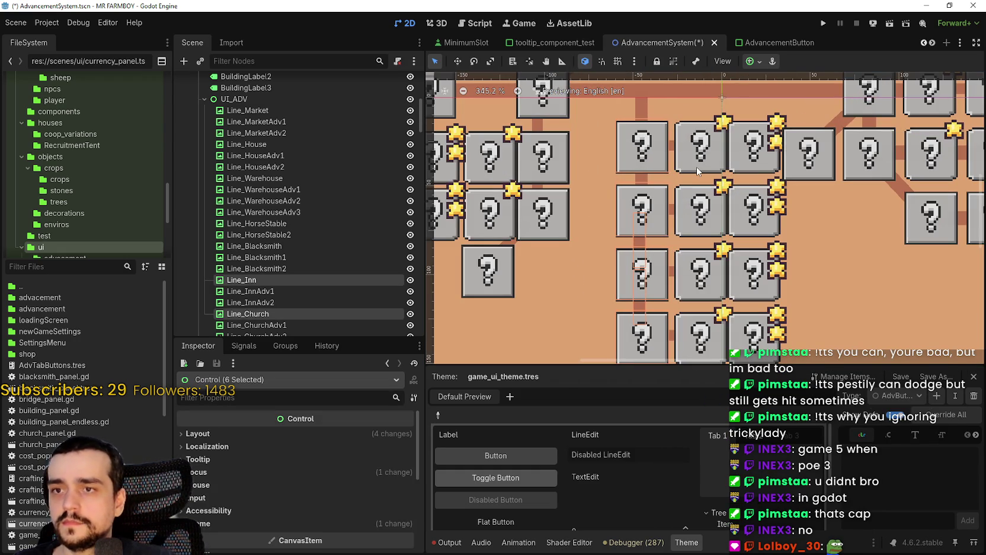
key(Left)
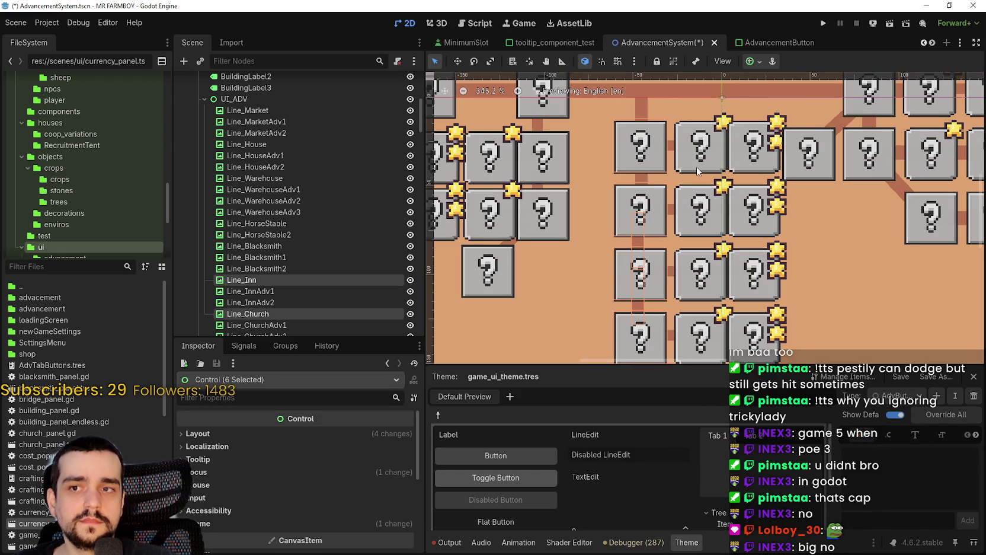
scroll(696, 166, down, 5)
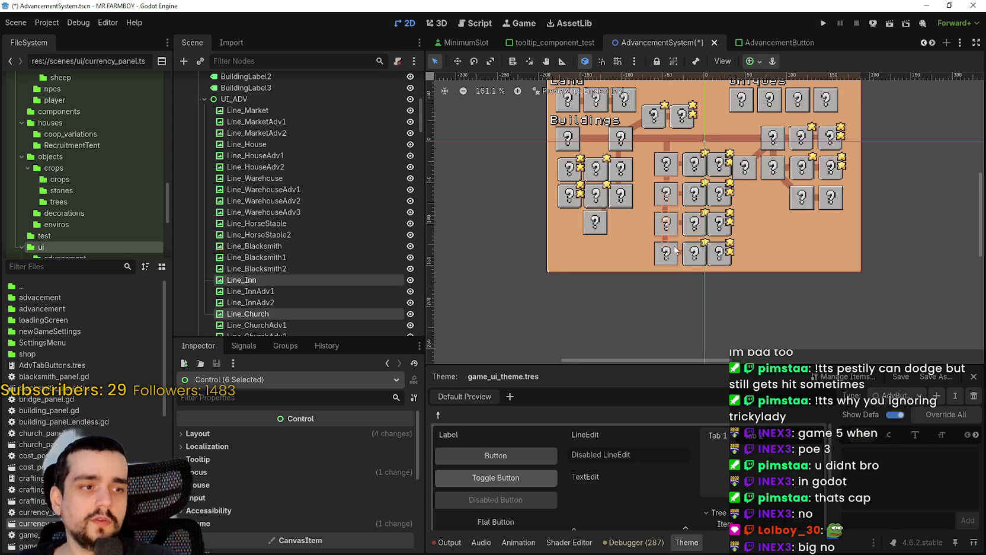
Select the middle block of advancement boxes and lines and nudge it two pixels left
click(677, 289)
scroll(678, 287, up, 2)
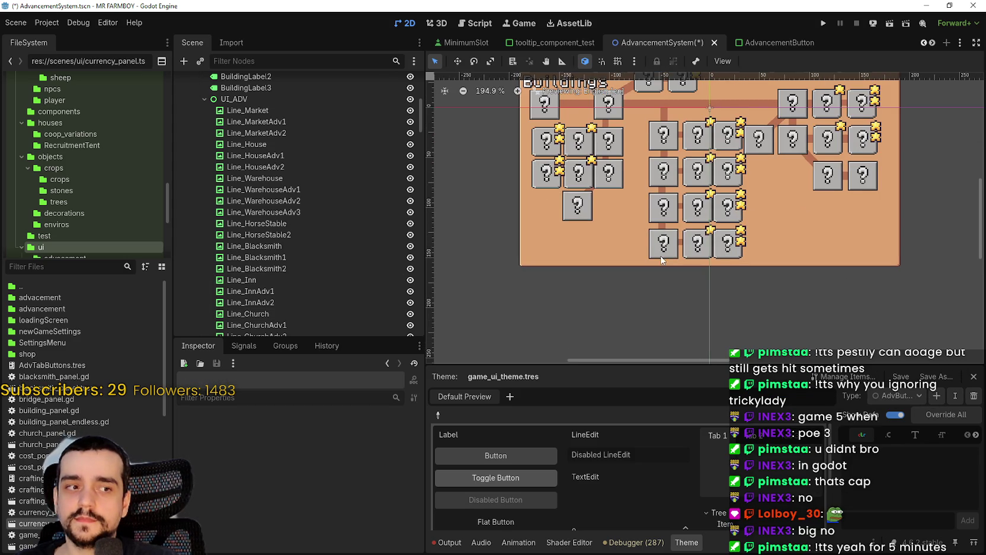
scroll(663, 263, up, 3)
scroll(616, 305, down, 3)
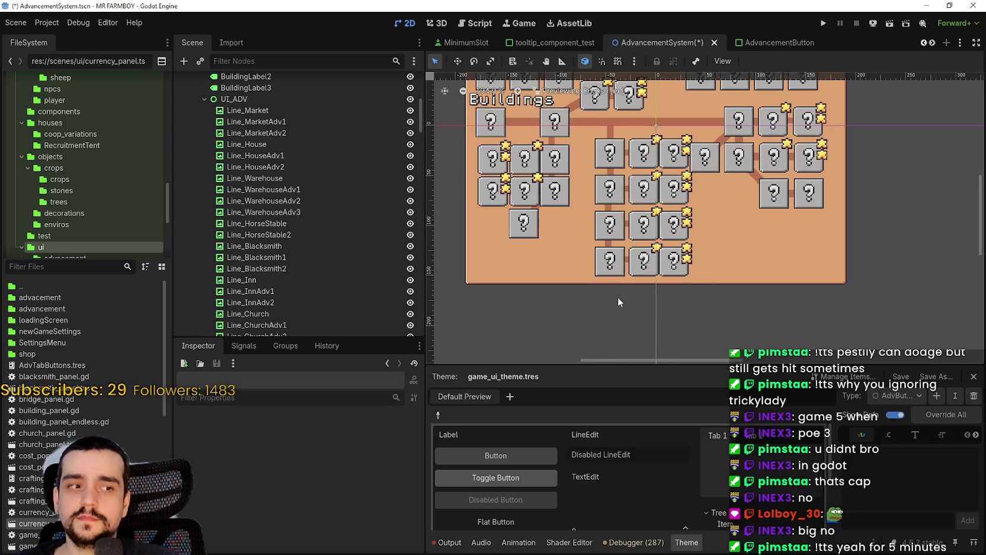
scroll(617, 290, down, 2)
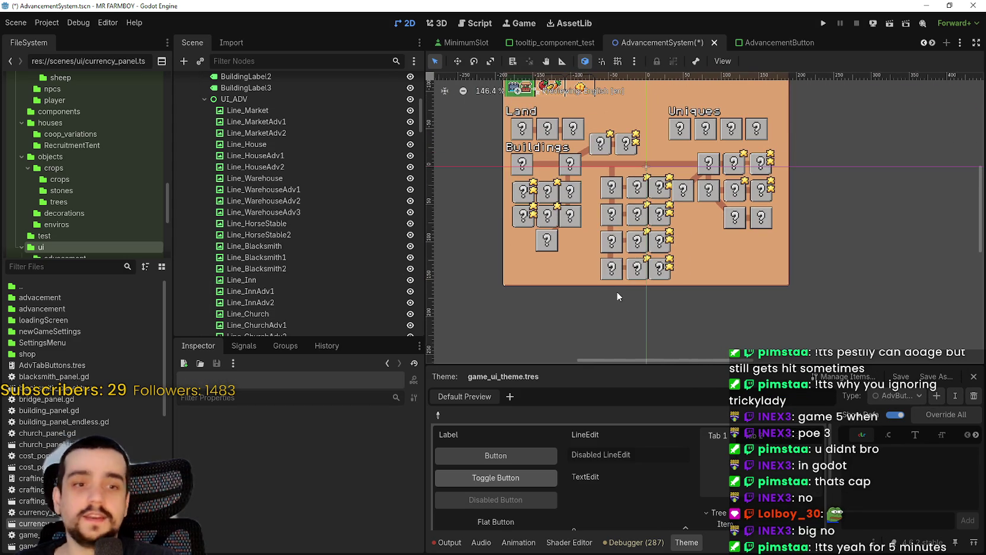
scroll(605, 287, up, 1)
scroll(603, 291, up, 3)
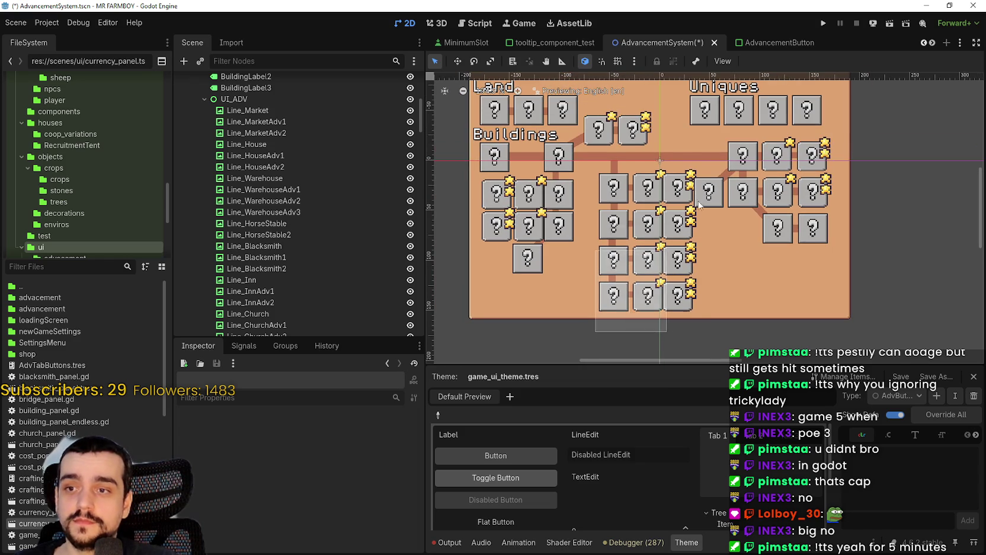
scroll(665, 182, up, 5)
drag(665, 182, 668, 169)
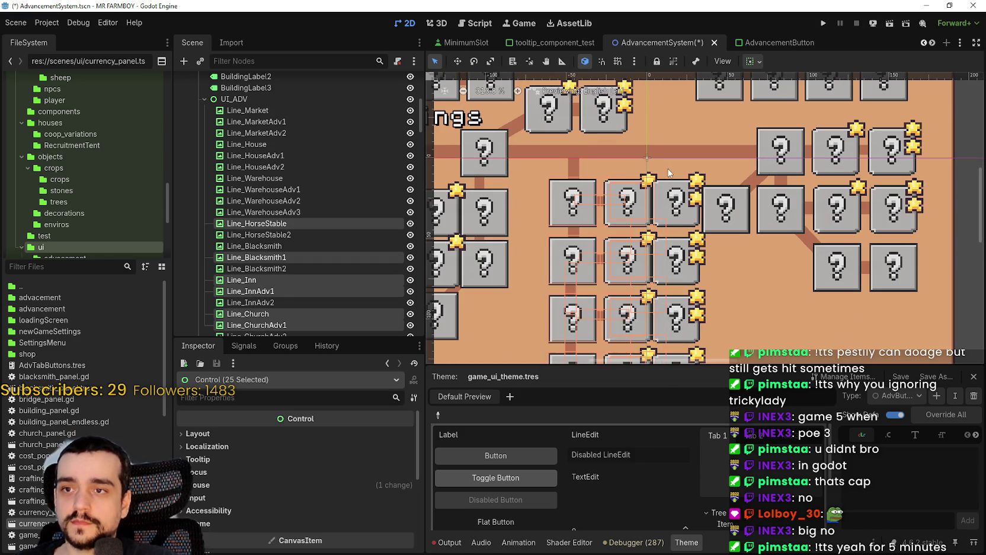
scroll(662, 174, up, 2)
key(Left)
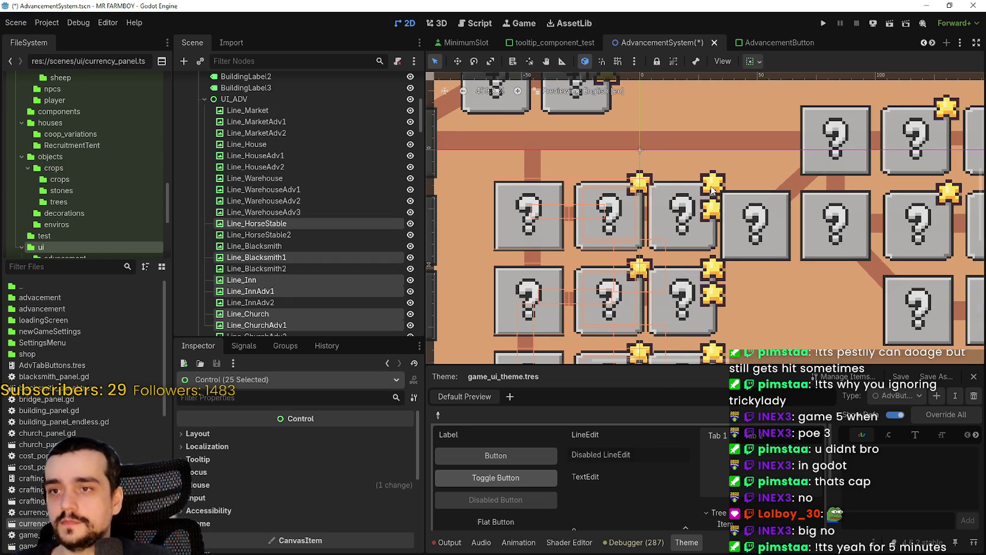
key(Left)
key(Left)
key(Left)
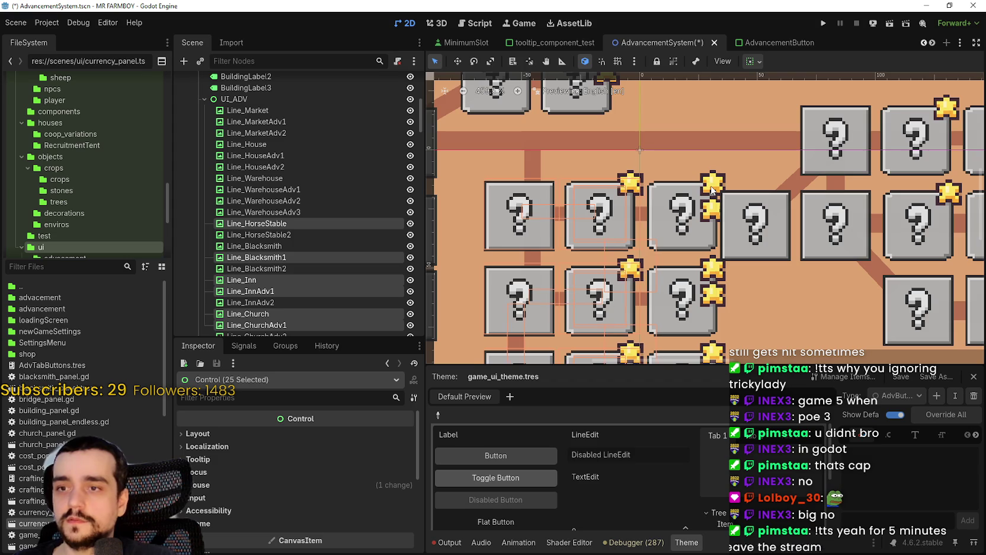
Reframe the canvas on the central advancement boxes and select the Line_Blacksmith connector
scroll(672, 227, down, 6)
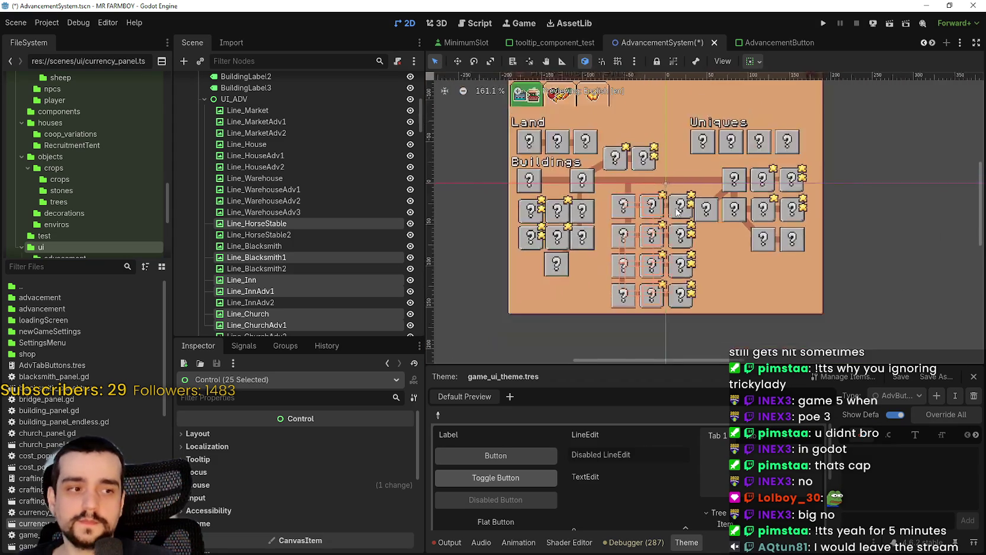
drag(672, 227, 633, 173)
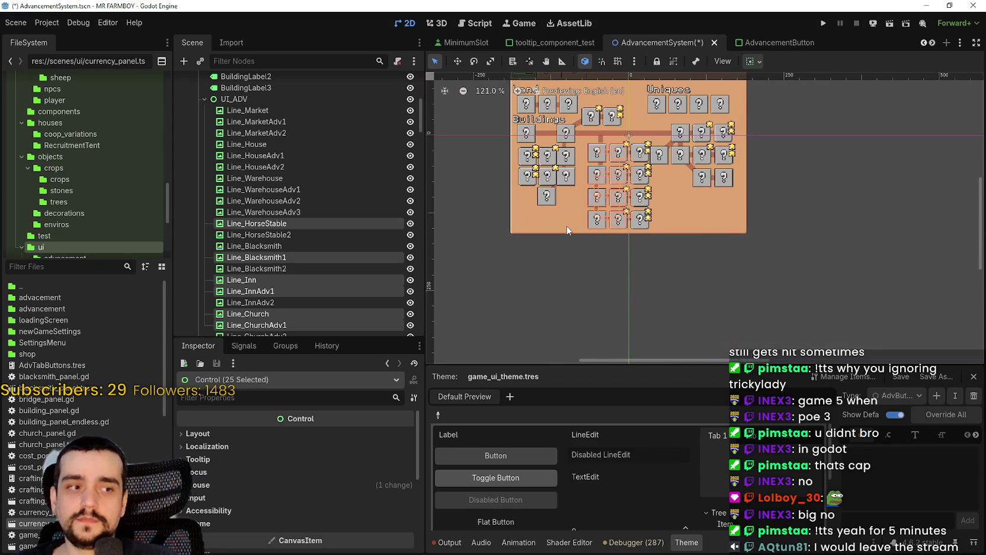
scroll(577, 232, up, 1)
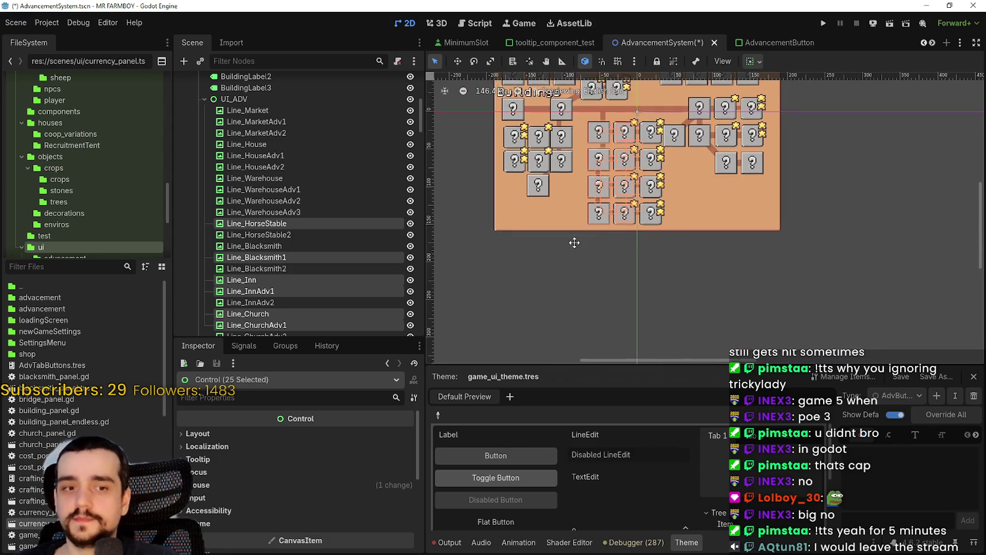
drag(575, 235, 582, 330)
scroll(618, 222, up, 4)
click(618, 222)
scroll(618, 222, up, 2)
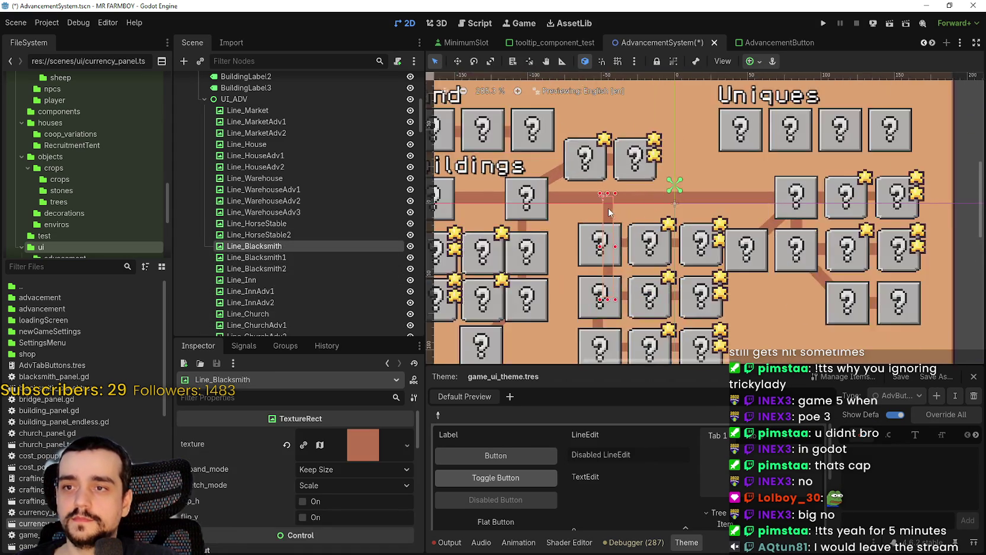
Centre Line_Blacksmith on its box with arrow nudges and set its width to 8 px
scroll(618, 223, down, 4)
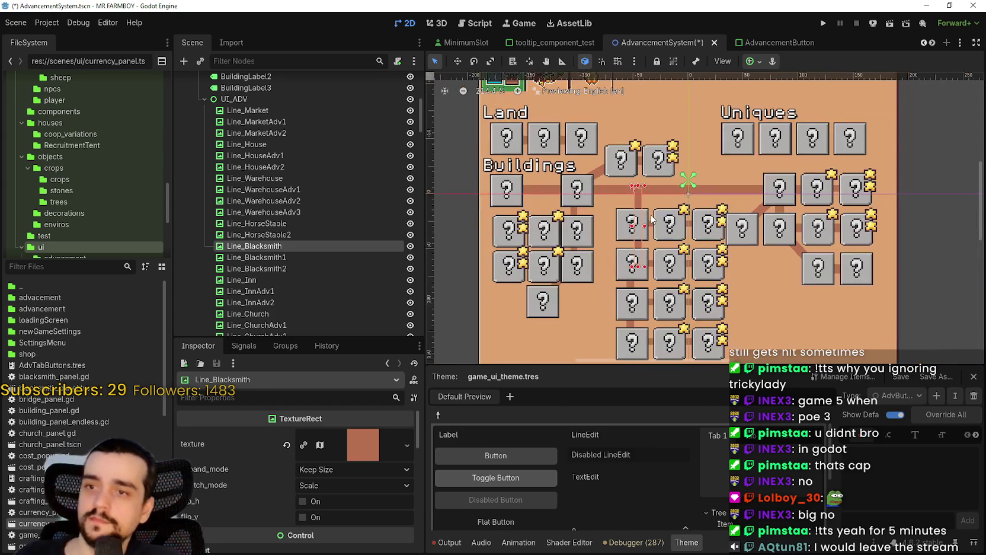
key(Left)
key(Left)
key(Left)
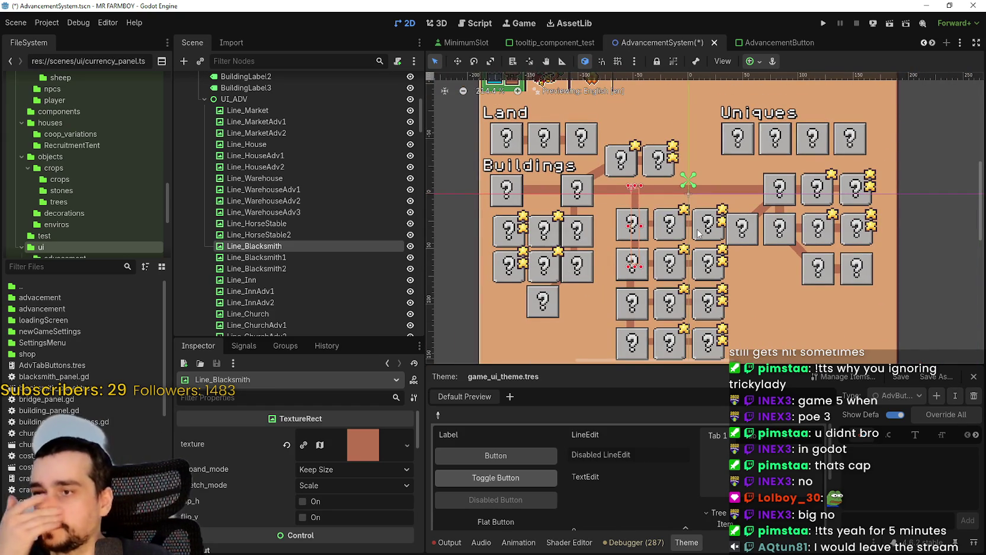
key(Right)
key(Right)
key(Right)
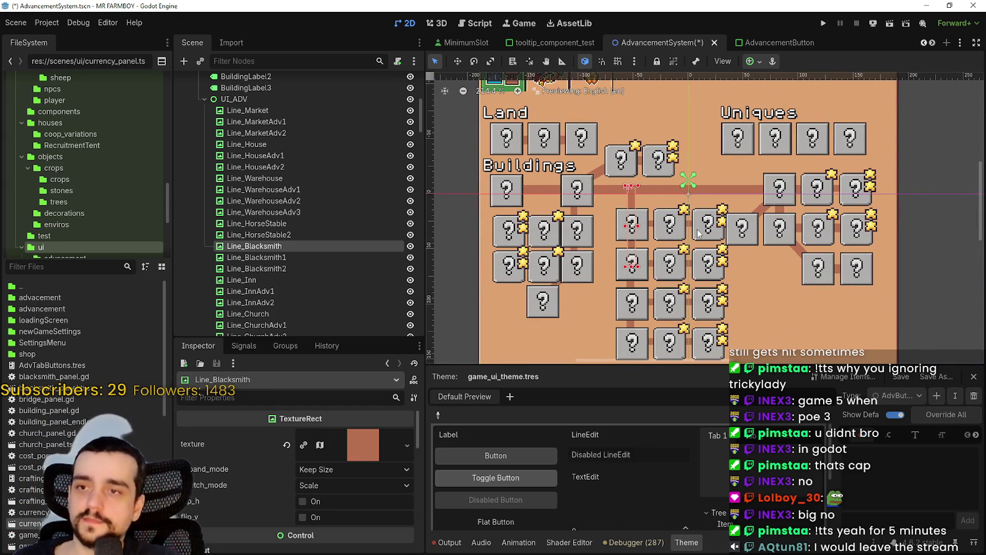
scroll(591, 206, up, 2)
key(Left)
scroll(290, 453, down, 4)
scroll(303, 447, down, 3)
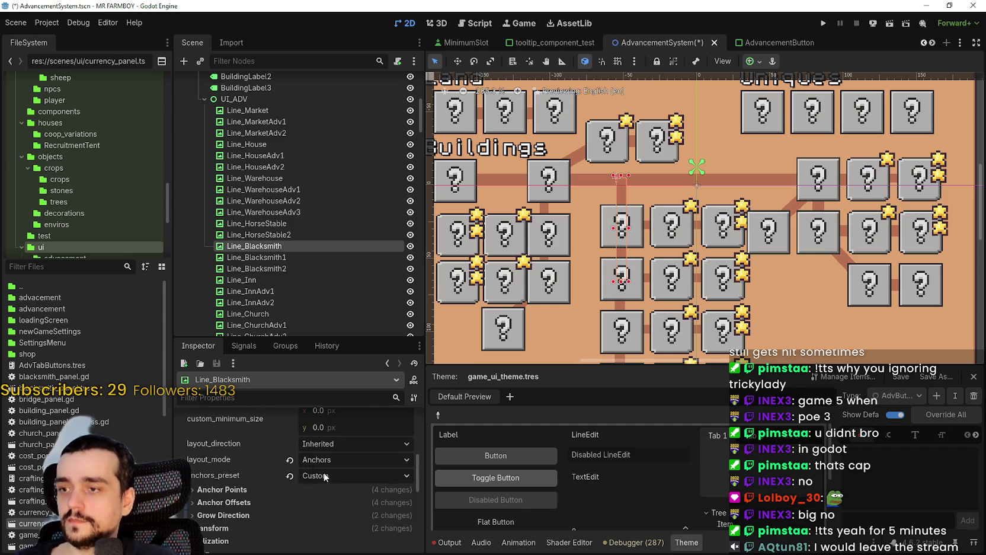
click(344, 460)
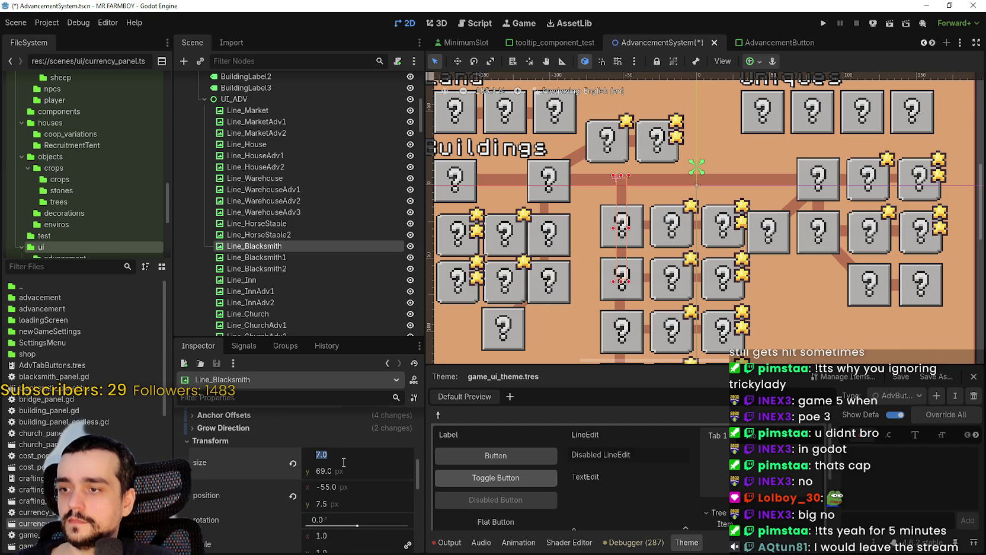
text(8)
key(Return)
scroll(699, 188, up, 3)
scroll(651, 267, up, 2)
Make the Line_HorseStable connector 8 px tall via Transform Size y
click(628, 245)
scroll(286, 484, down, 5)
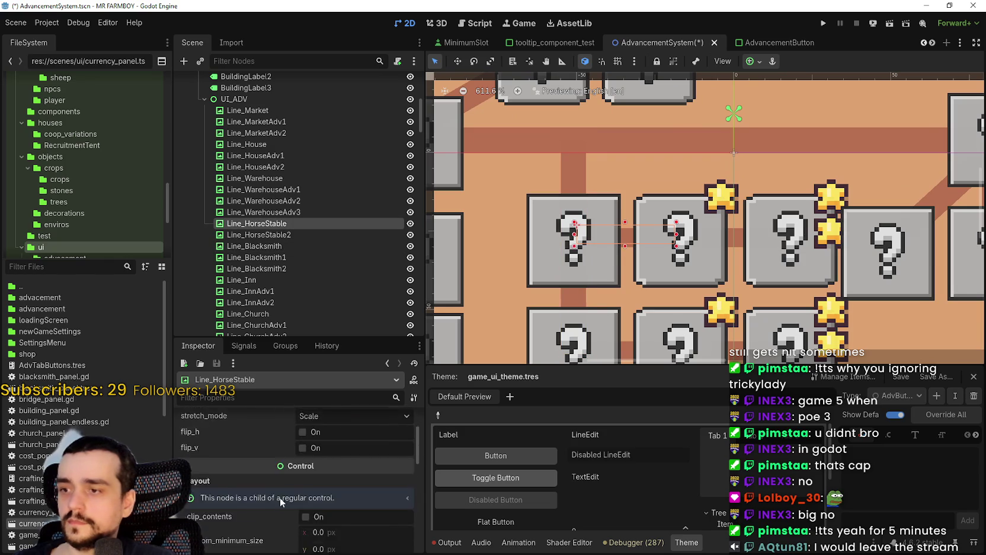
click(256, 491)
scroll(274, 483, down, 2)
click(355, 449)
text(8)
key(Return)
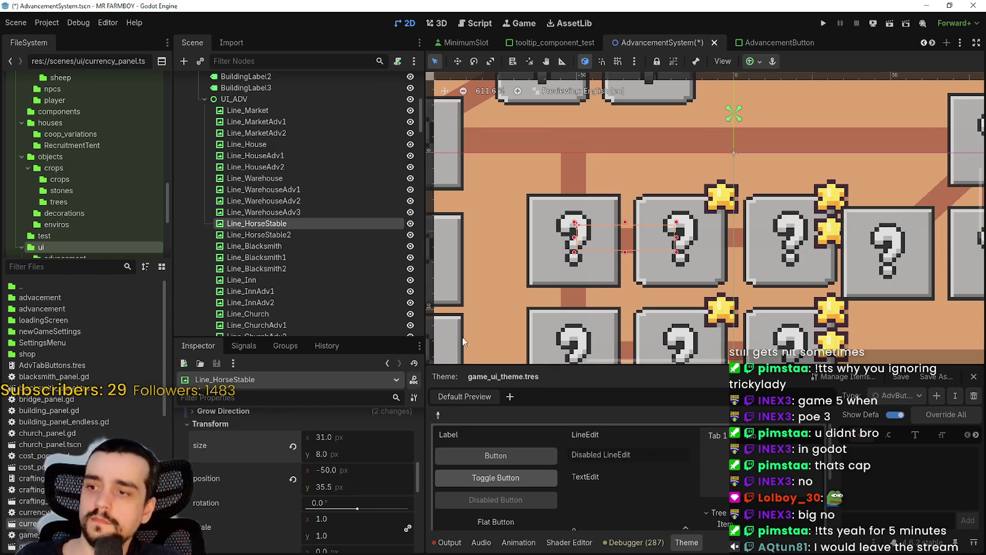
scroll(732, 243, down, 3)
scroll(714, 236, up, 4)
click(714, 238)
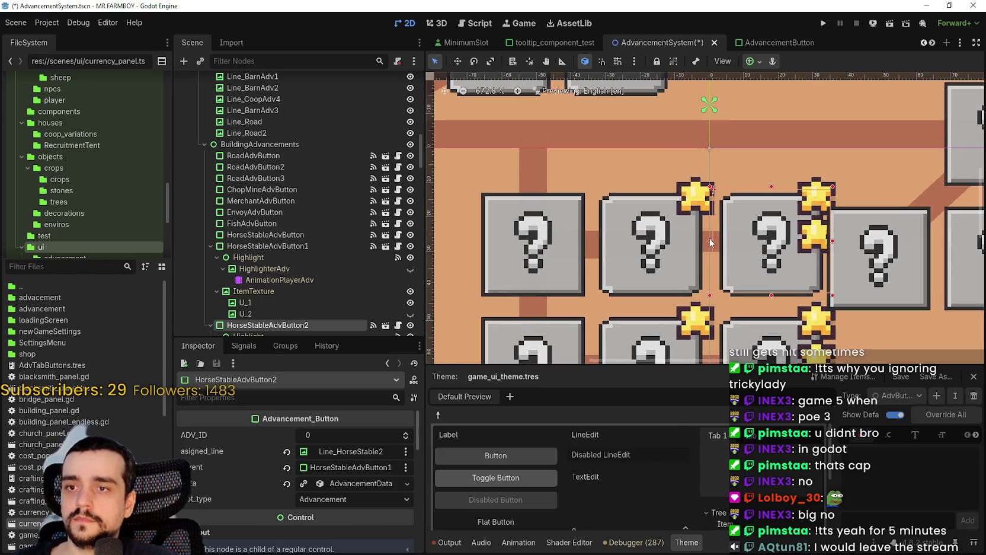
Set the Line_HorseStable2 connector's height to 8 px
click(706, 249)
scroll(708, 251, down, 2)
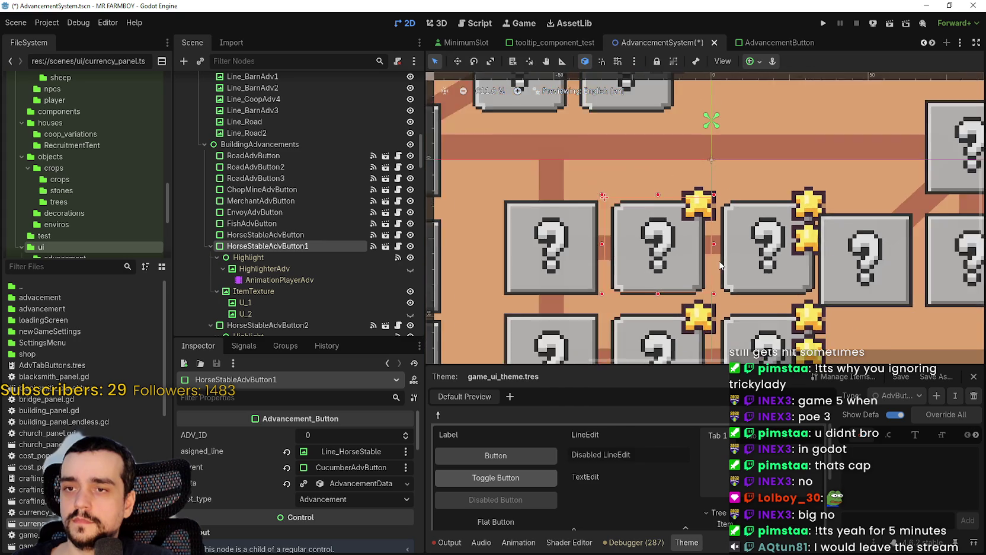
scroll(615, 294, down, 1)
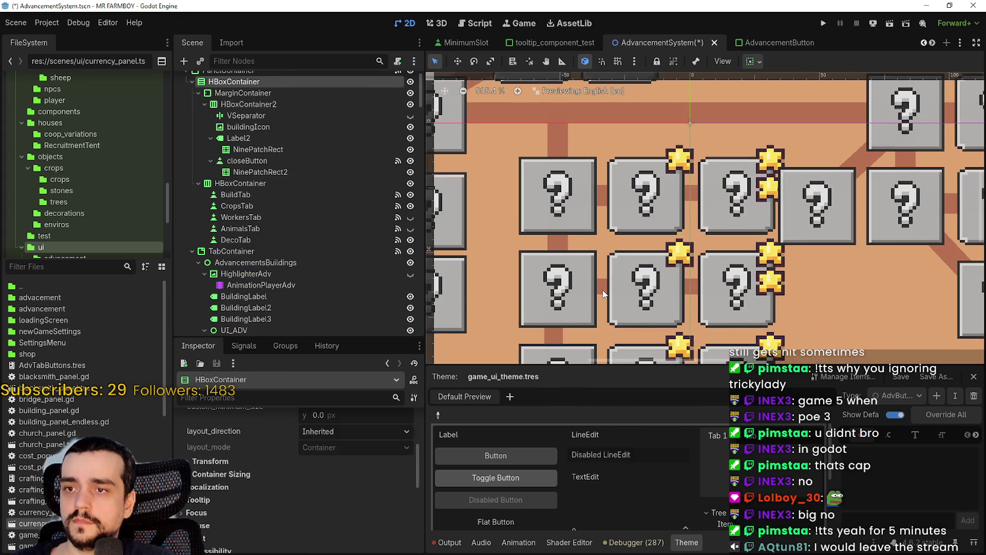
scroll(693, 227, up, 4)
click(695, 186)
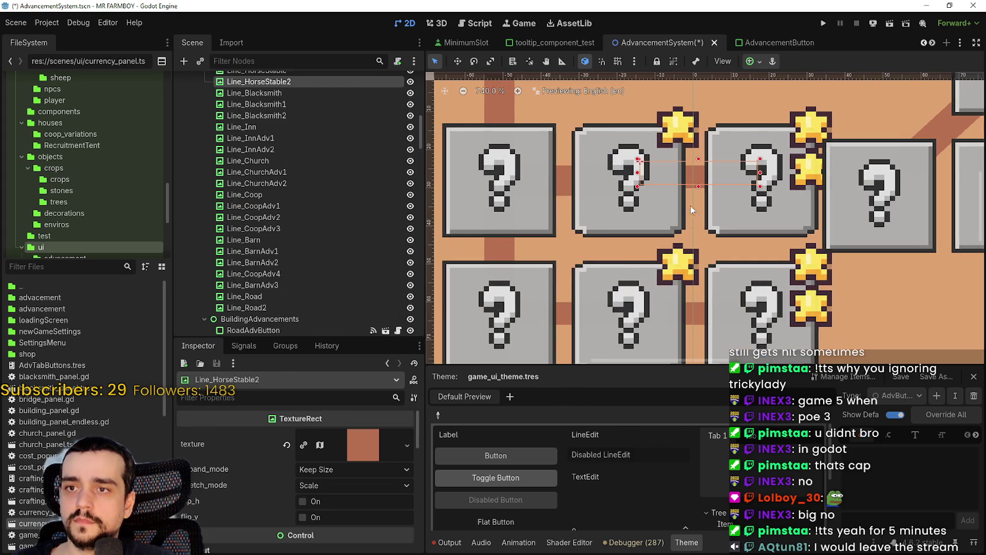
scroll(308, 495, down, 5)
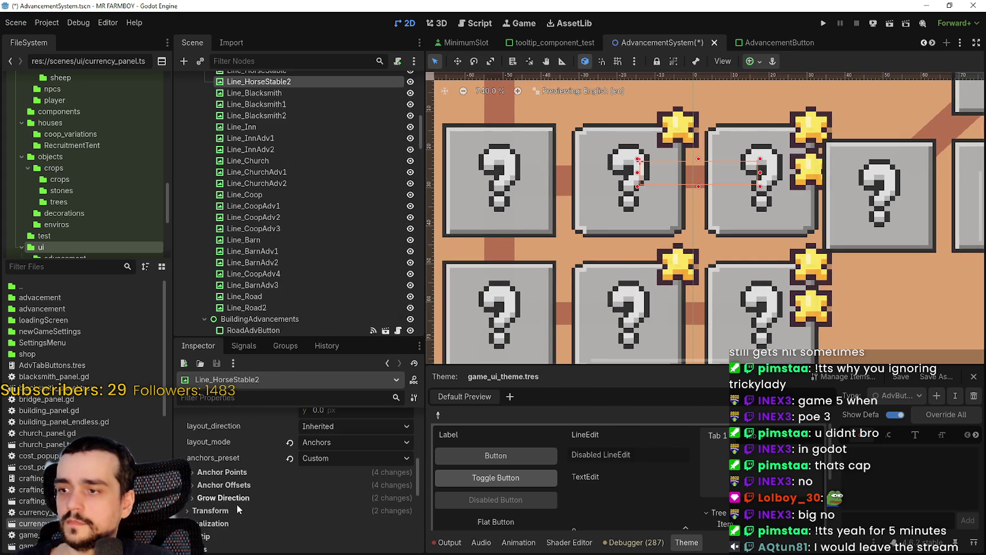
scroll(238, 508, down, 1)
click(323, 505)
text(8)
key(Return)
scroll(589, 242, down, 8)
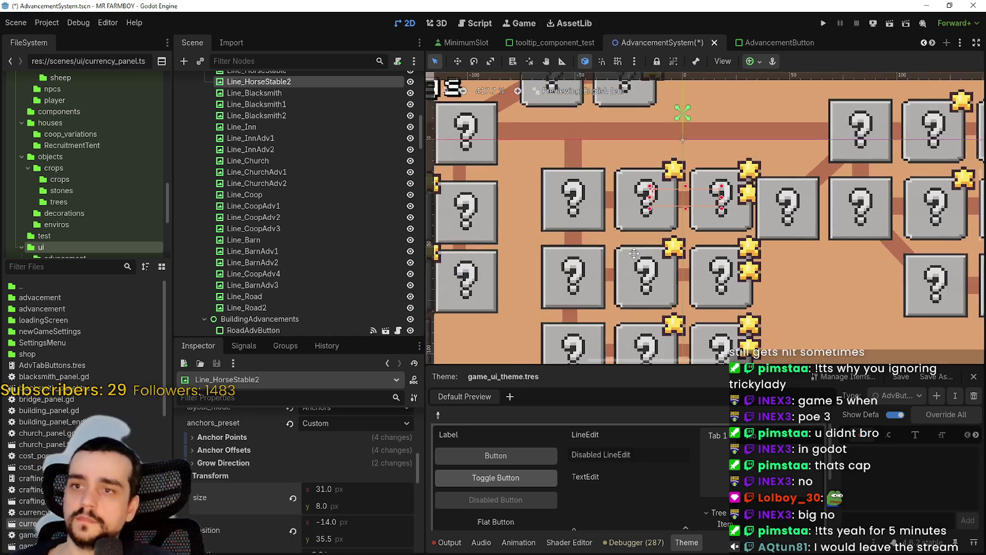
scroll(597, 231, up, 4)
Set the Line_Blacksmith1 connector's height to 8 px
click(619, 229)
scroll(619, 230, up, 1)
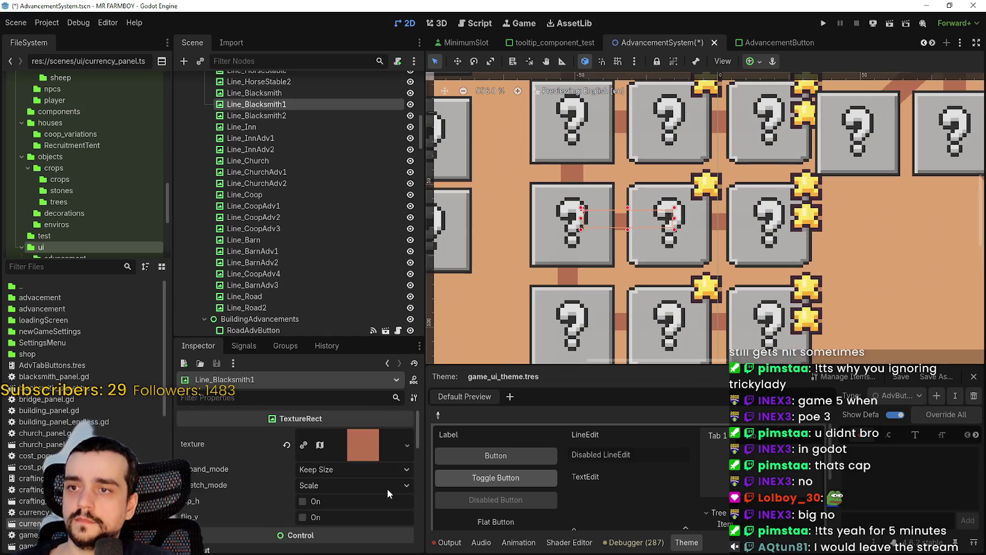
scroll(289, 497, down, 3)
click(229, 472)
scroll(332, 468, down, 2)
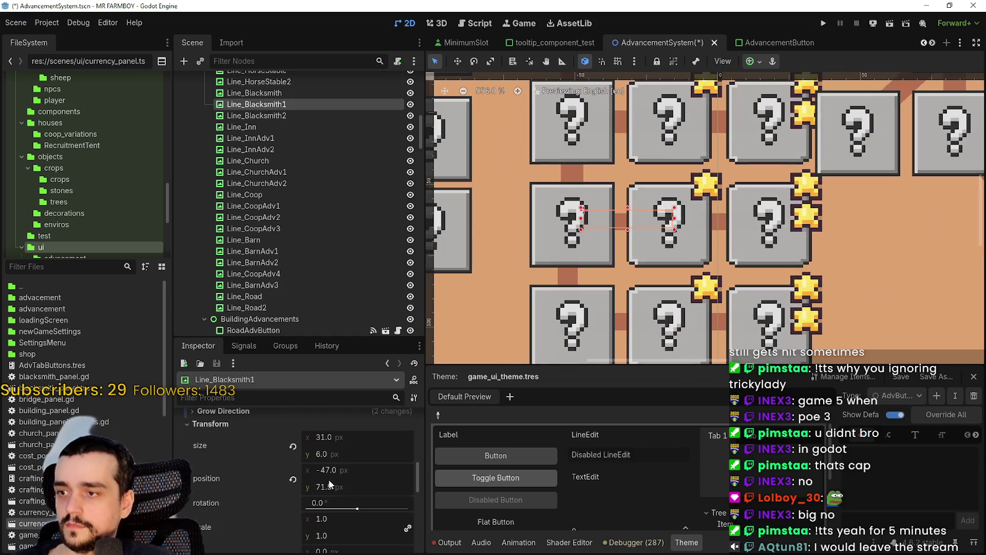
text(8)
key(Return)
Select Line_Blacksmith2 and set its Transform Size y to 9
click(717, 226)
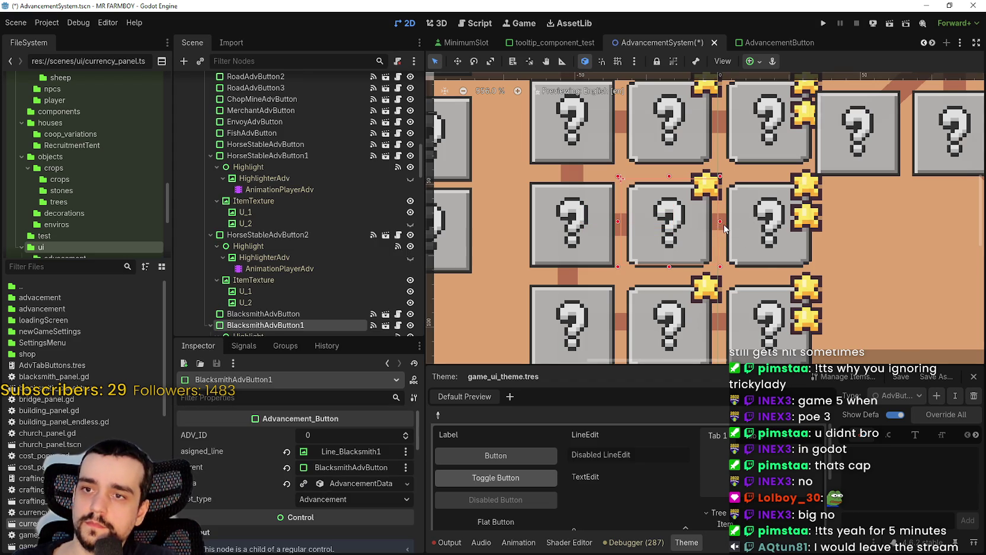
click(718, 232)
scroll(716, 240, up, 3)
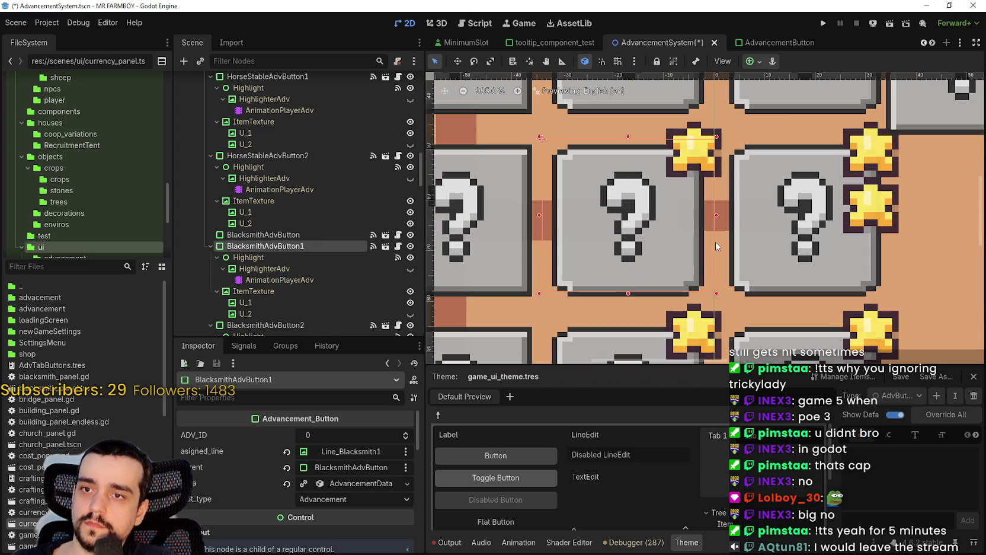
click(716, 224)
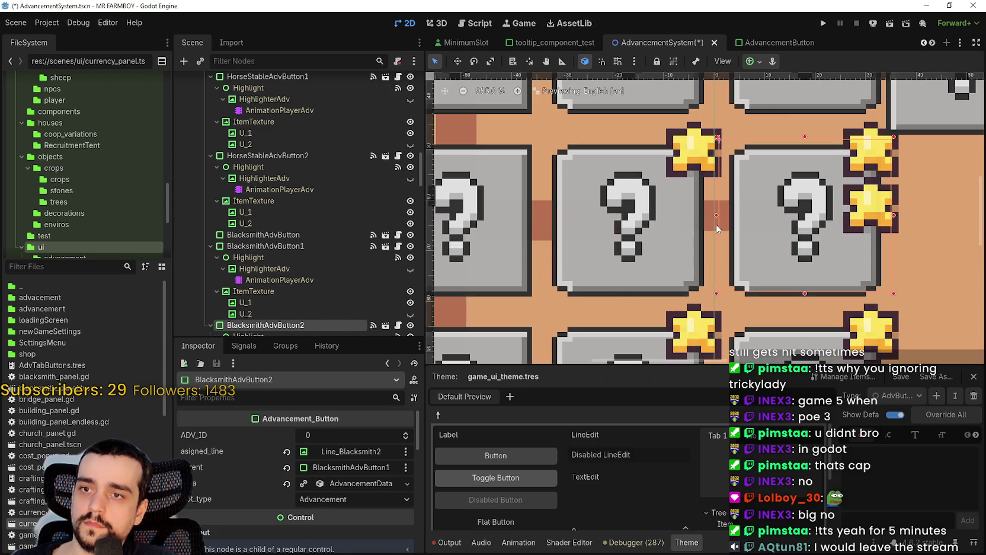
click(716, 224)
scroll(716, 224, down, 2)
scroll(314, 506, down, 6)
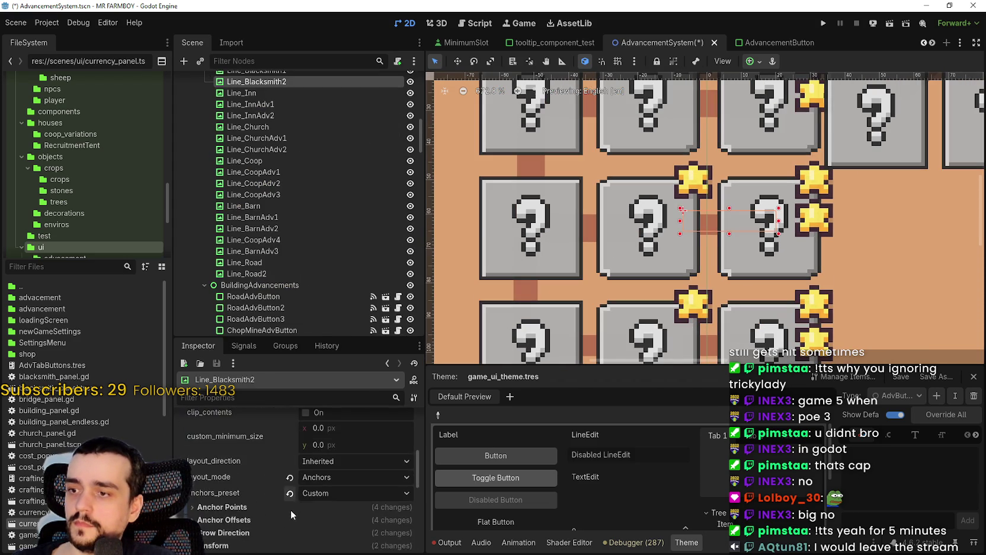
click(265, 510)
scroll(302, 492, down, 2)
click(345, 470)
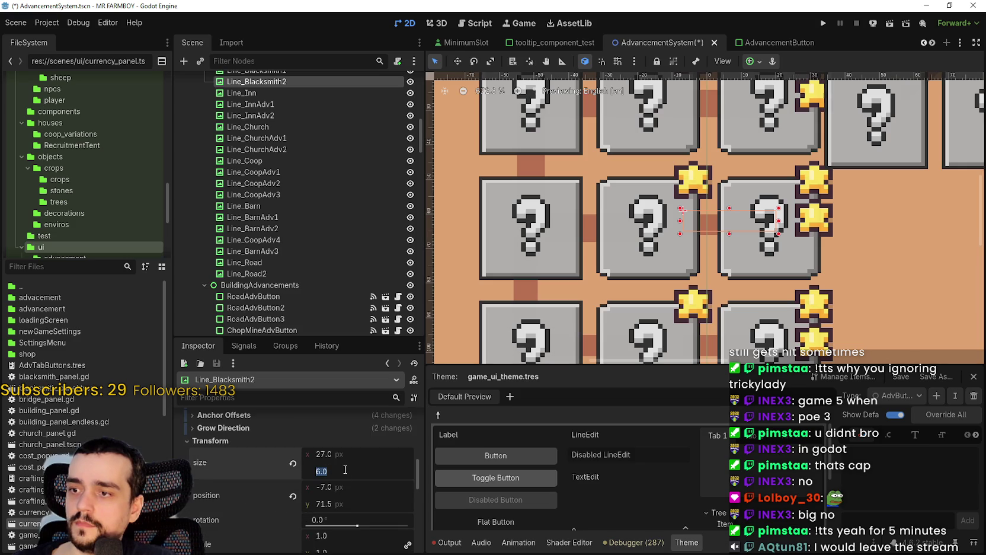
text(9)
key(Return)
scroll(701, 259, down, 6)
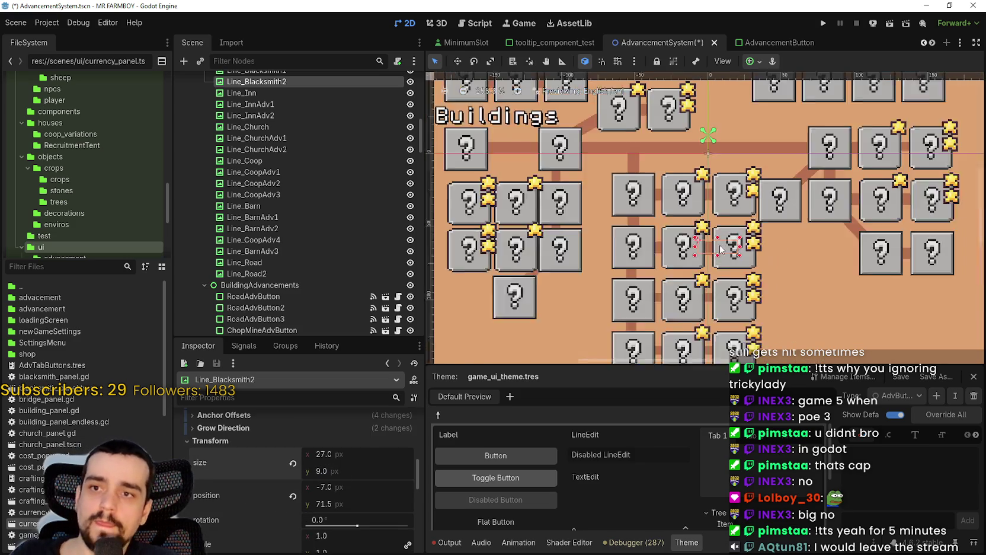
scroll(701, 259, up, 5)
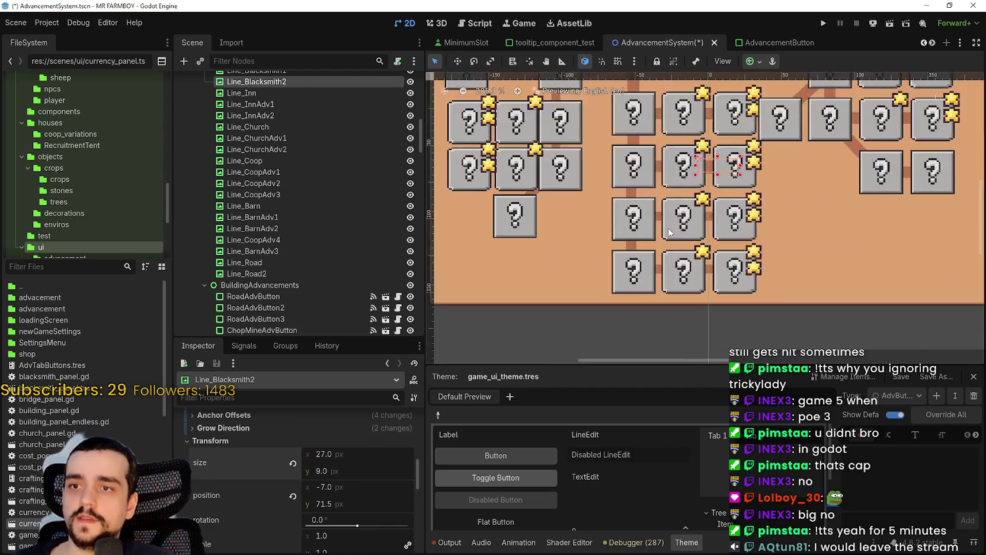
Begin multi-selecting the Inn and Church connectors, then clear an accidental oversized selection
click(657, 221)
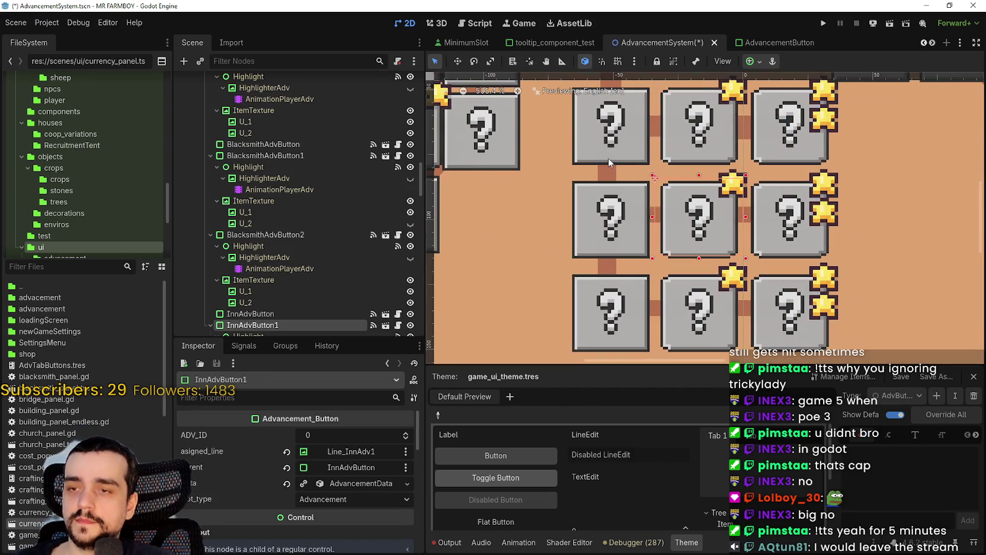
scroll(609, 162, down, 2)
click(624, 156)
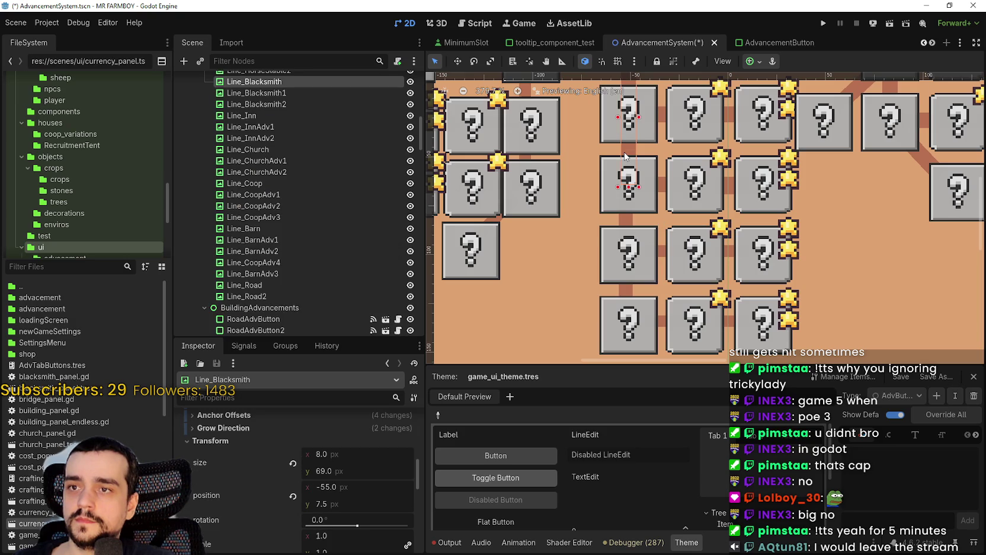
click(622, 226)
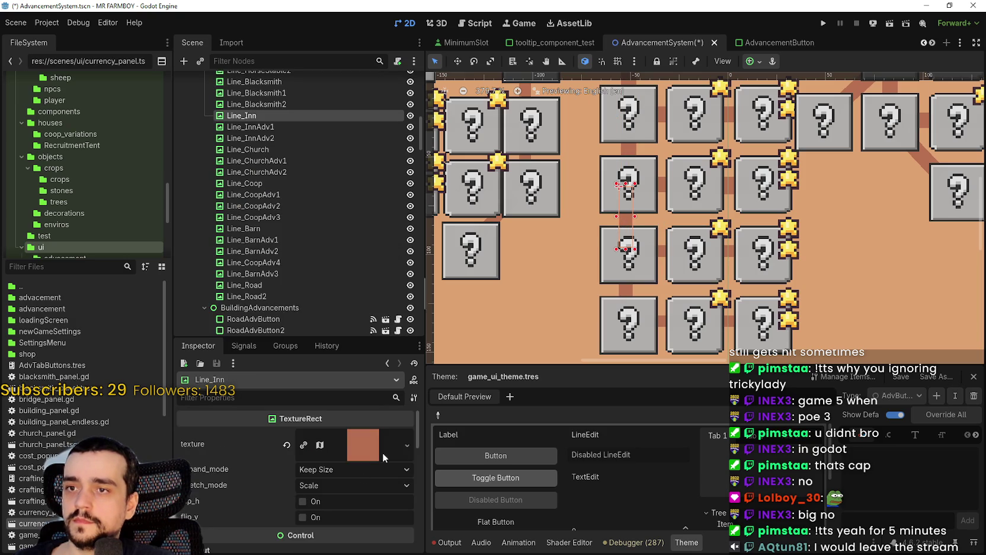
scroll(645, 290, up, 2)
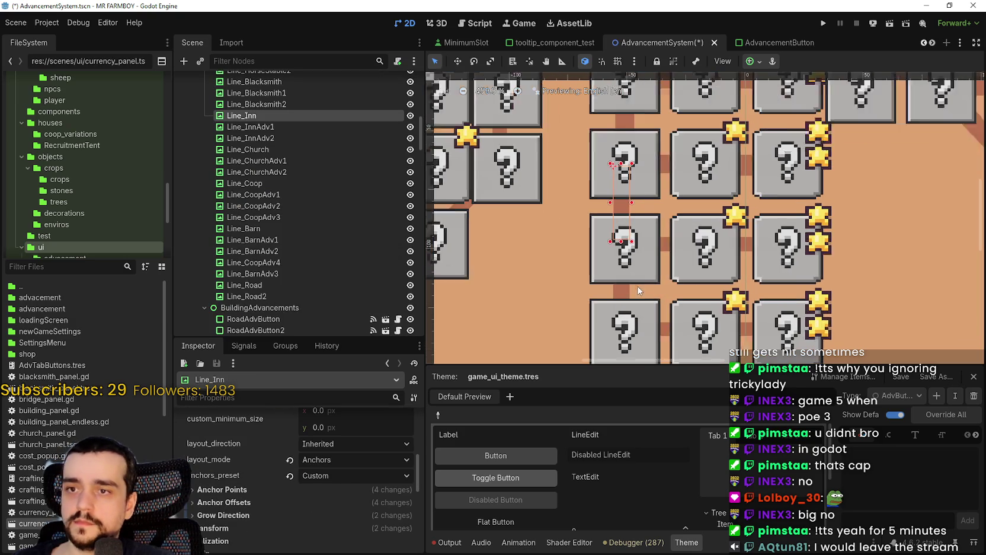
shift+click(619, 300)
scroll(619, 296, up, 1)
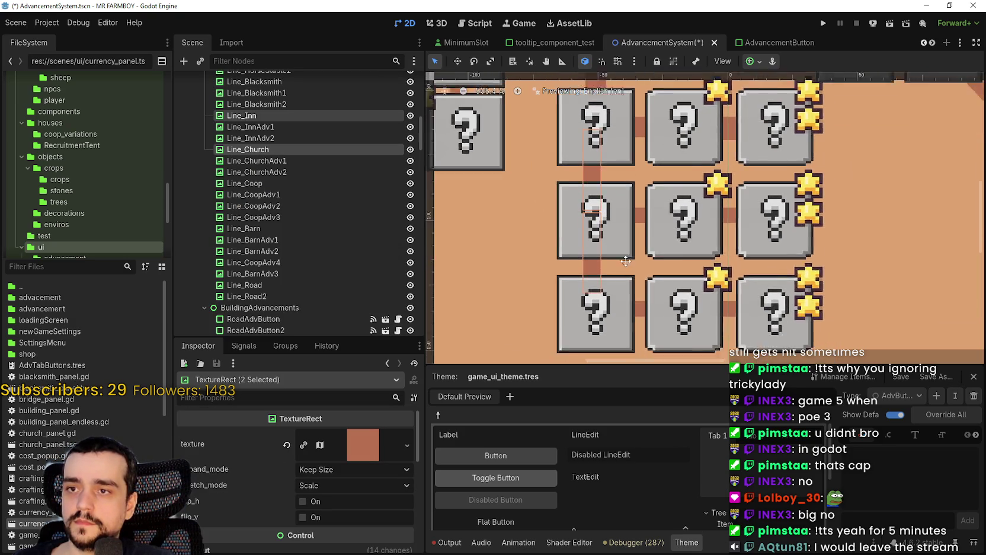
shift+click(617, 291)
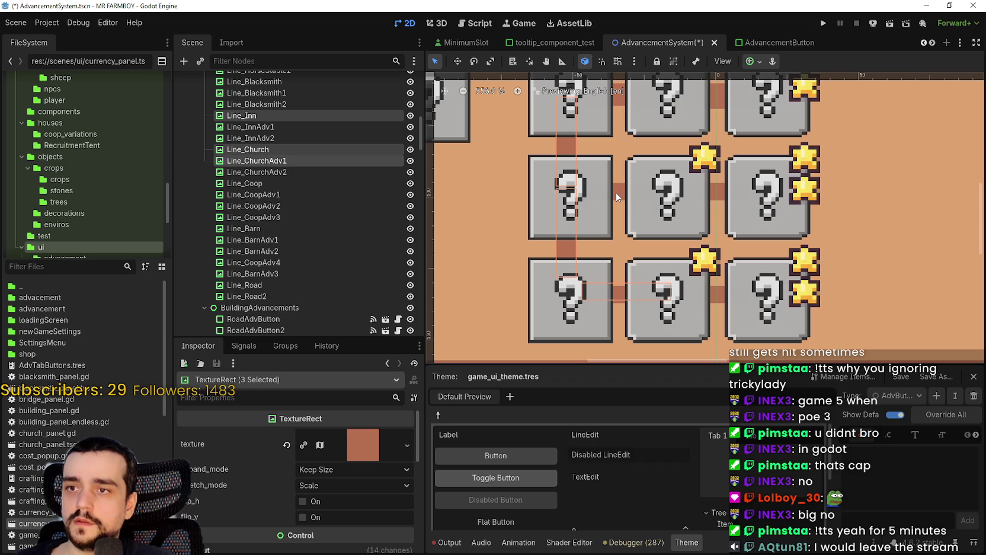
shift+click(616, 197)
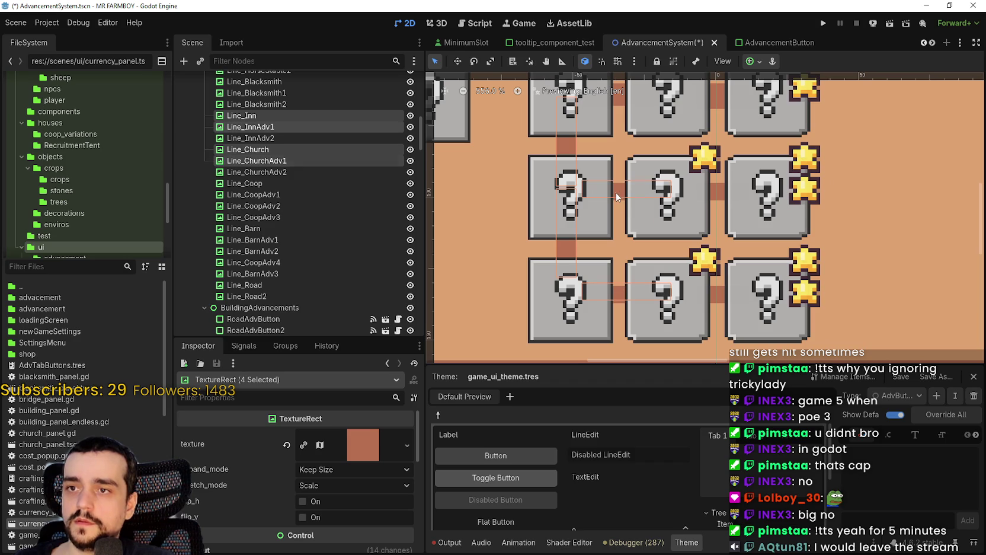
shift+click(715, 200)
shift+click(715, 200)
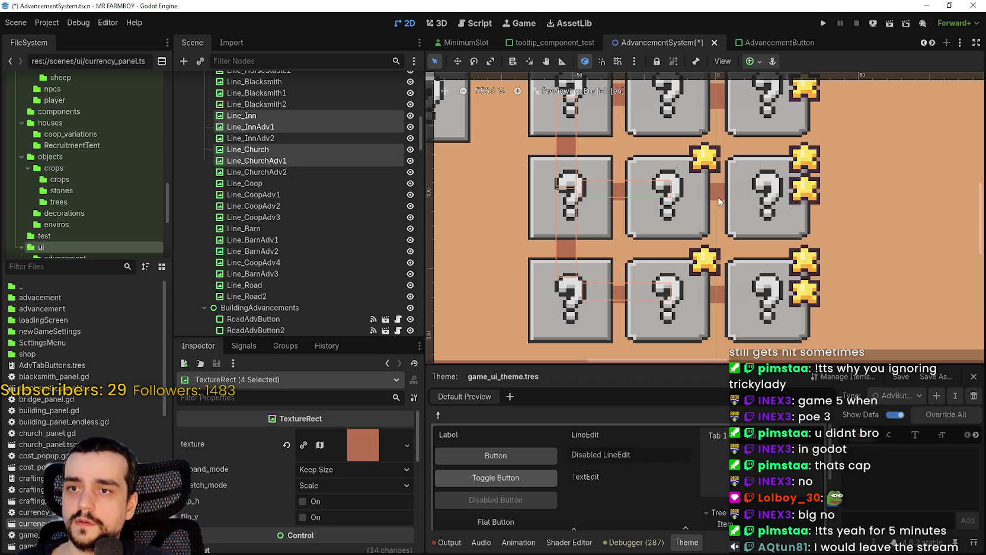
shift+click(720, 211)
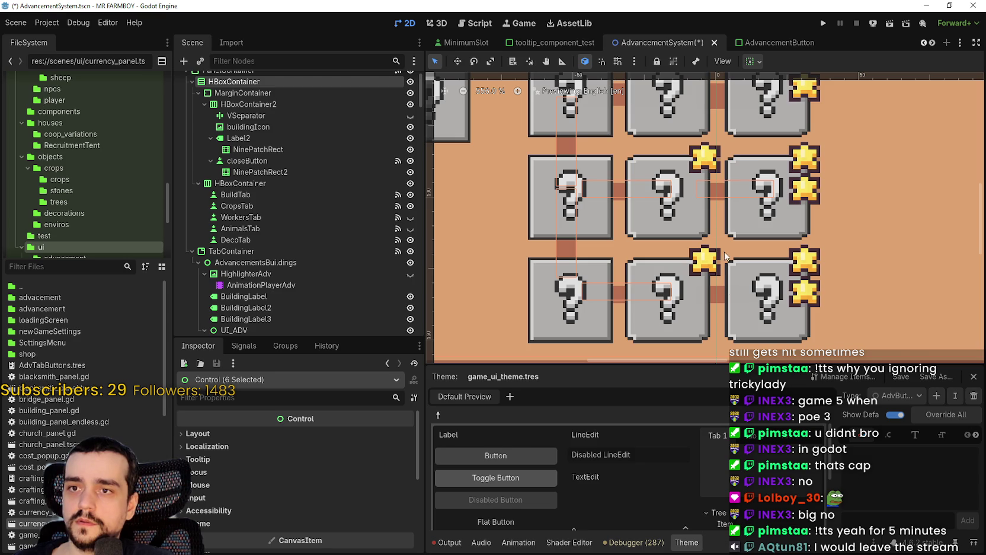
shift+click(306, 83)
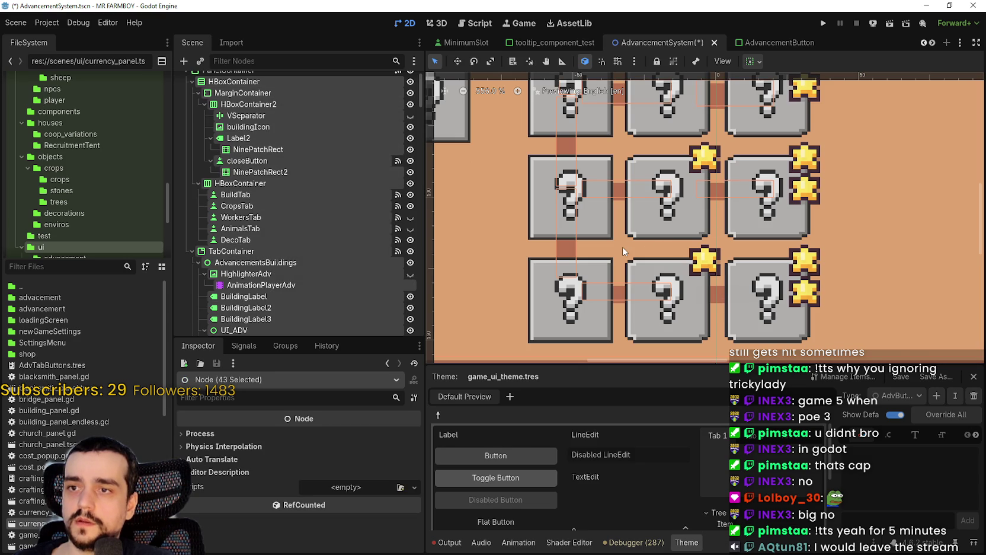
scroll(638, 323, down, 4)
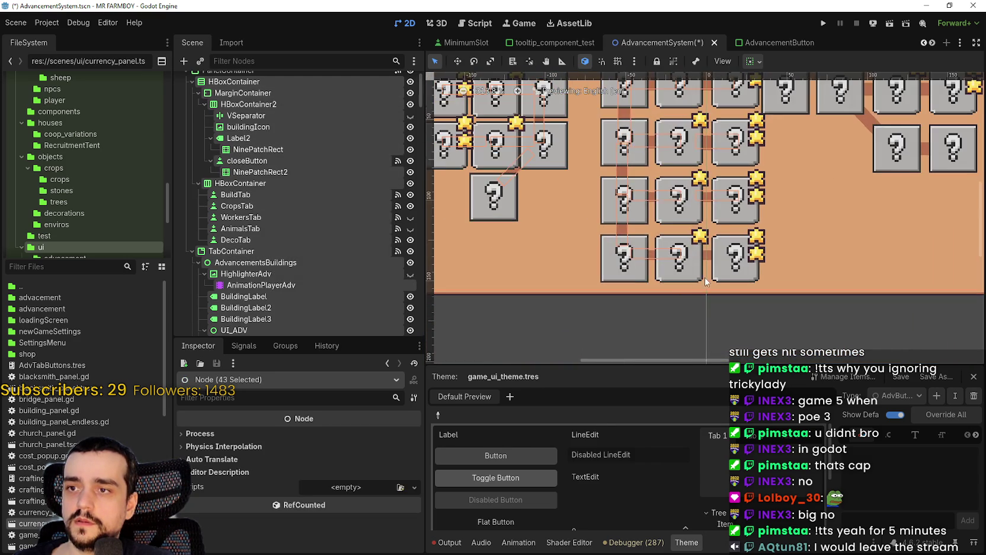
click(638, 323)
Shift-select Line_ChurchAdv1, Line_ChurchAdv2 and the other Inn and Church connector lines
scroll(638, 323, up, 6)
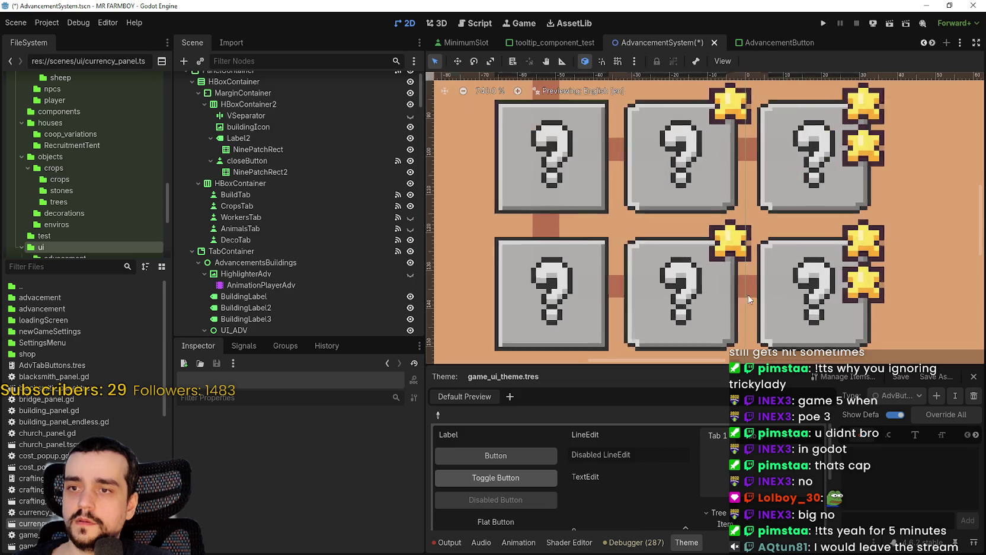
scroll(758, 289, down, 3)
scroll(666, 289, up, 2)
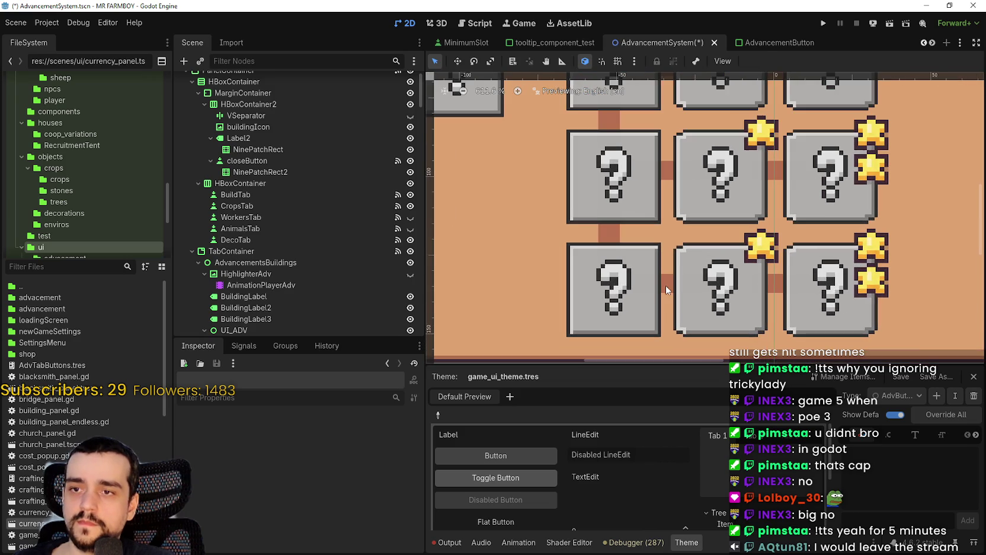
click(666, 290)
scroll(667, 287, up, 2)
shift+click(820, 288)
scroll(816, 237, up, 3)
shift+click(814, 185)
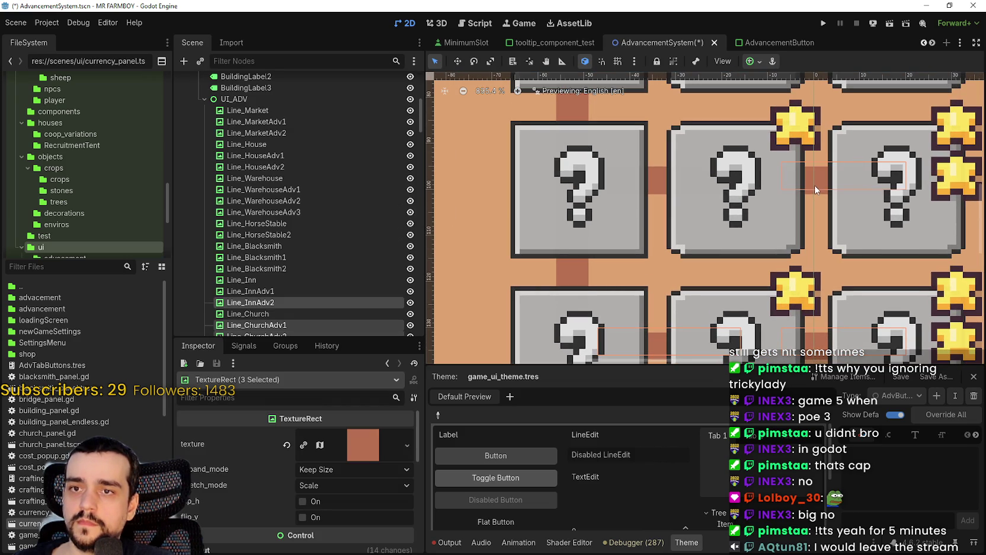
shift+click(649, 215)
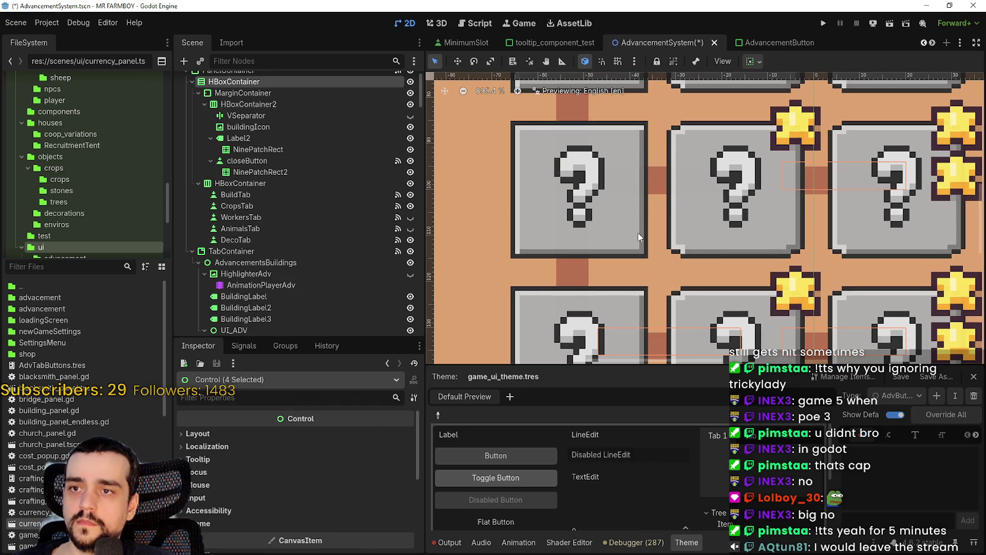
shift+click(657, 182)
shift+click(566, 274)
scroll(634, 267, down, 3)
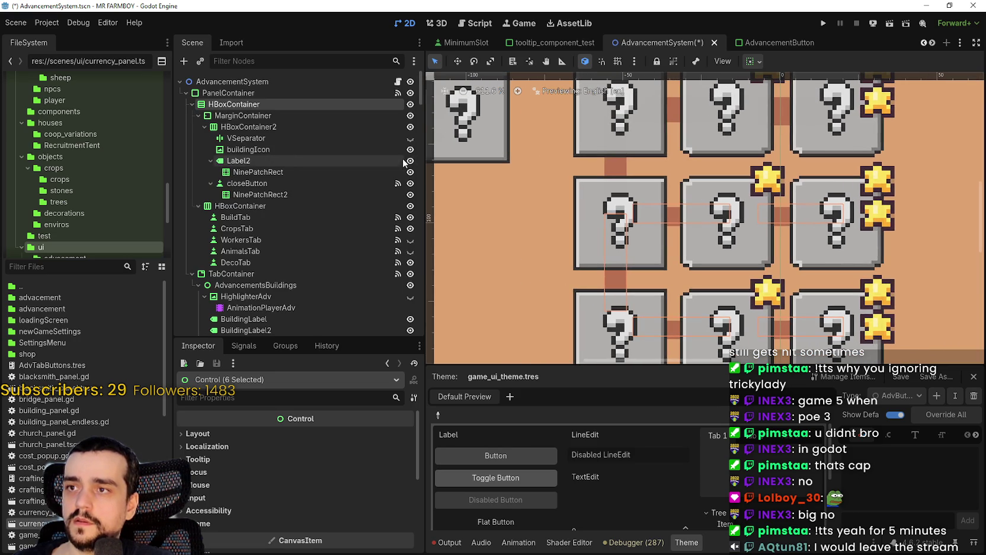
scroll(295, 178, down, 5)
scroll(422, 116, up, 10)
Narrow the selection to connector lines only and add Line_Inn
ctrl+click(331, 95)
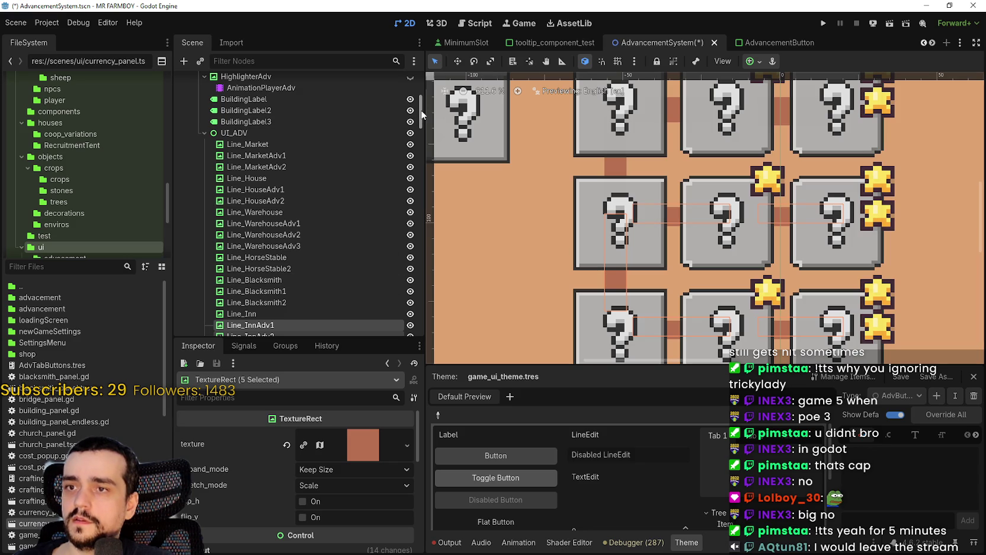
drag(421, 114, 419, 136)
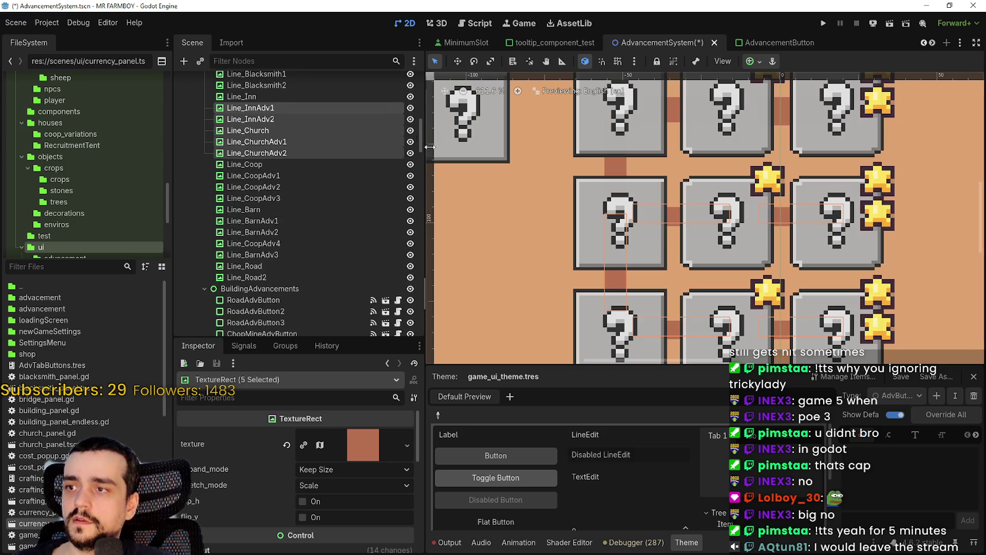
scroll(634, 249, up, 2)
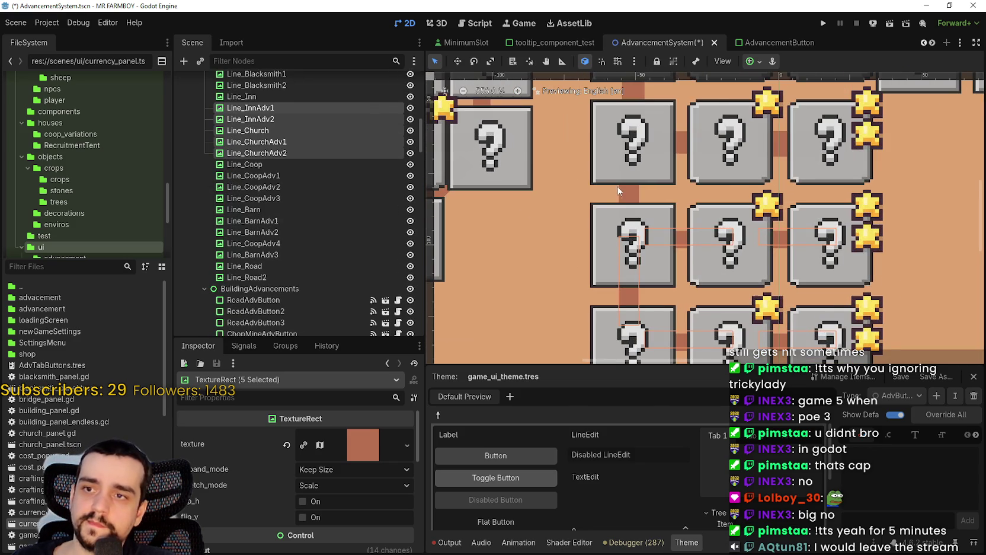
shift+click(626, 193)
scroll(626, 192, down, 5)
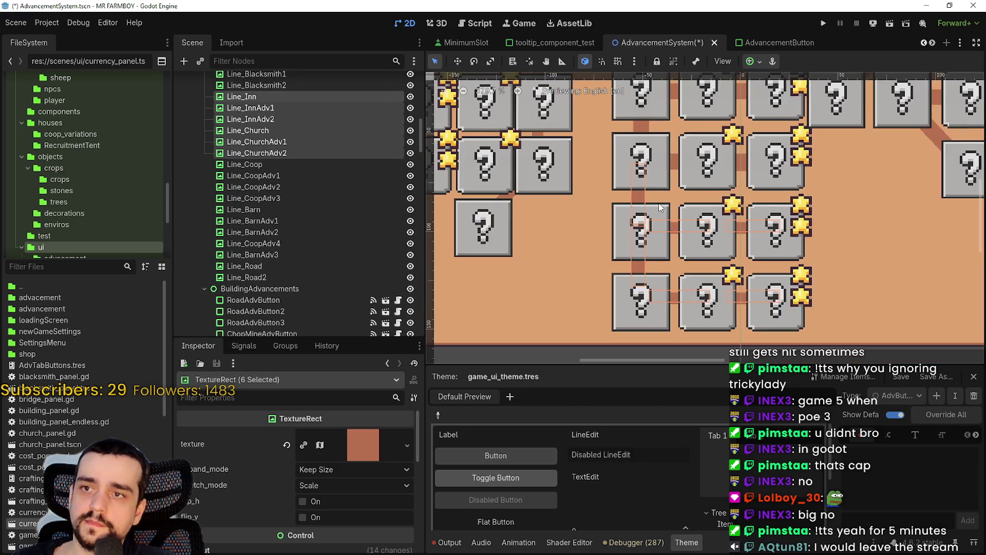
scroll(221, 483, down, 5)
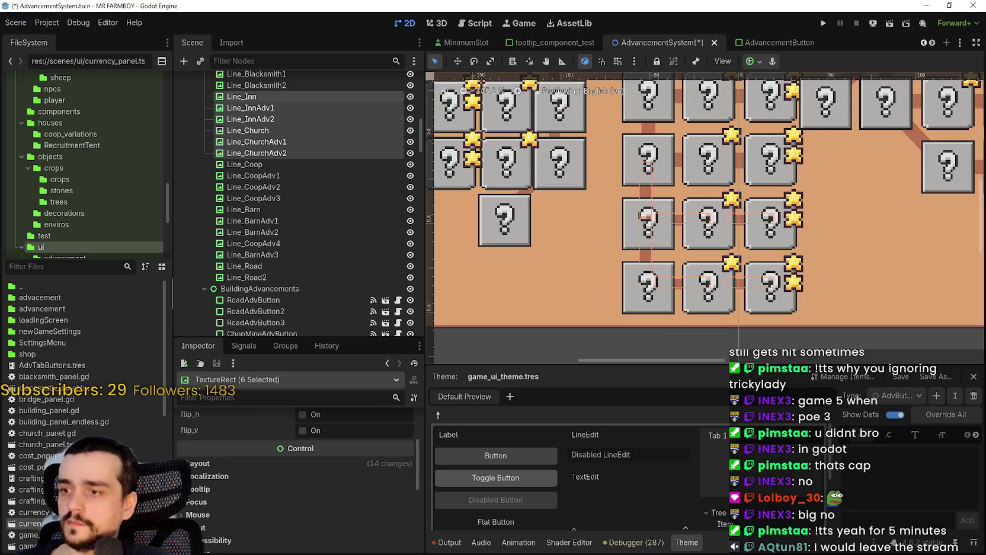
scroll(223, 460, down, 5)
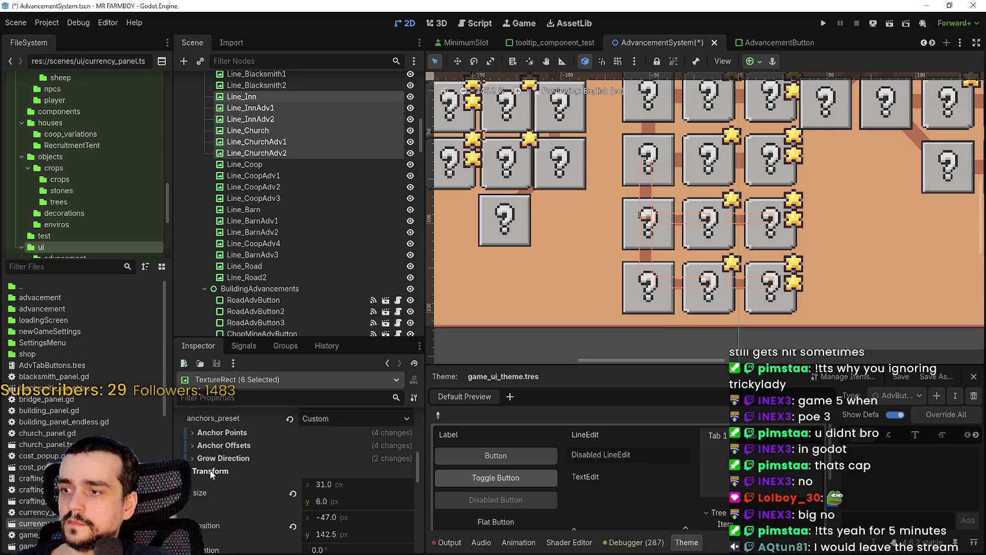
Set Transform Size y to 8 for all six selected Inn and Church connectors
click(343, 449)
text(8)
key(Return)
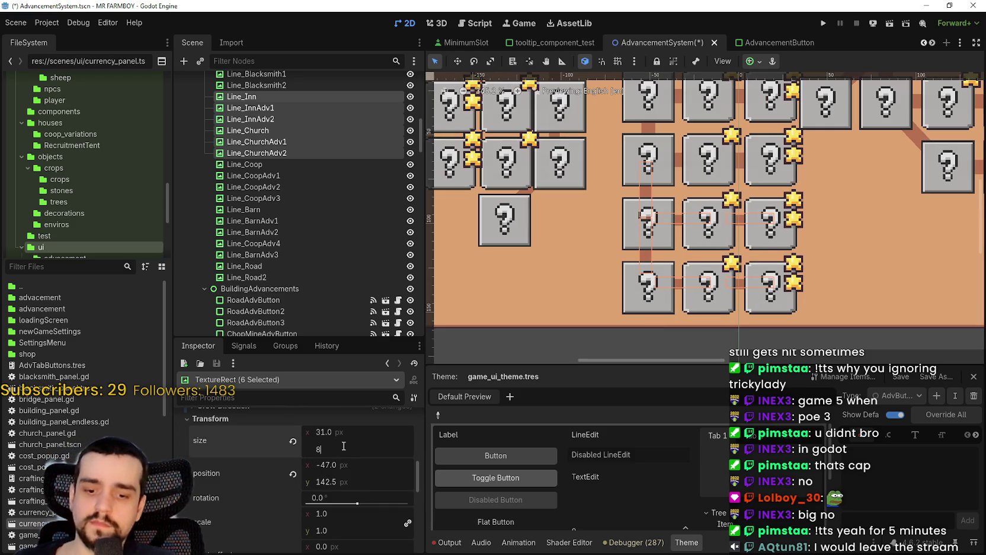
scroll(628, 211, up, 4)
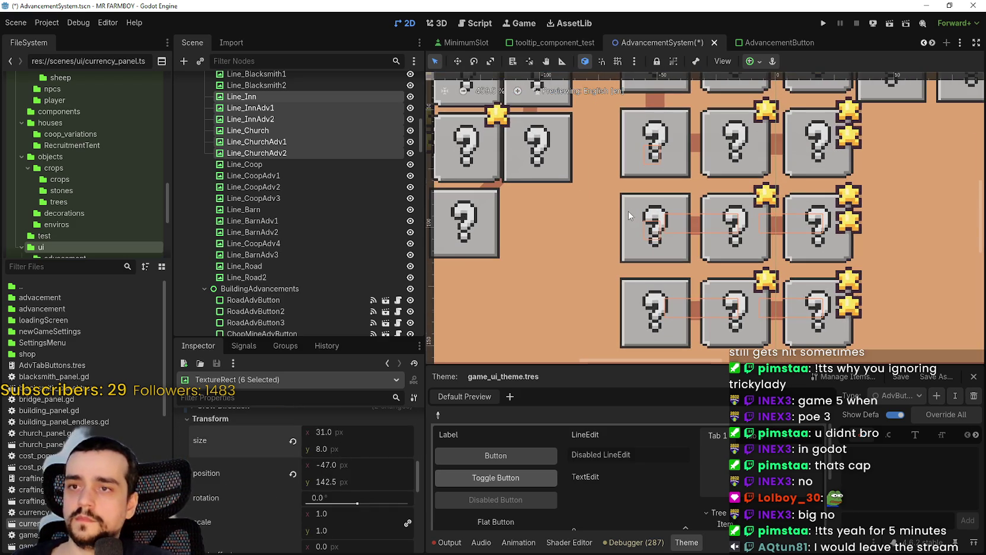
scroll(631, 210, down, 3)
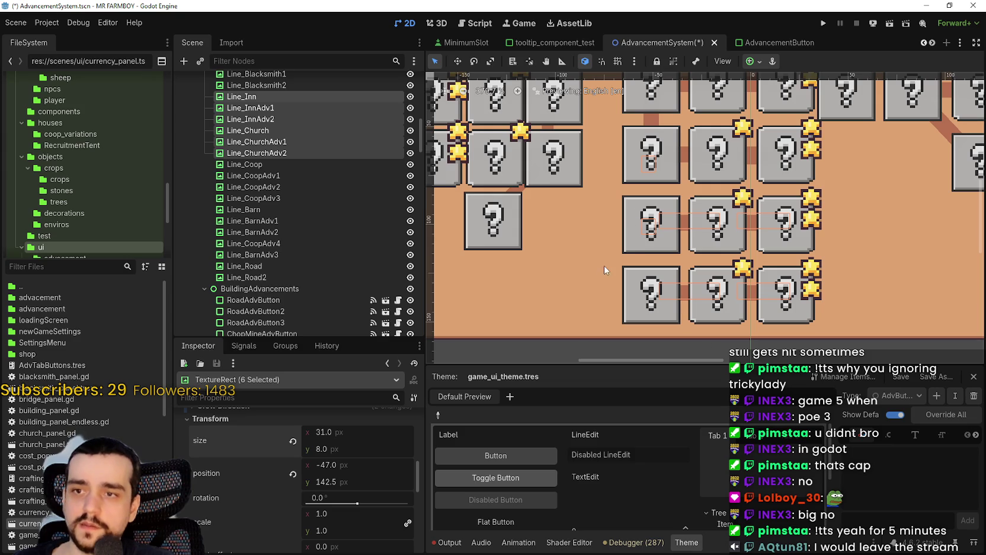
Stretch the Line_Inn connector so it spans from the upper box down to the lower box
click(239, 100)
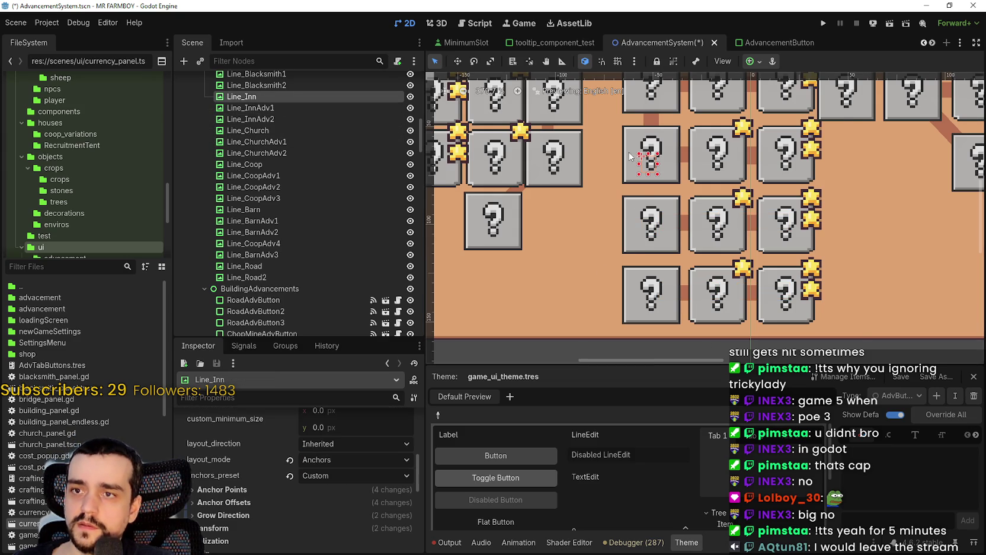
scroll(649, 155, up, 5)
drag(657, 157, 662, 107)
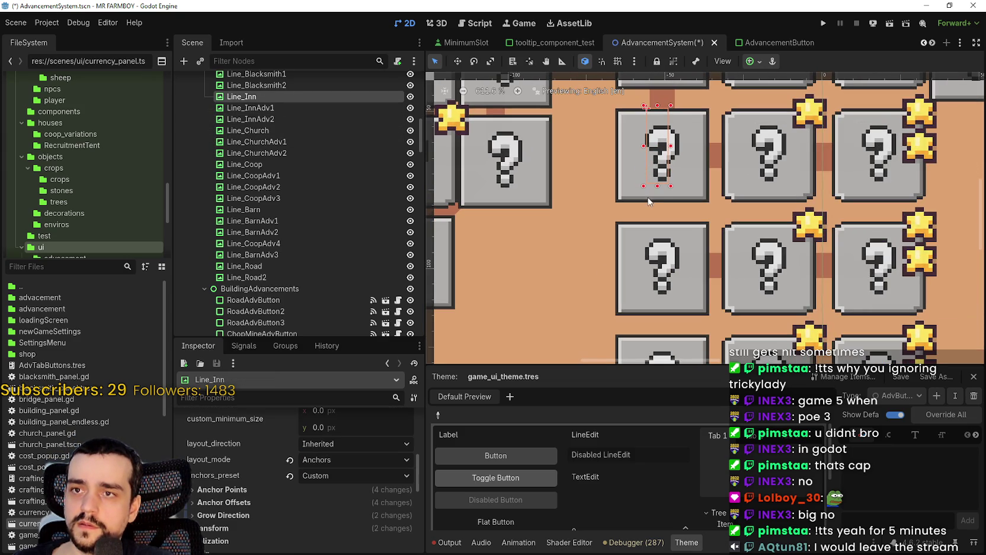
drag(657, 189, 673, 243)
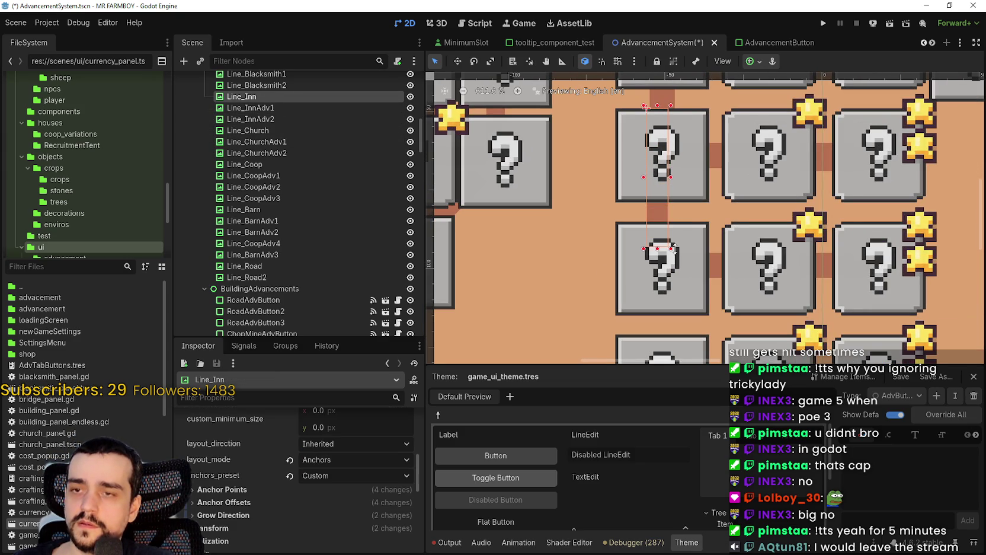
scroll(771, 296, down, 1)
scroll(281, 477, down, 3)
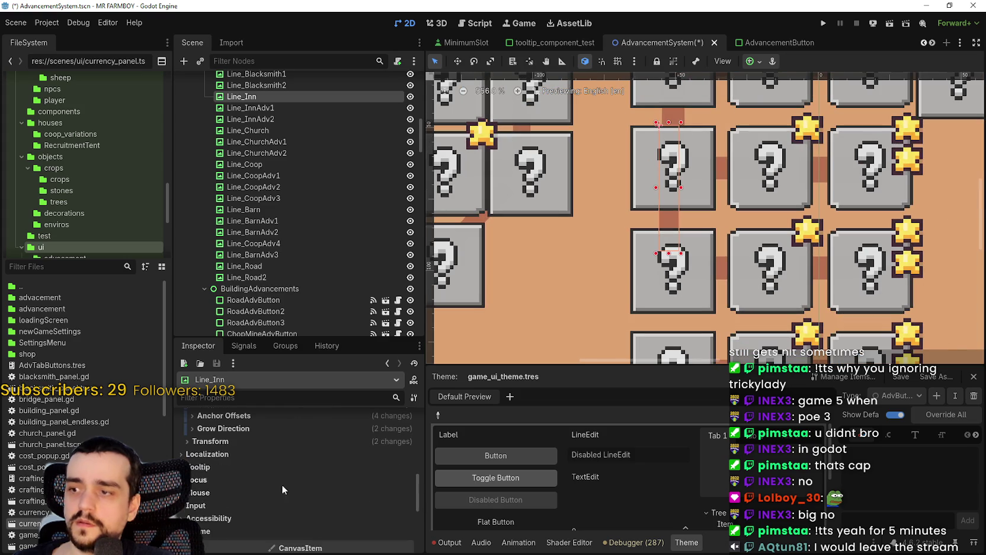
Set Line_Inn's width to 8 px and nudge it one pixel right
click(228, 459)
click(351, 454)
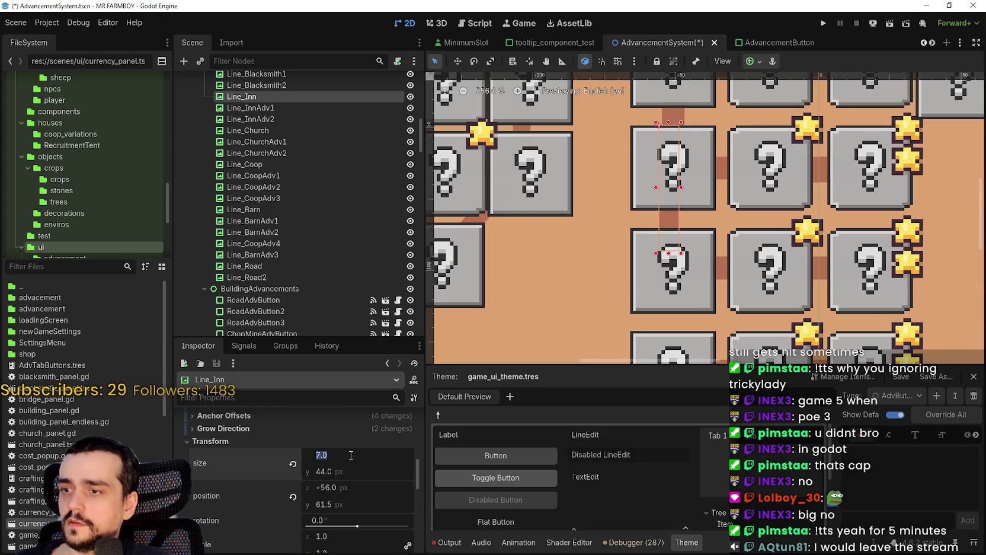
text(8)
key(Return)
scroll(932, 359, up, 1)
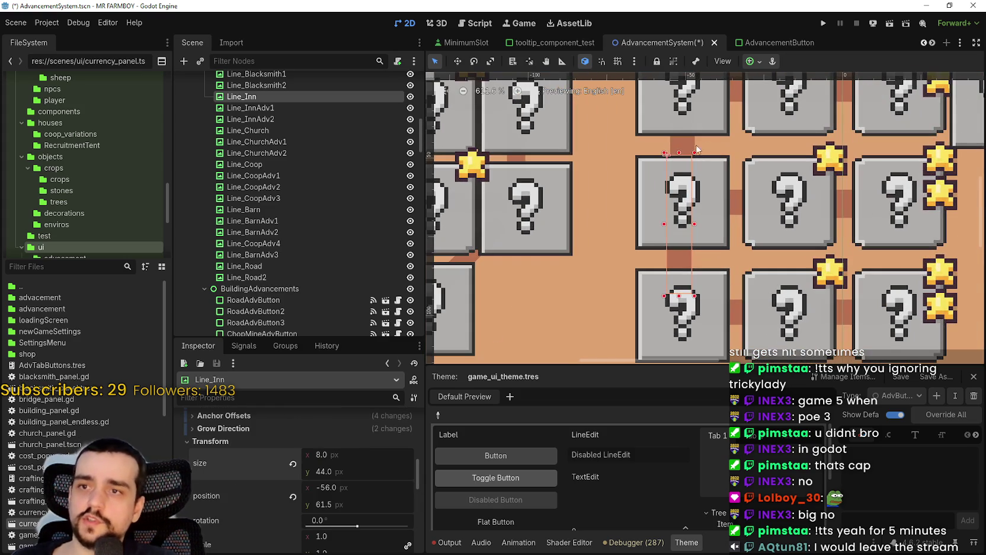
key(Right)
scroll(771, 267, down, 1)
scroll(662, 223, right, 5)
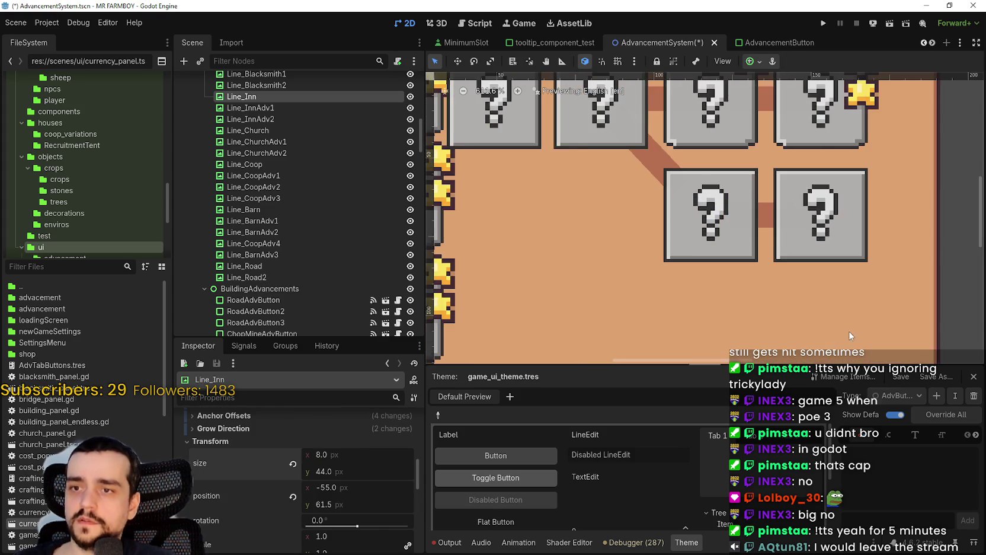
scroll(662, 224, down, 8)
scroll(595, 255, up, 4)
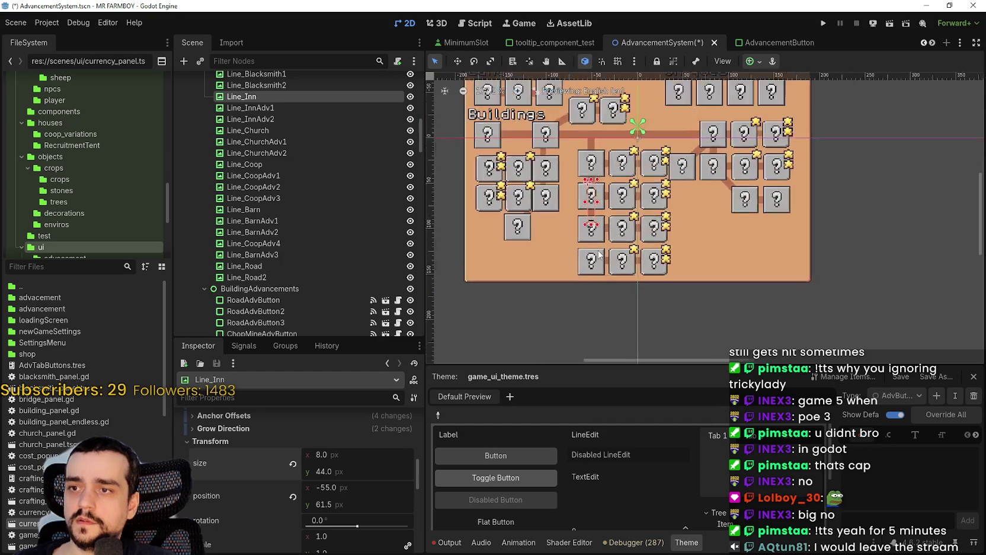
Stretch Line_Church down to the lower box, set its width to 8 px, and nudge it right
click(255, 107)
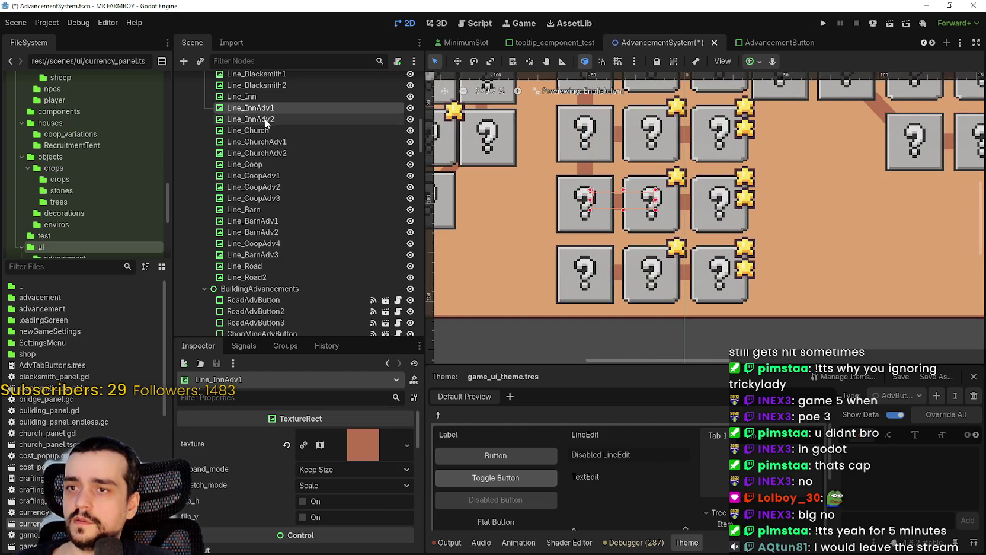
click(266, 121)
click(260, 131)
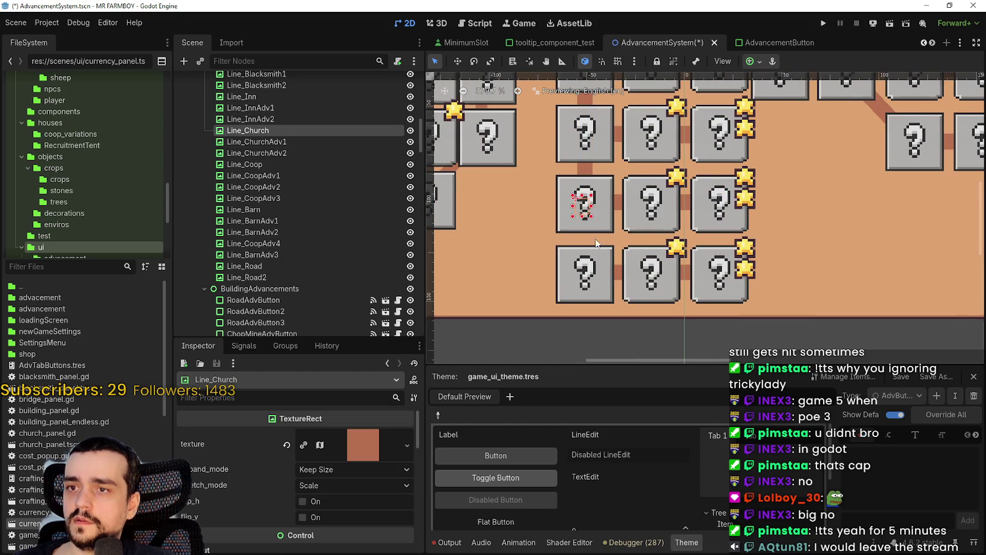
scroll(592, 216, up, 3)
drag(576, 217, 585, 280)
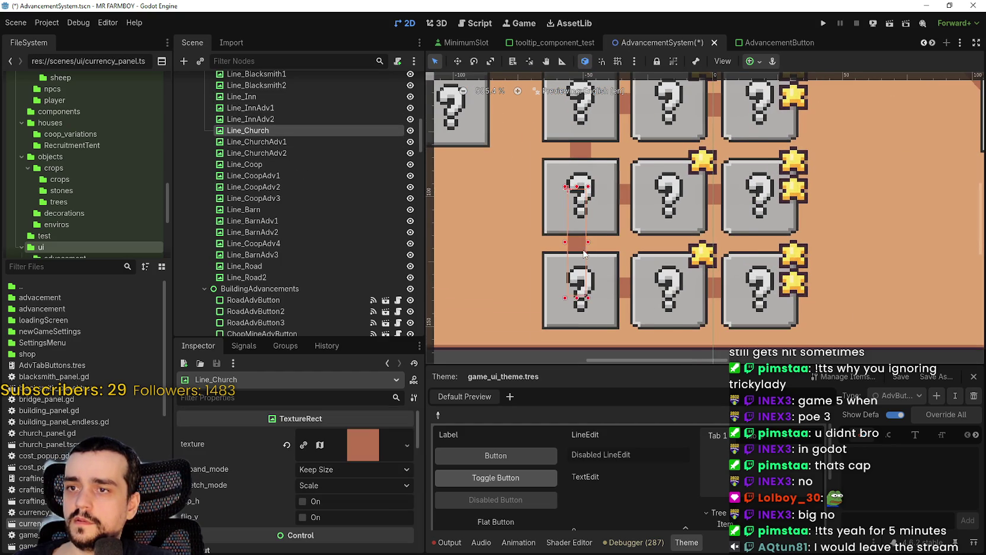
scroll(584, 257, up, 2)
scroll(269, 518, down, 5)
click(229, 475)
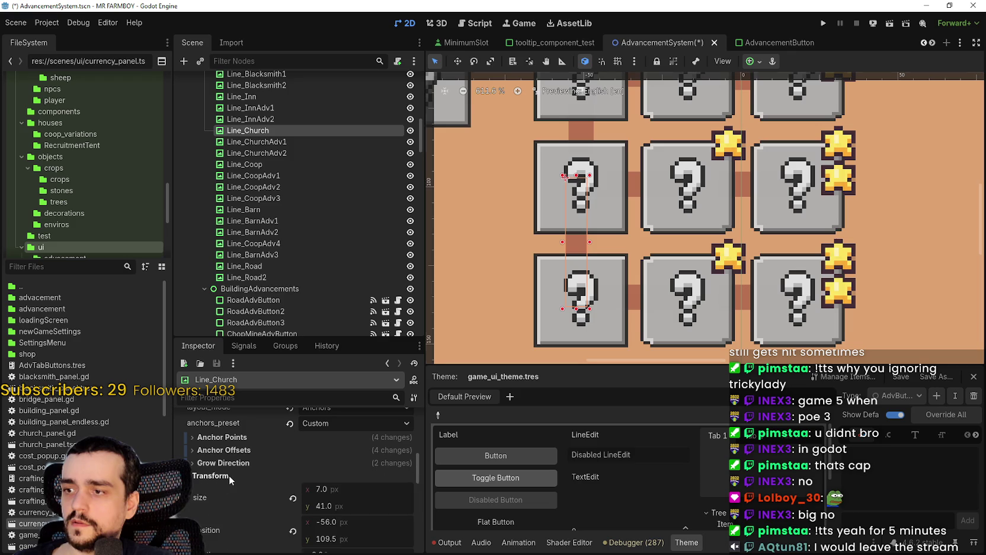
text(8)
key(Return)
scroll(584, 219, up, 1)
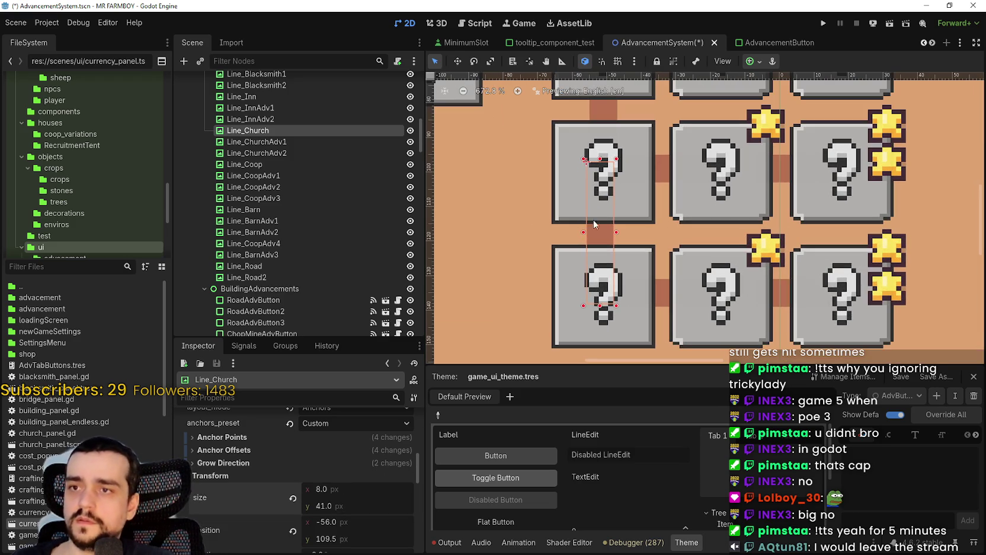
key(Right)
Save the AdvancementSystem scene
key(ctrl+s)
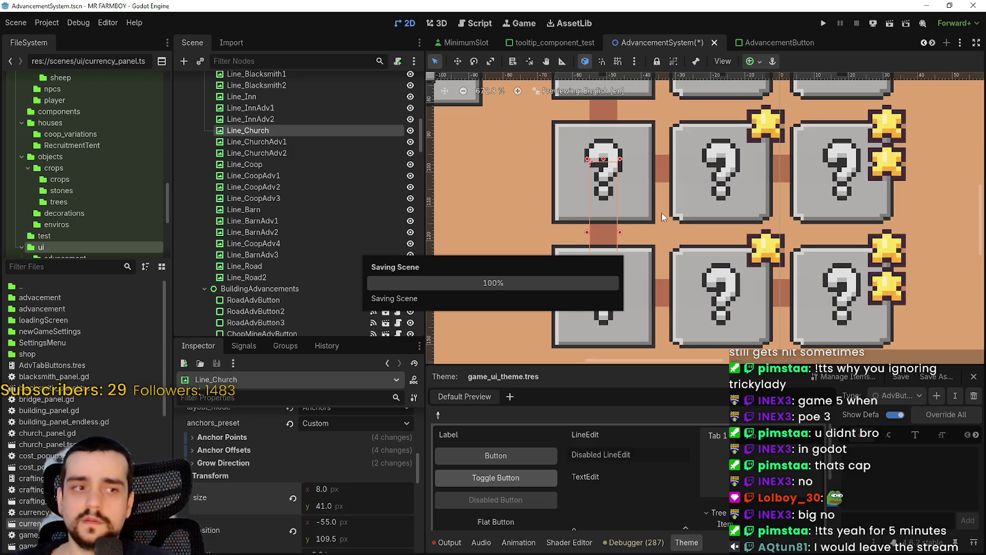
scroll(677, 163, down, 6)
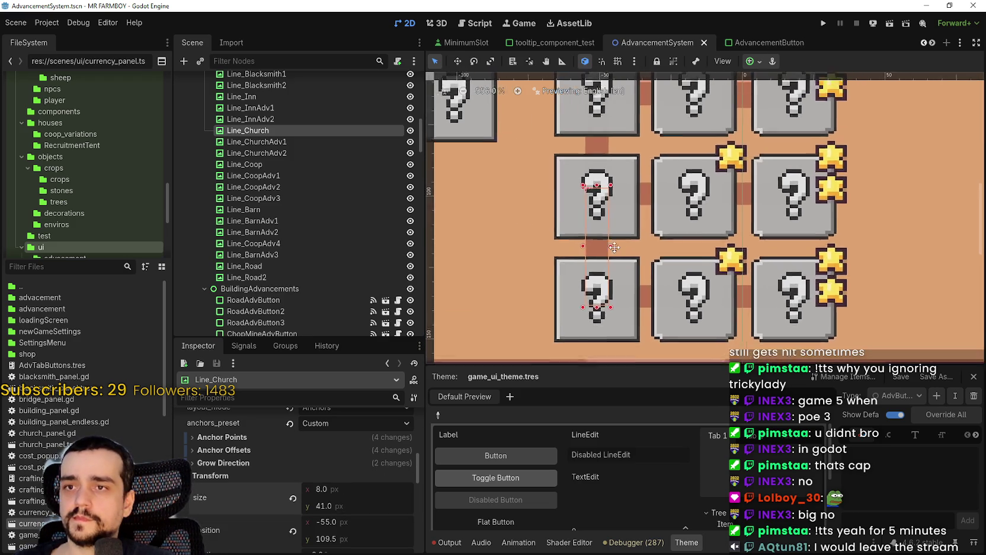
click(562, 215)
scroll(551, 219, up, 6)
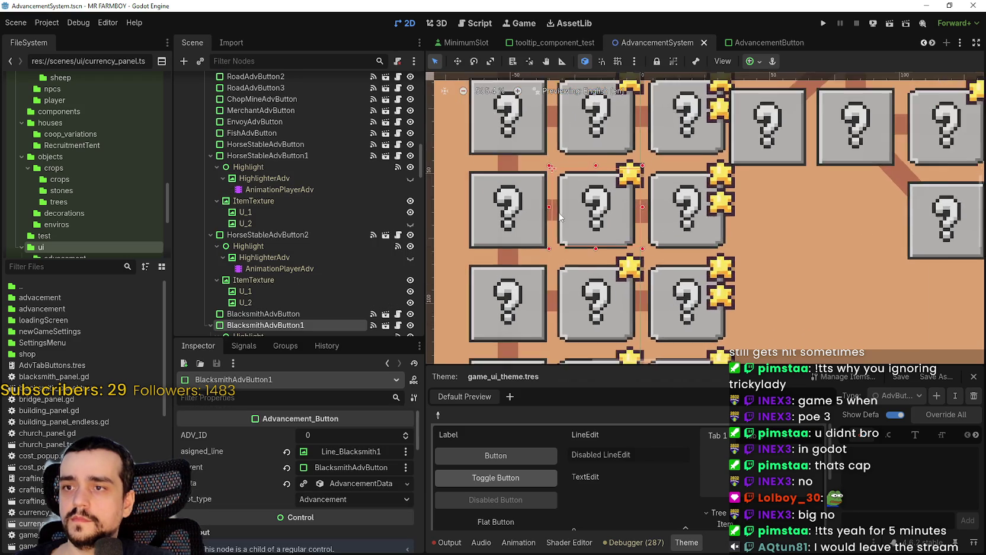
Set Line_Blacksmith2's height to 8 px to match Line_Blacksmith1, then save the scene
click(549, 221)
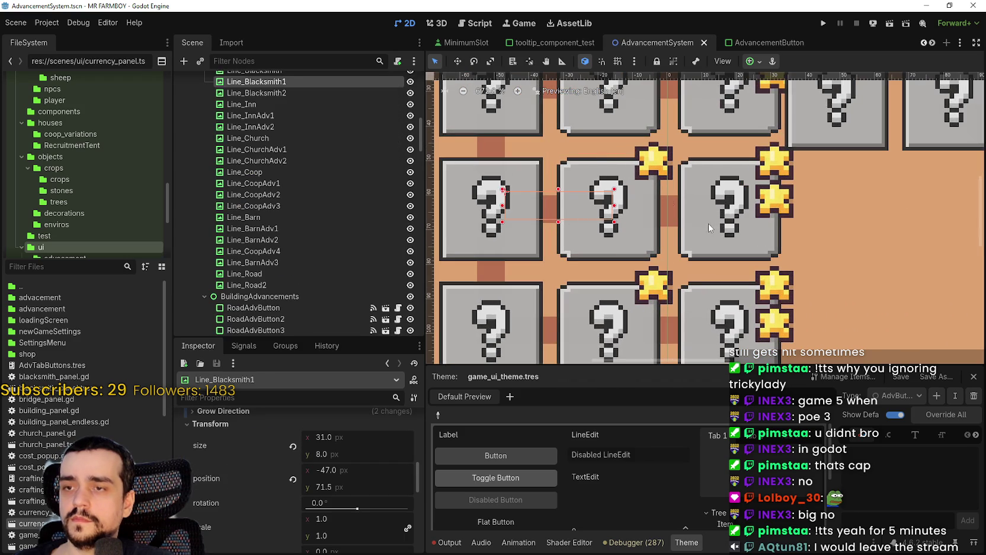
scroll(577, 206, up, 6)
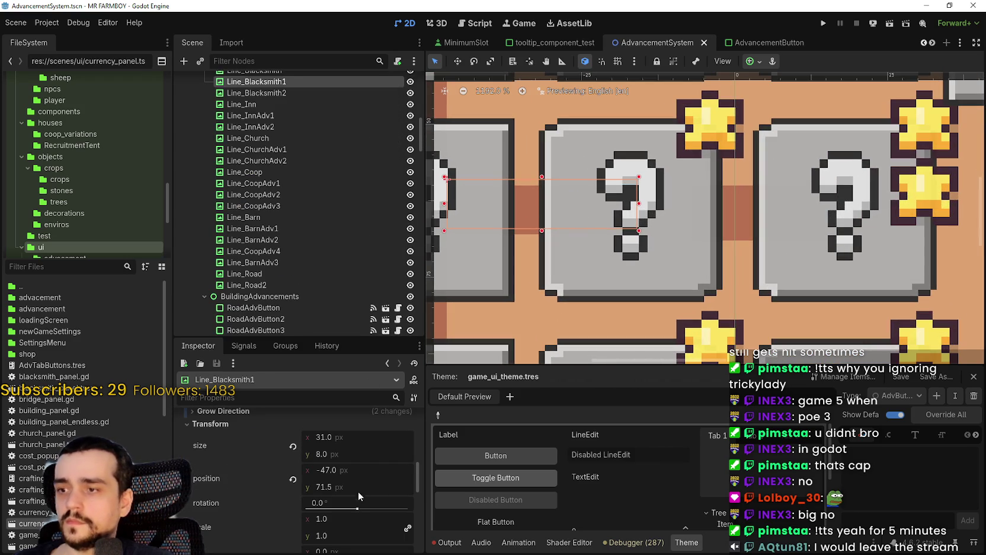
scroll(702, 213, up, 2)
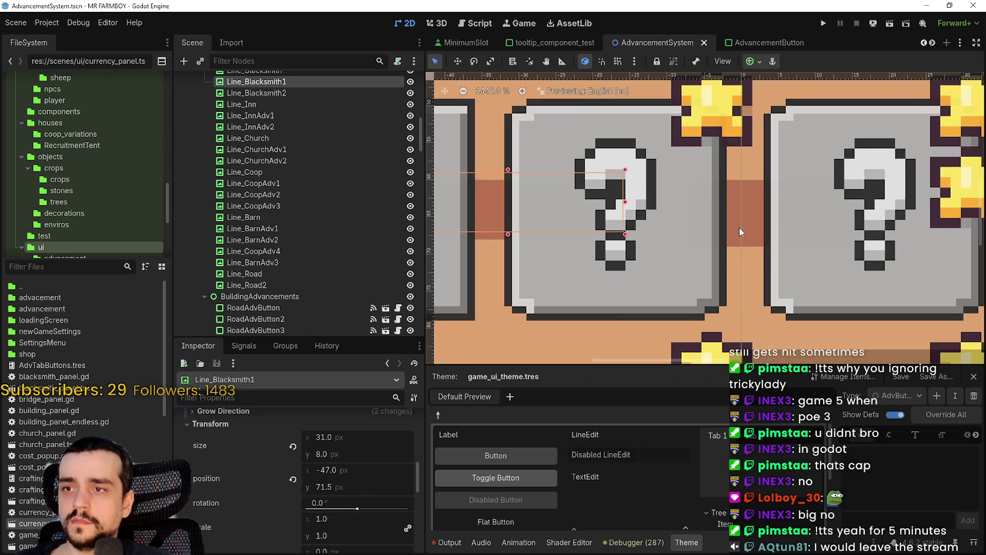
click(739, 228)
click(744, 227)
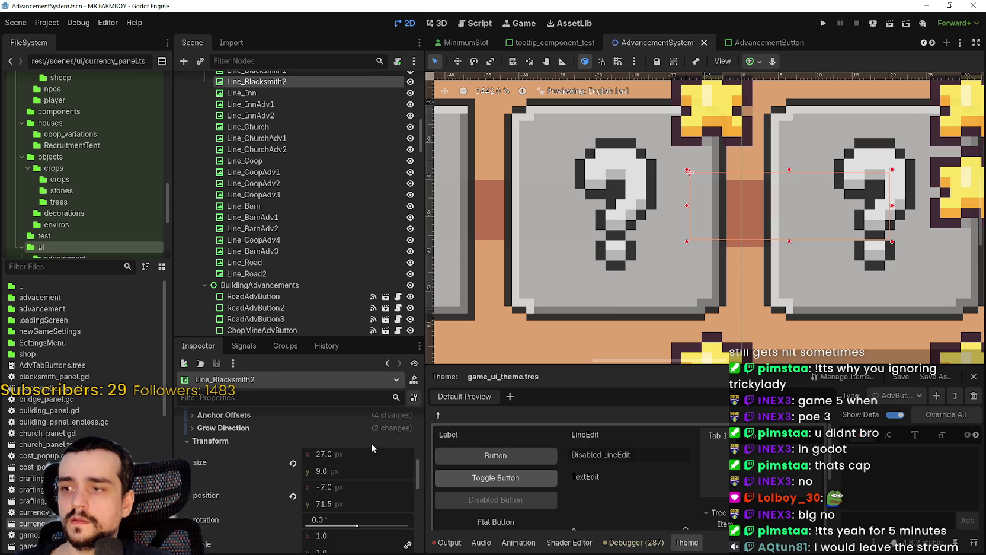
click(358, 475)
text(8)
key(Return)
scroll(677, 253, down, 7)
scroll(626, 337, up, 4)
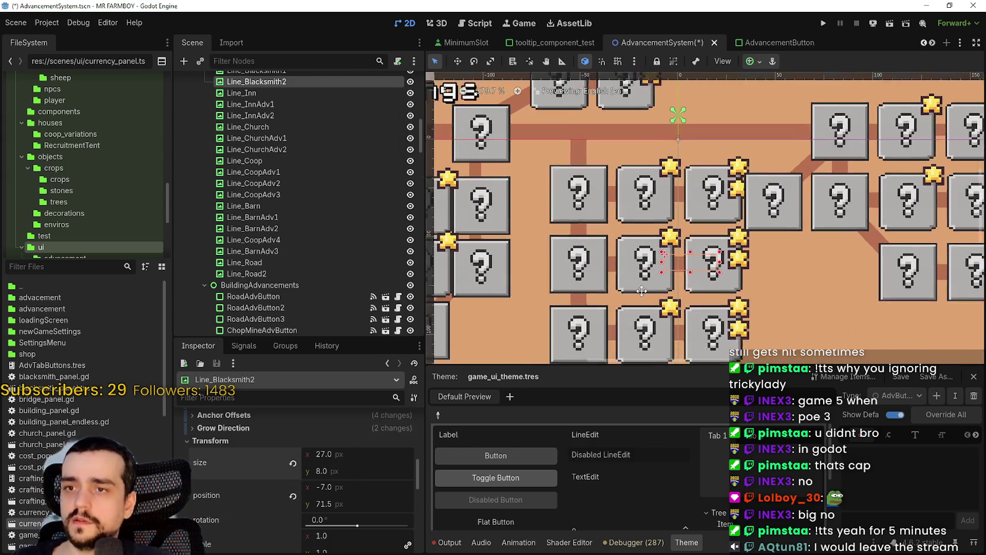
key(ctrl+s)
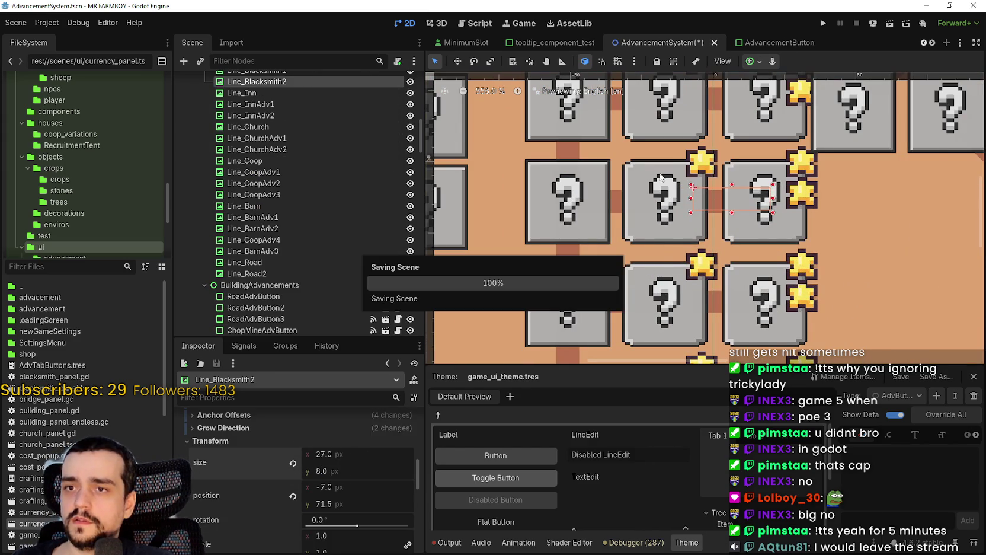
Select the Line_InnAdv1 connector next to the InnAdvButton1 box
scroll(637, 221, up, 2)
scroll(652, 224, down, 4)
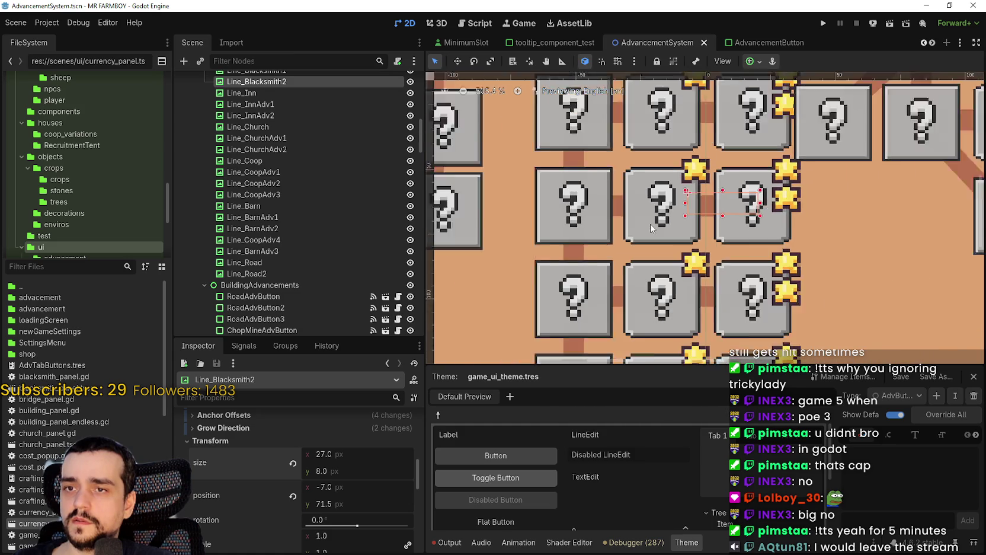
scroll(683, 247, up, 5)
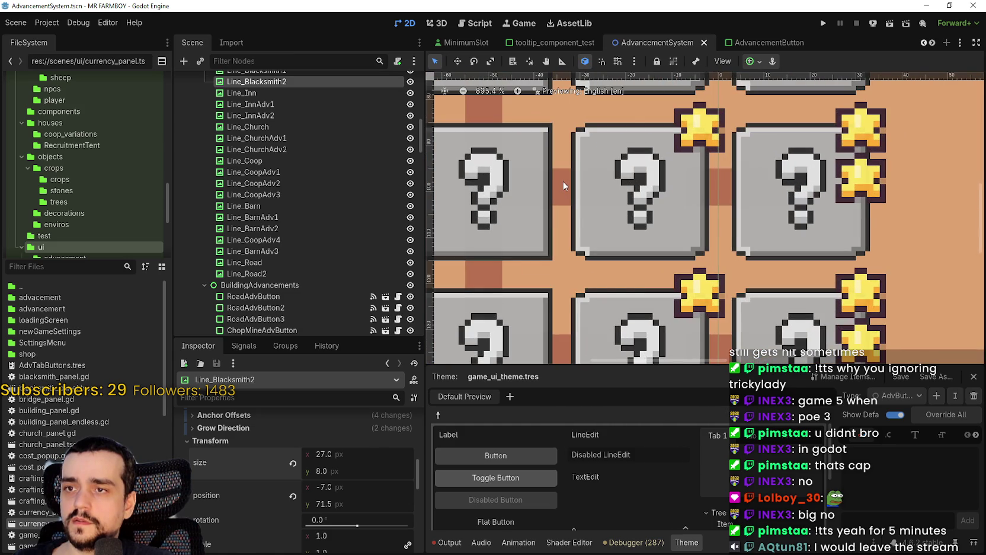
click(563, 187)
click(557, 198)
scroll(330, 452, down, 6)
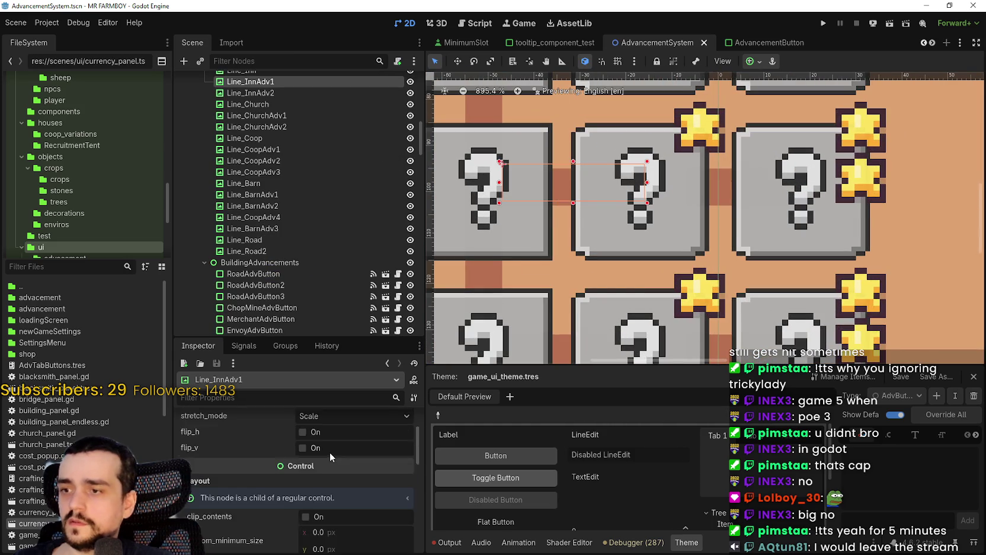
Nudge Line_InnAdv1 and Line_InnAdv2 each one pixel down so they sit level
scroll(262, 472, down, 3)
click(268, 494)
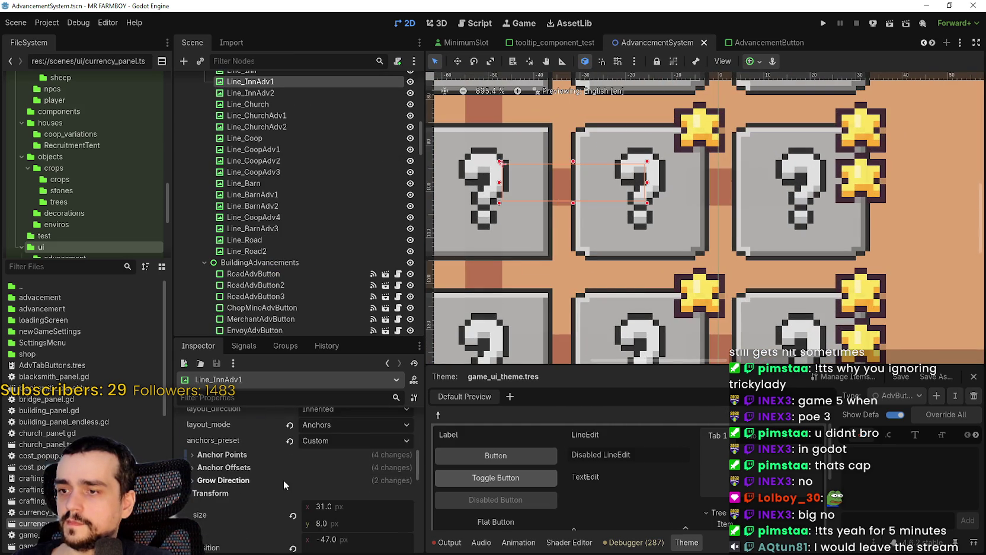
scroll(283, 480, down, 2)
key(Down)
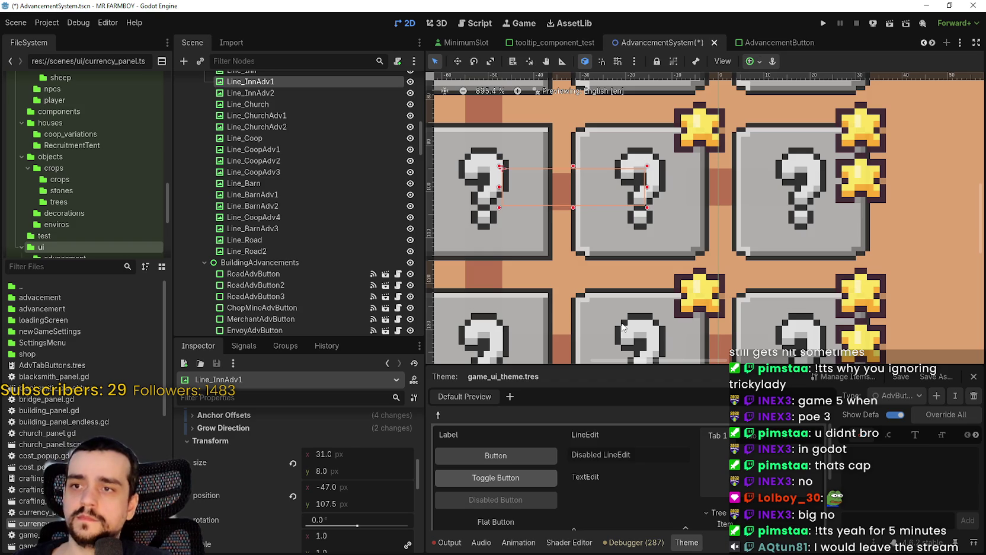
click(715, 199)
click(720, 199)
scroll(356, 496, down, 5)
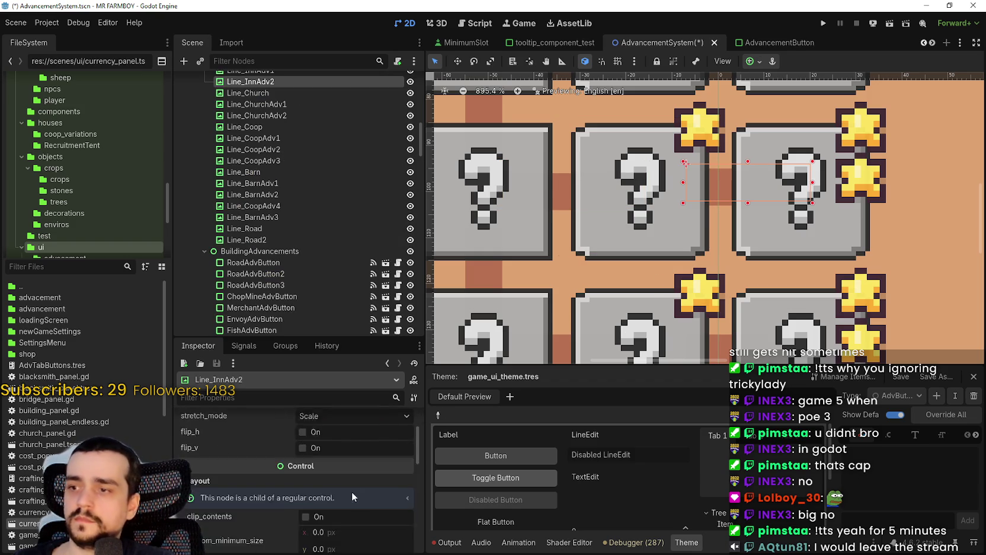
click(224, 458)
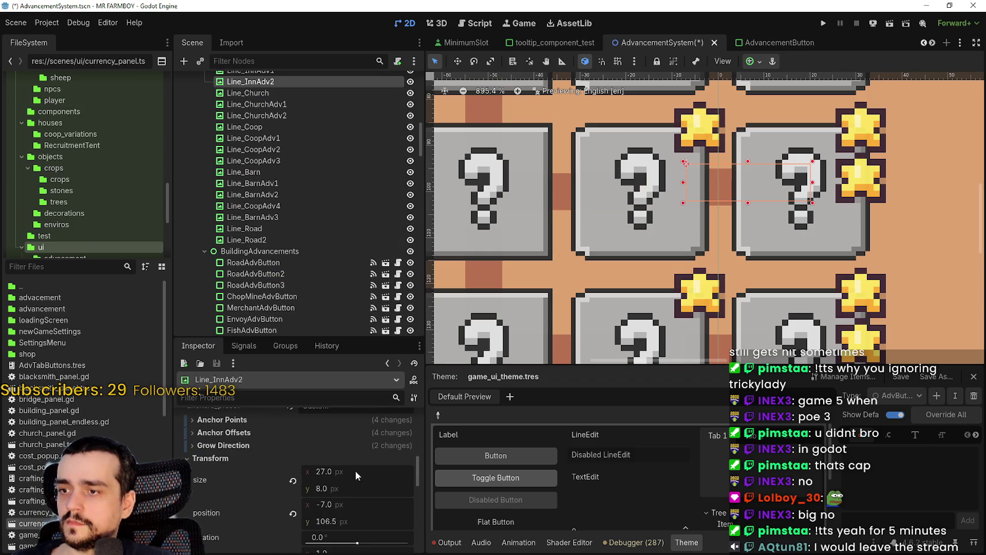
key(Down)
scroll(657, 279, down, 2)
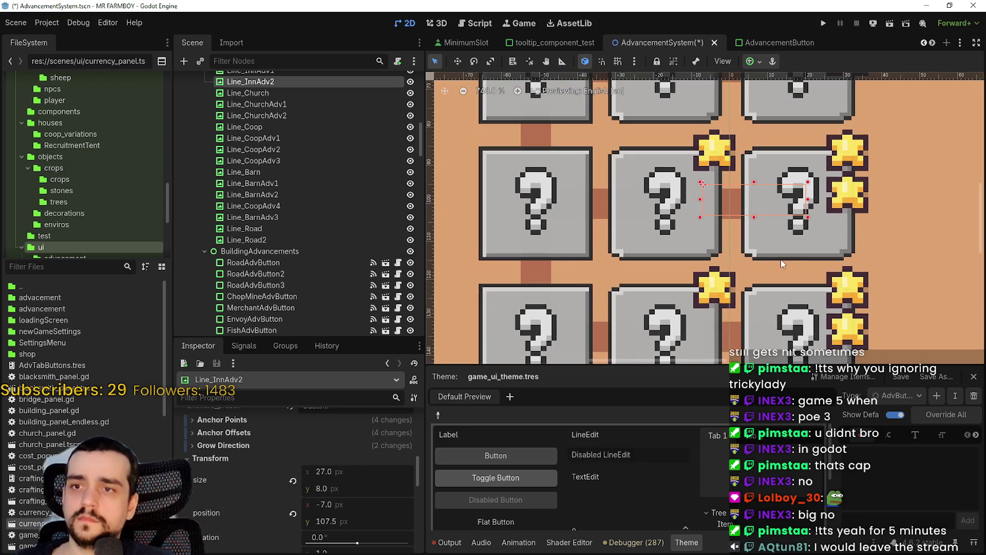
Save the AdvancementSystem scene
key(ctrl+s)
scroll(629, 204, up, 2)
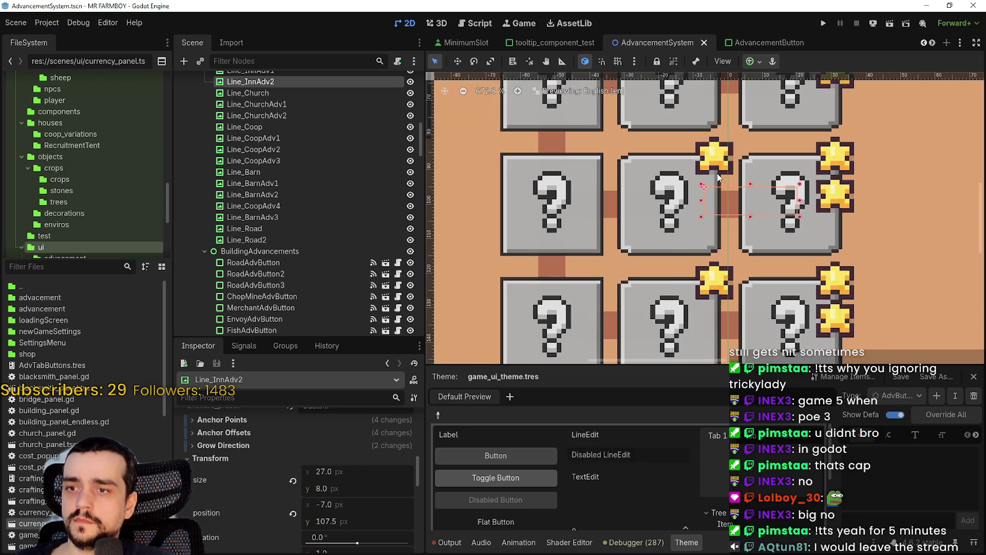
click(592, 254)
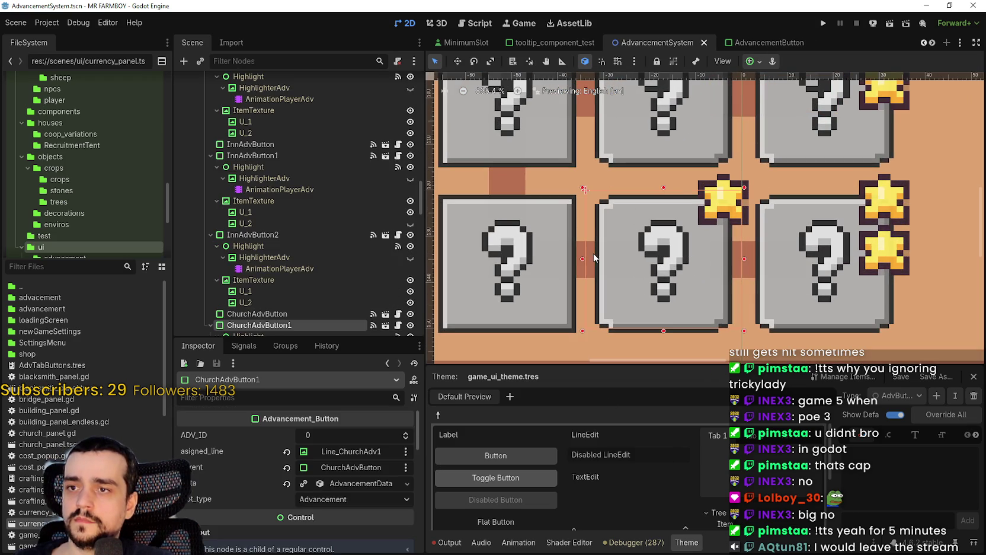
Nudge Line_ChurchAdv1 and Line_ChurchAdv2 down one step each, then save the scene
click(581, 274)
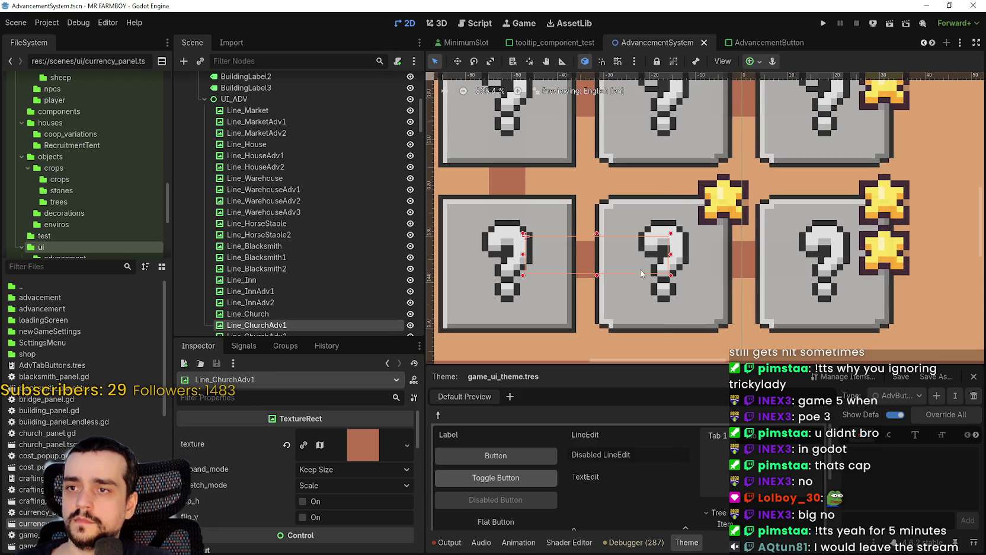
key(Down)
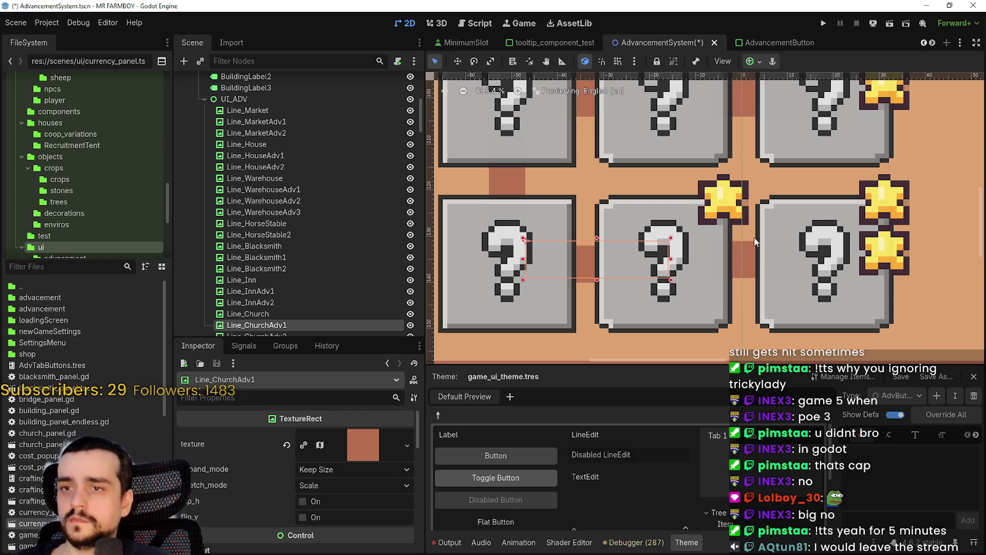
click(740, 277)
click(743, 273)
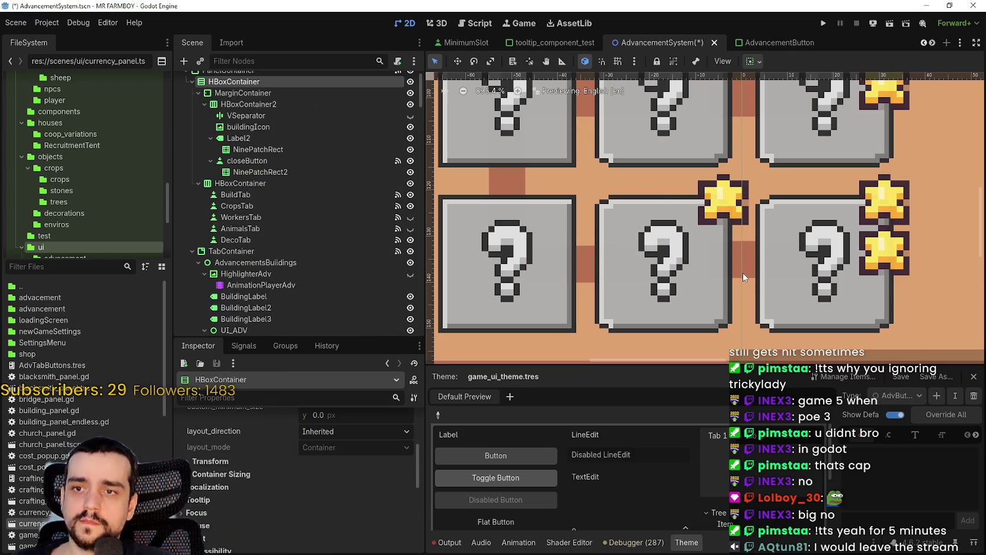
click(745, 272)
key(Down)
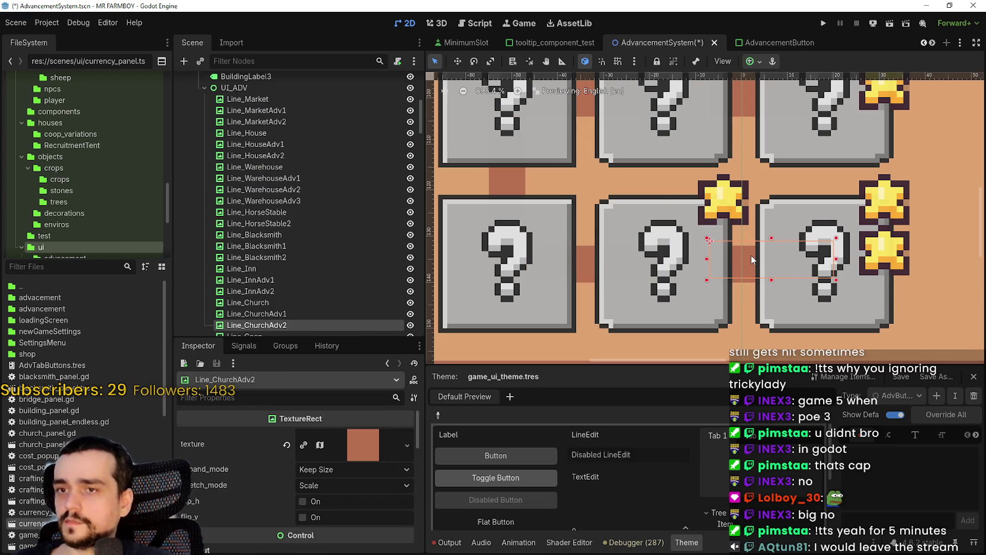
key(ctrl+s)
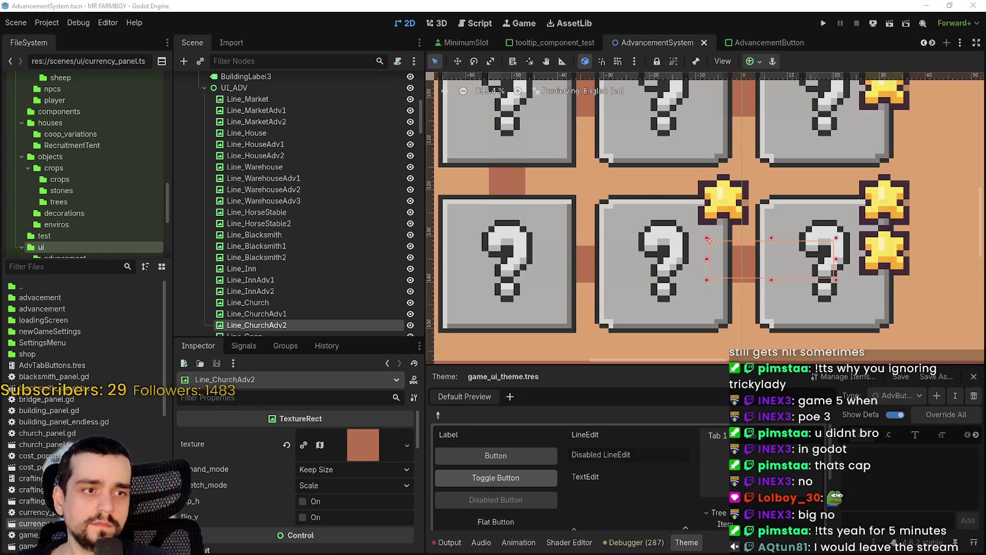
scroll(651, 232, down, 5)
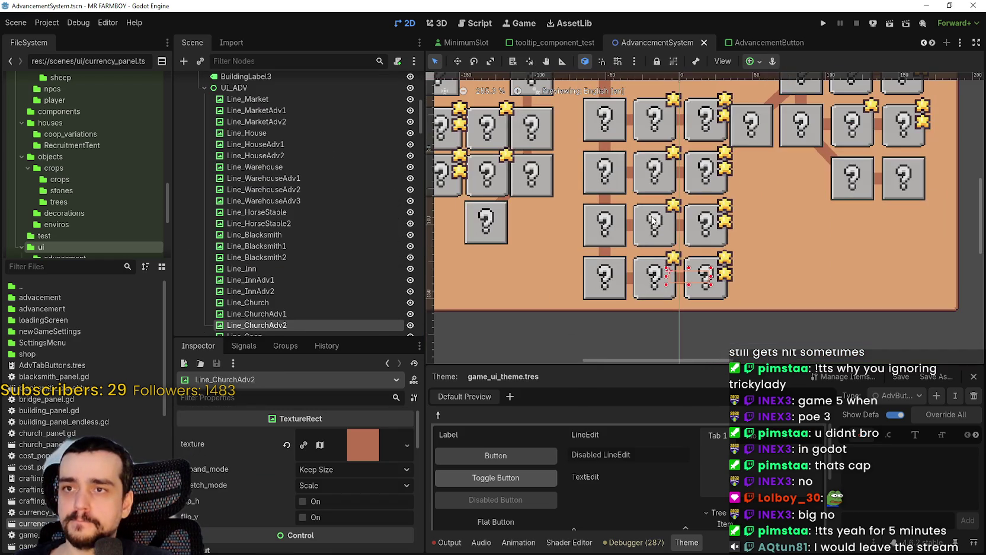
scroll(658, 208, down, 3)
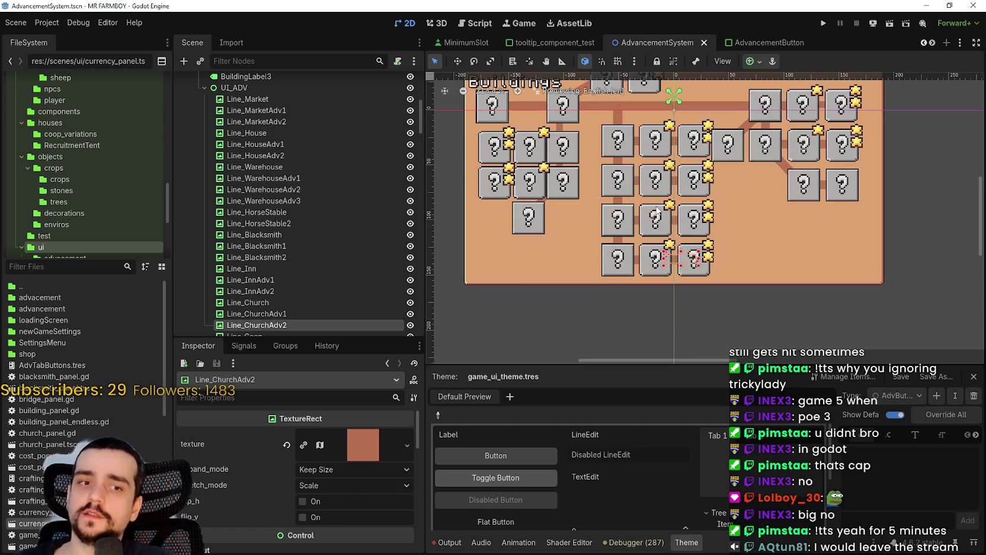
scroll(655, 209, up, 1)
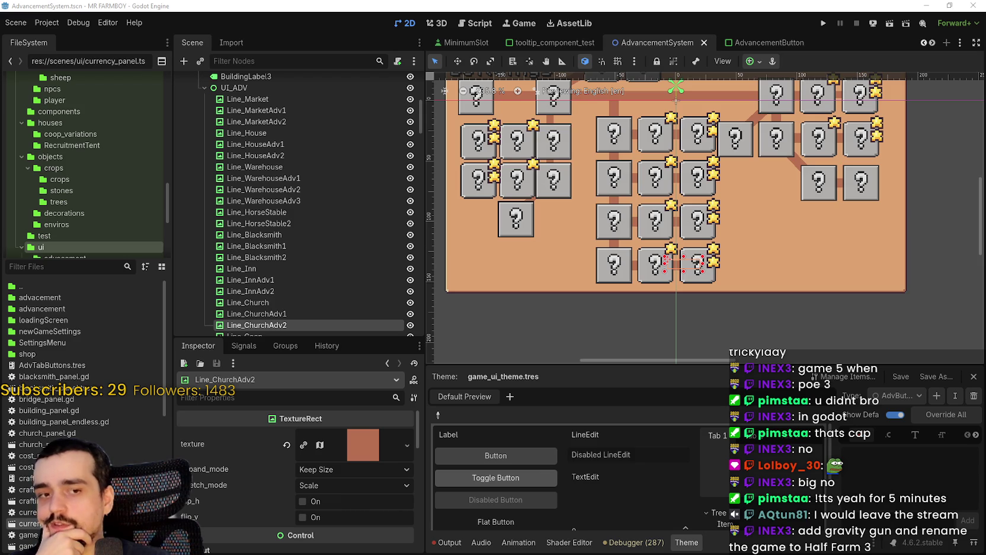
scroll(604, 211, down, 4)
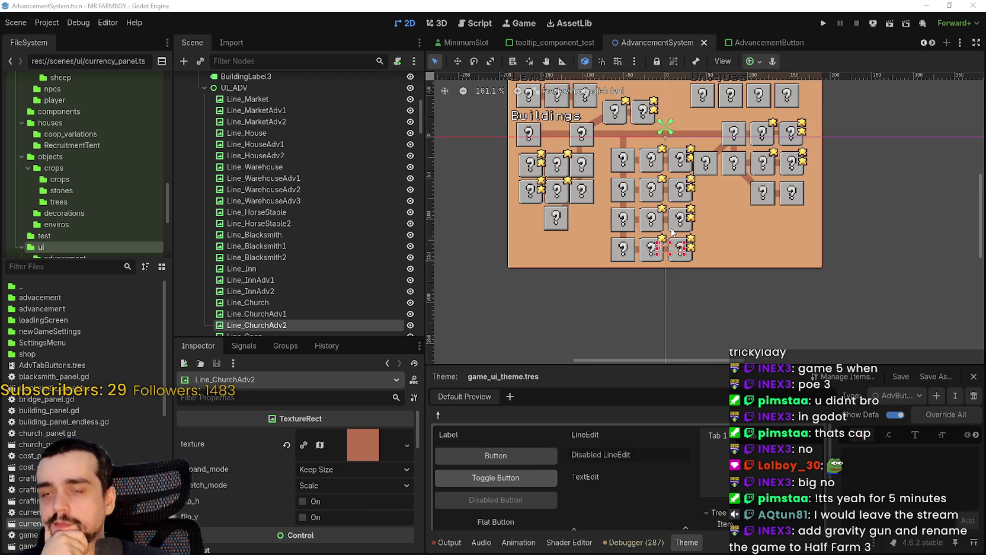
scroll(656, 178, up, 1)
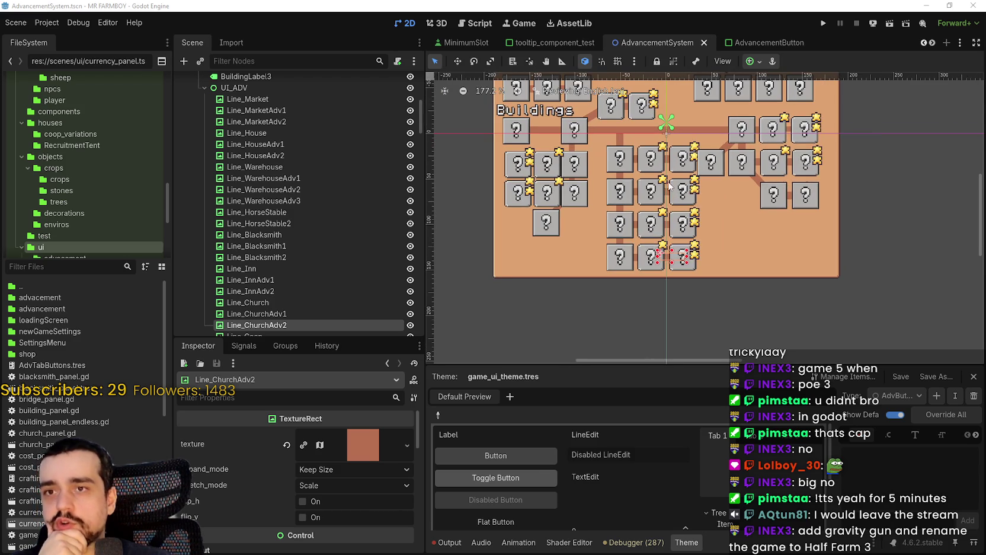
scroll(705, 199, down, 1)
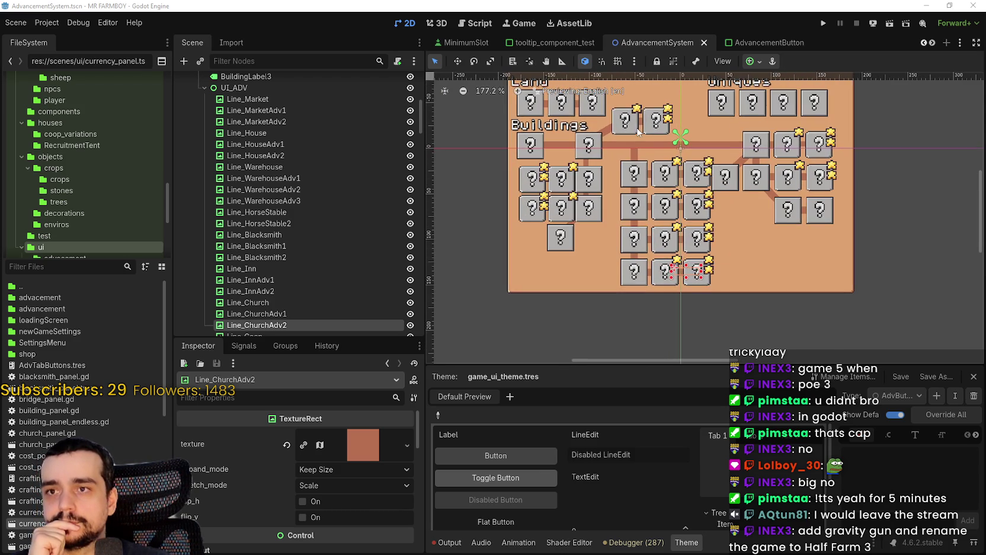
click(744, 307)
scroll(745, 290, up, 3)
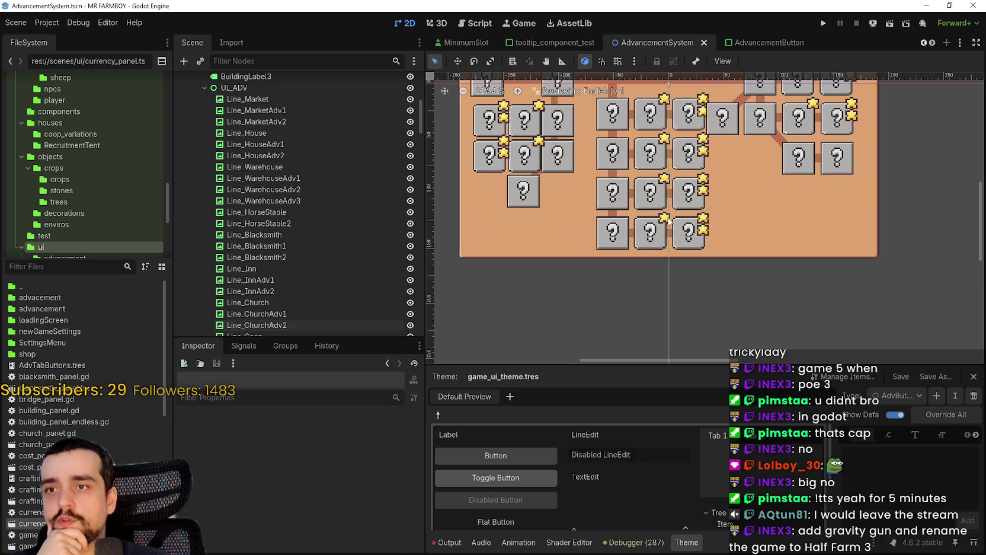
scroll(649, 158, up, 6)
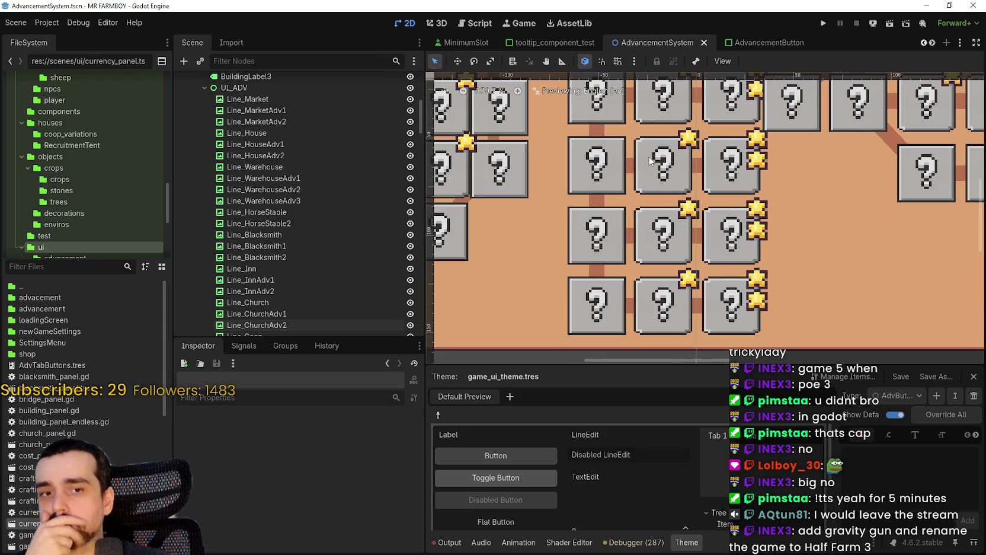
scroll(649, 158, down, 4)
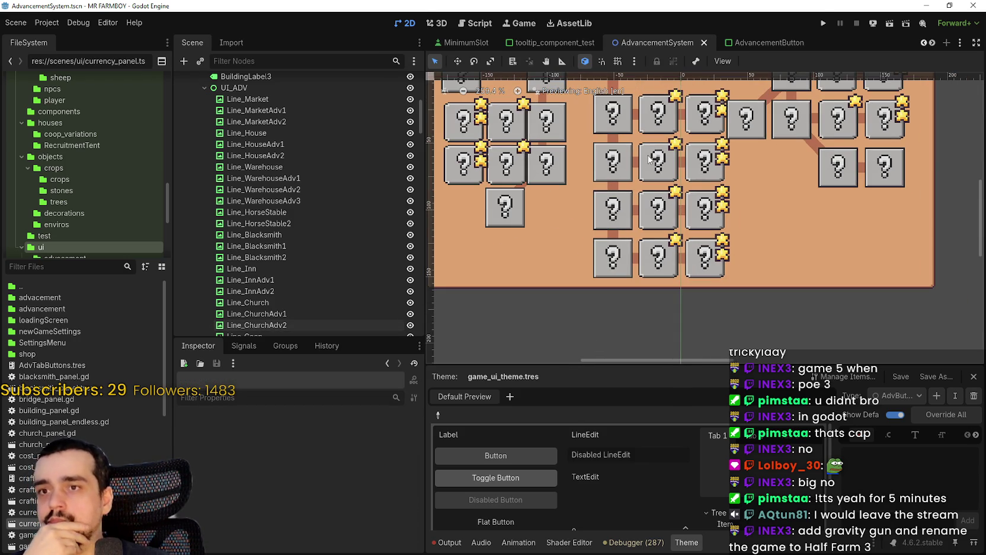
scroll(649, 159, down, 3)
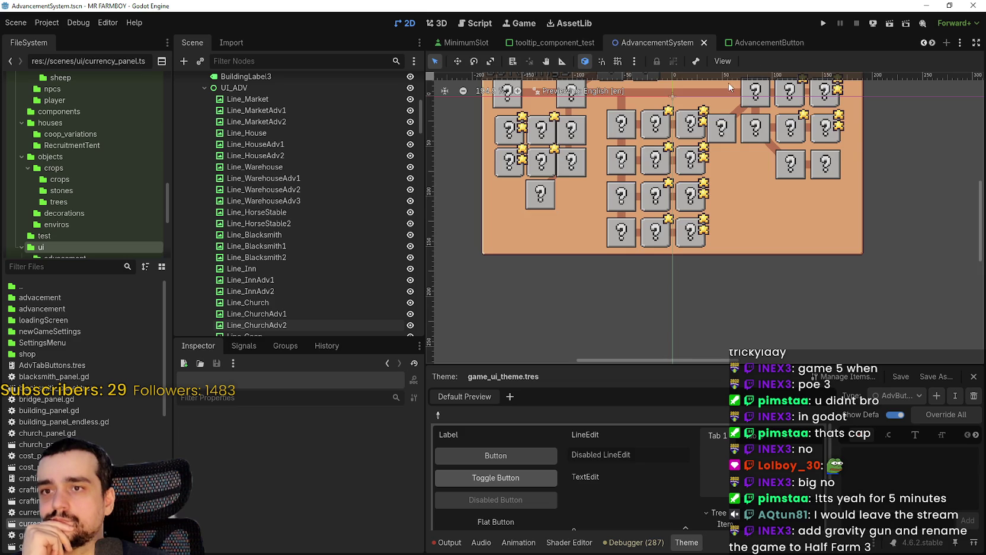
scroll(618, 124, down, 3)
scroll(618, 124, up, 10)
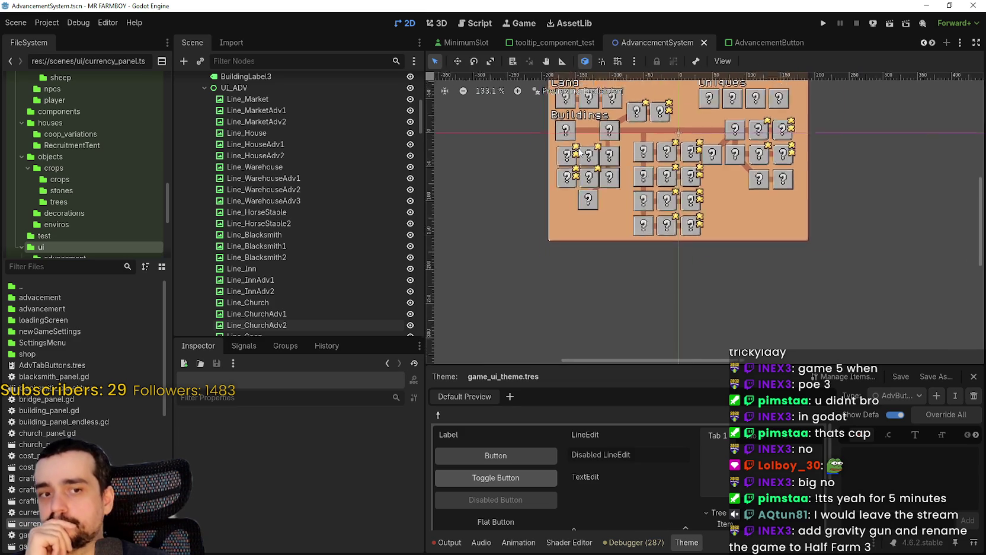
scroll(586, 172, down, 7)
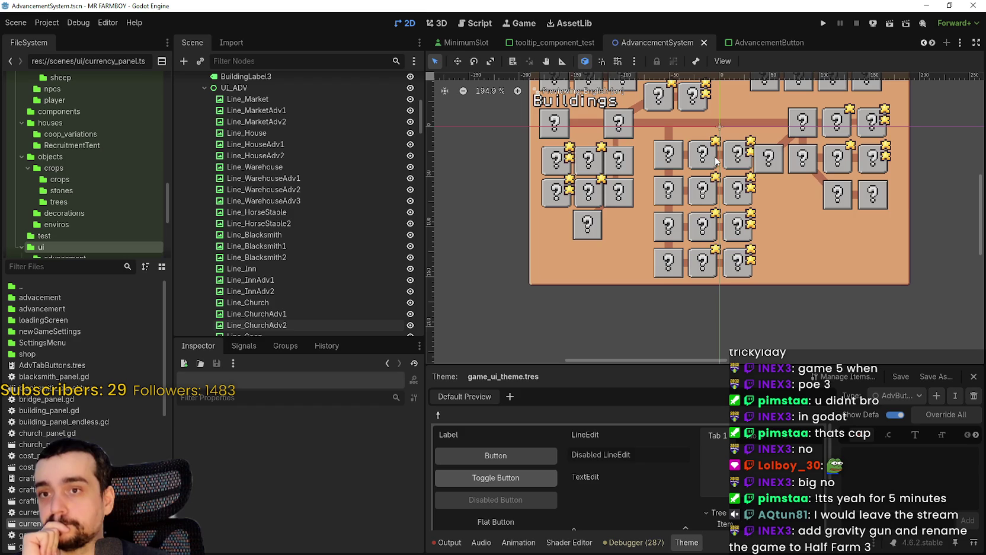
scroll(834, 179, up, 1)
scroll(834, 179, down, 1)
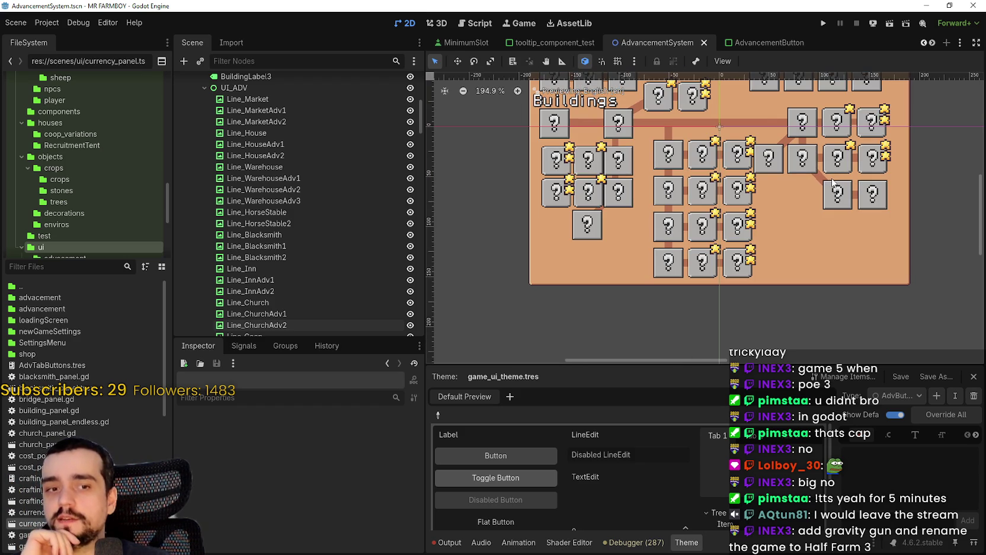
Shift the middle HouseToggleAdvButton square left to close the gap between the house buttons
scroll(635, 136, up, 2)
scroll(650, 162, up, 1)
scroll(650, 161, down, 2)
click(661, 157)
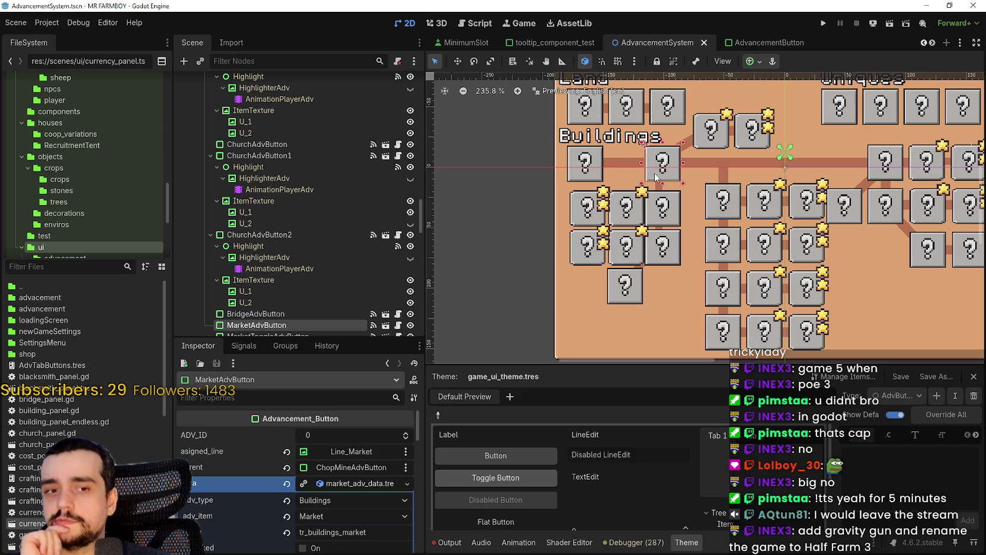
scroll(655, 175, up, 1)
scroll(655, 176, up, 1)
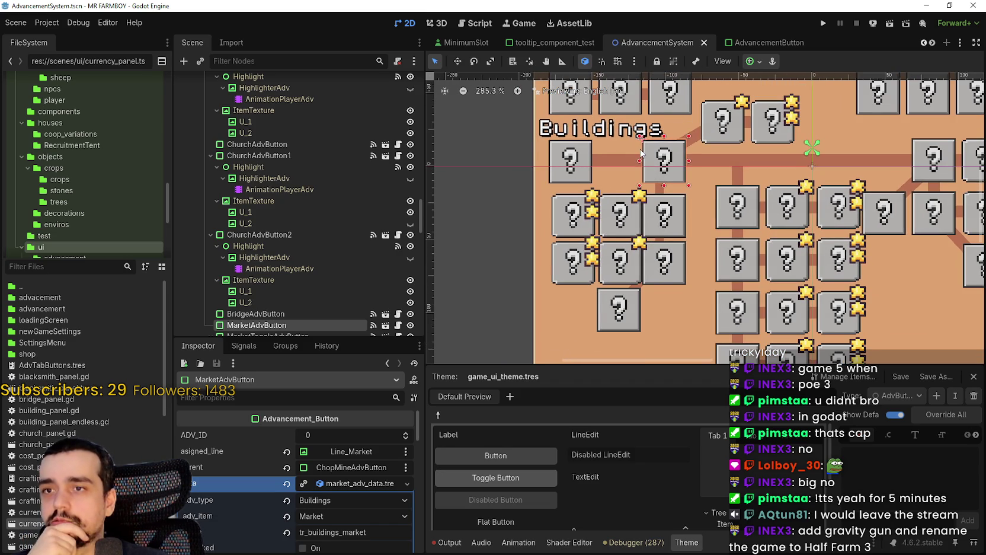
scroll(681, 218, down, 4)
click(668, 212)
scroll(637, 225, up, 4)
click(637, 225)
scroll(629, 234, up, 4)
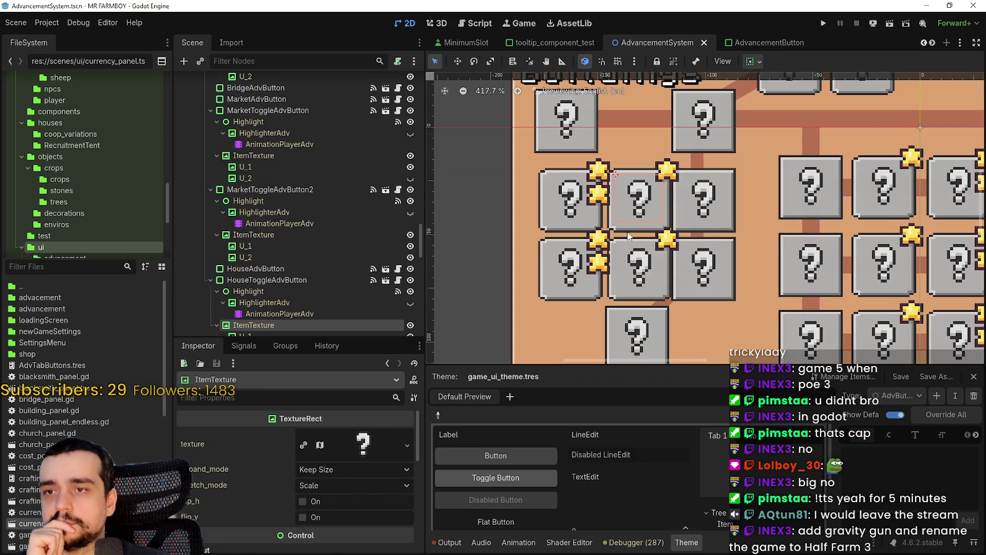
click(630, 230)
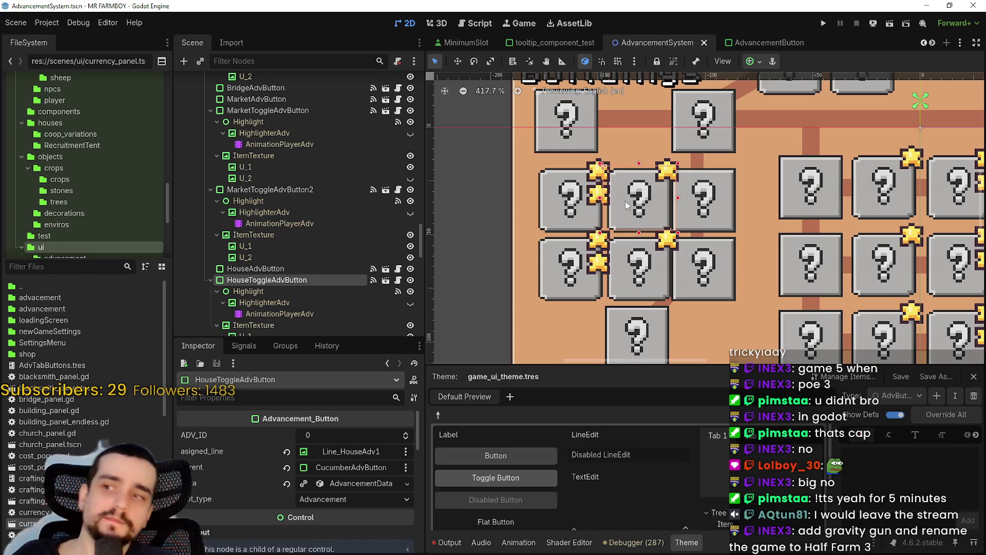
scroll(627, 199, up, 4)
click(698, 209)
key(Left)
key(Left)
key(Left)
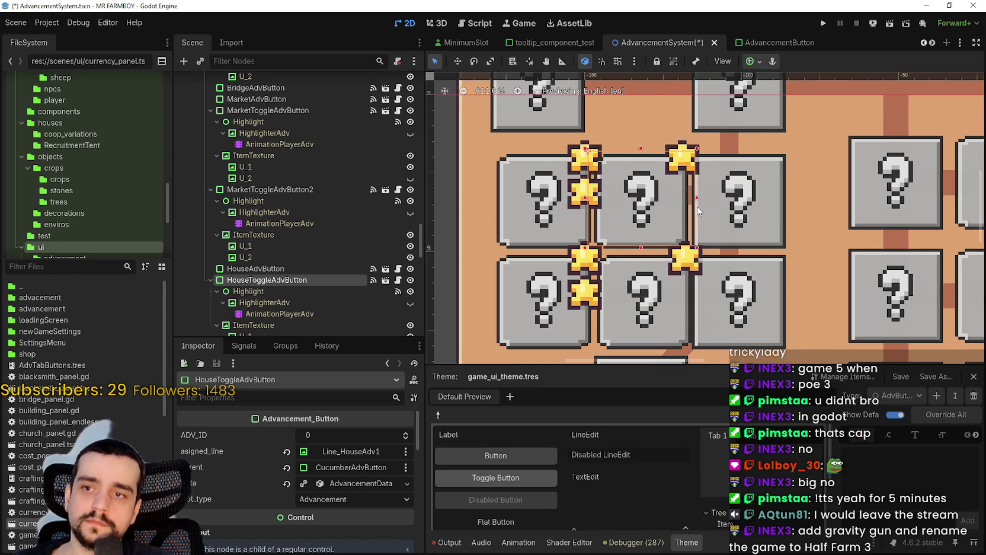
key(Left)
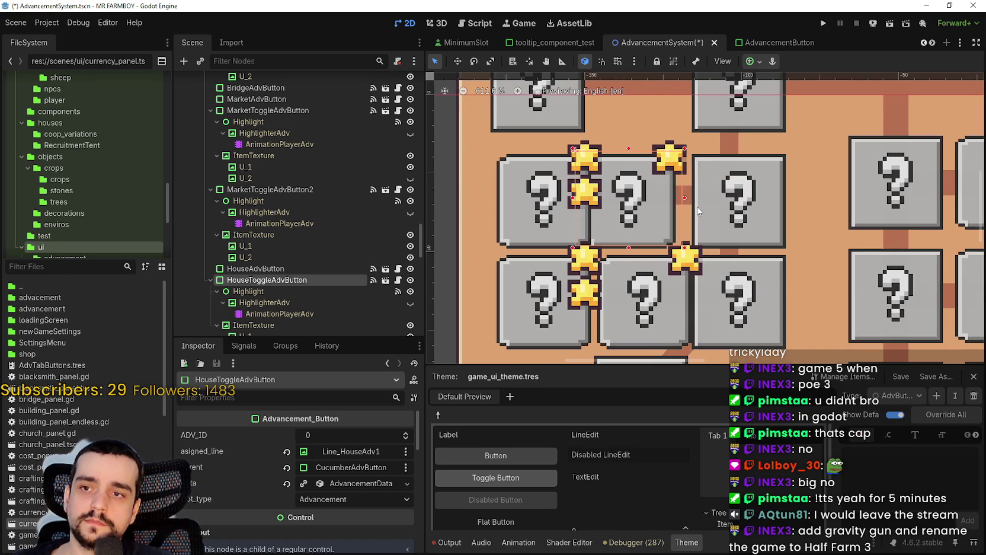
key(Right)
key(Left)
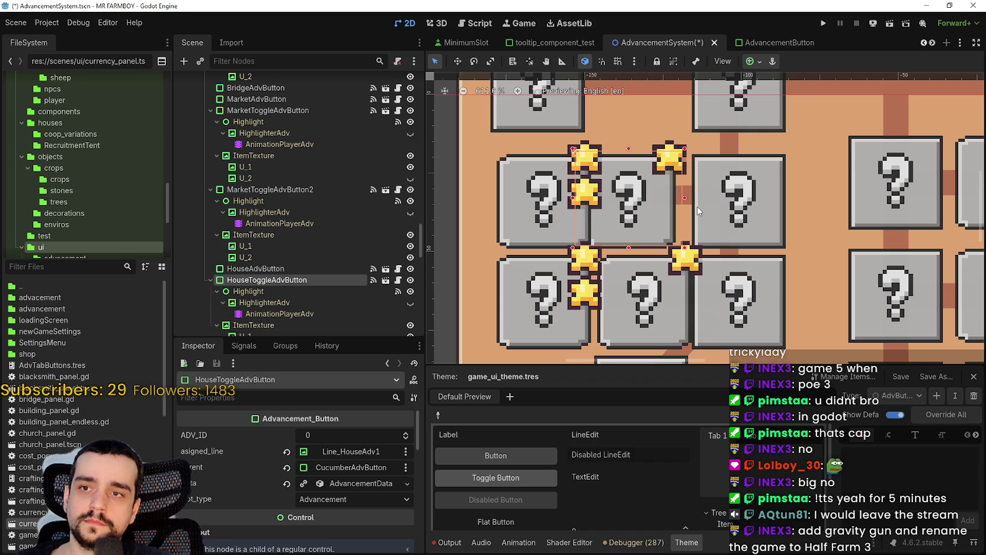
Shift HouseToggleAdvButton2 one pixel left to line it up with the other house squares
scroll(646, 214, down, 3)
click(556, 225)
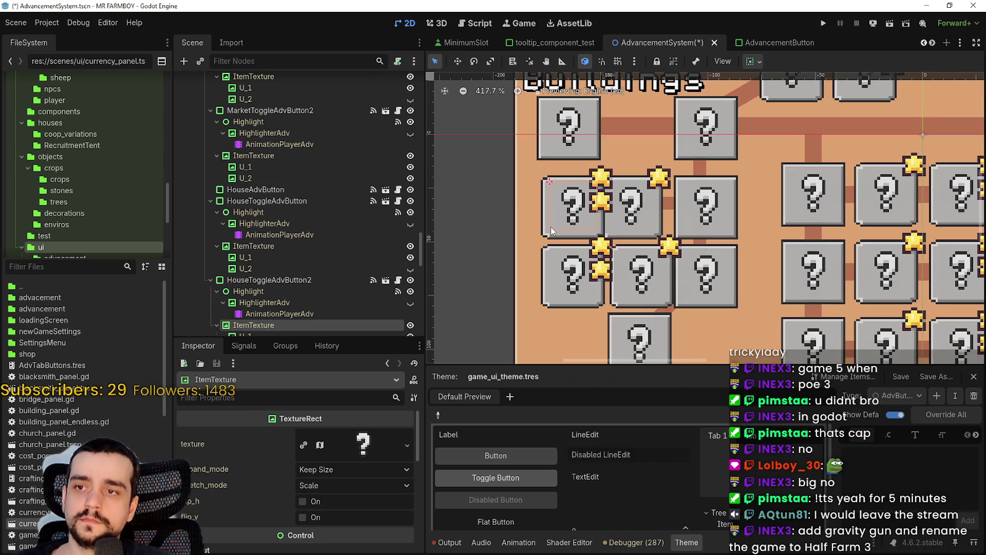
click(550, 233)
key(Left)
key(Left)
key(Left)
key(Left)
key(Left)
key(Left)
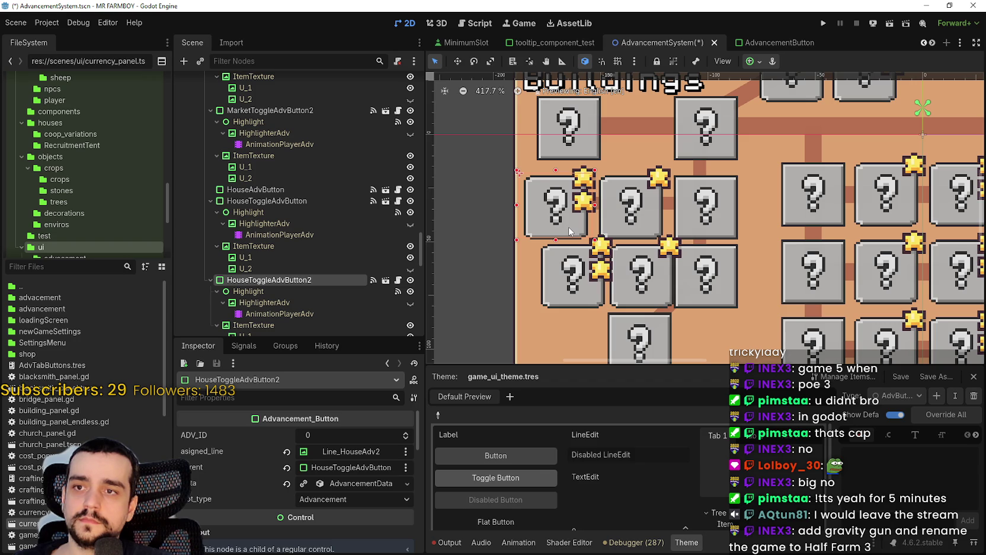
scroll(569, 232, down, 4)
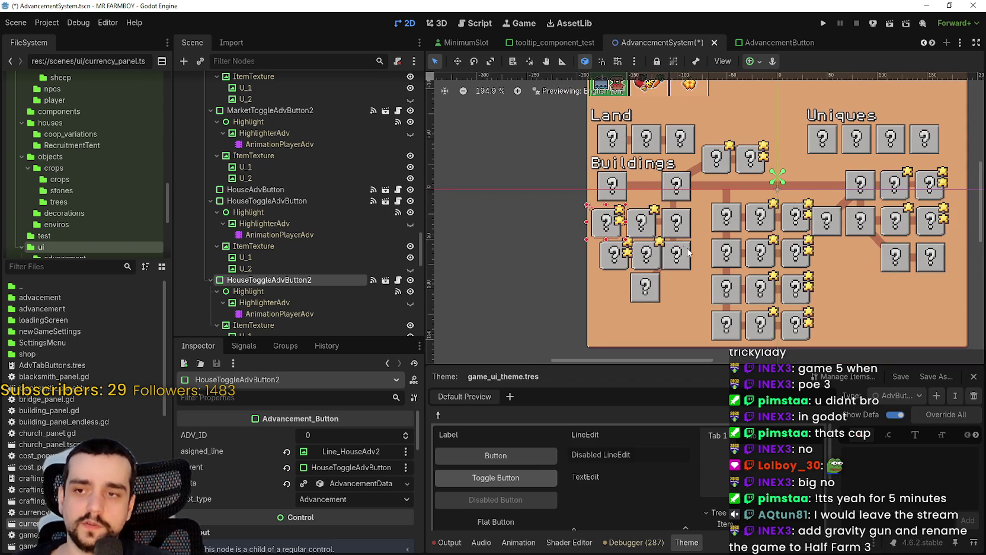
scroll(676, 261, up, 5)
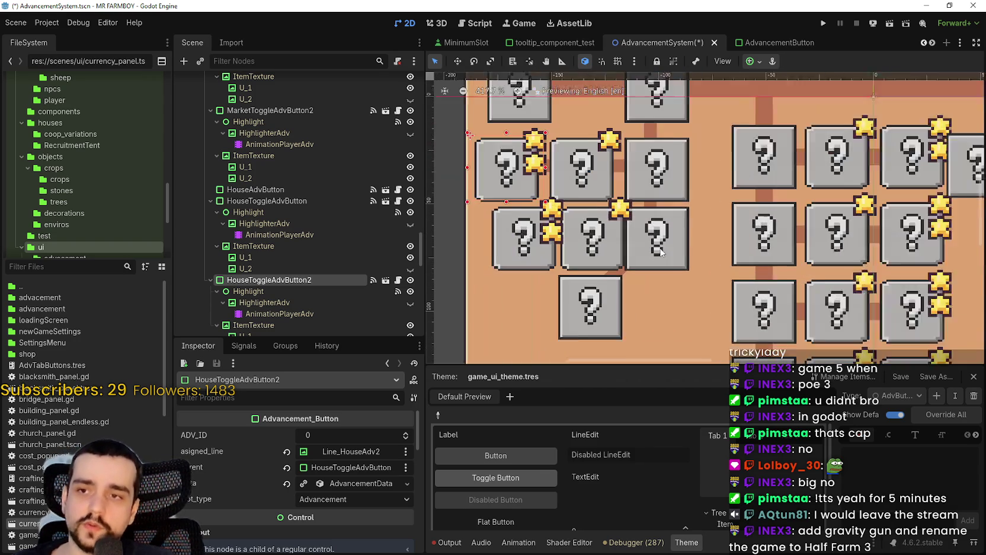
click(673, 241)
scroll(667, 207, up, 2)
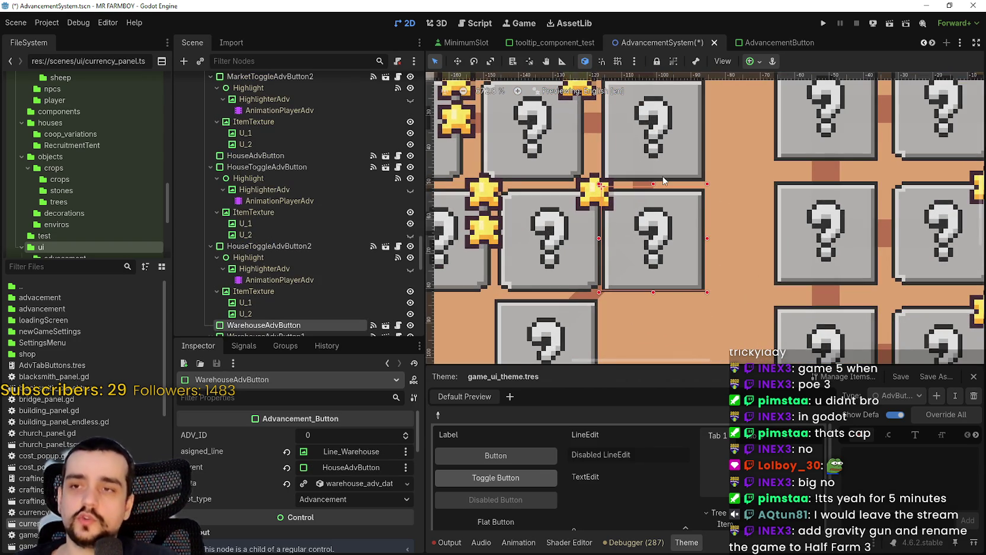
Lower WarehouseAdvButton three pixels into line with its row
key(Down)
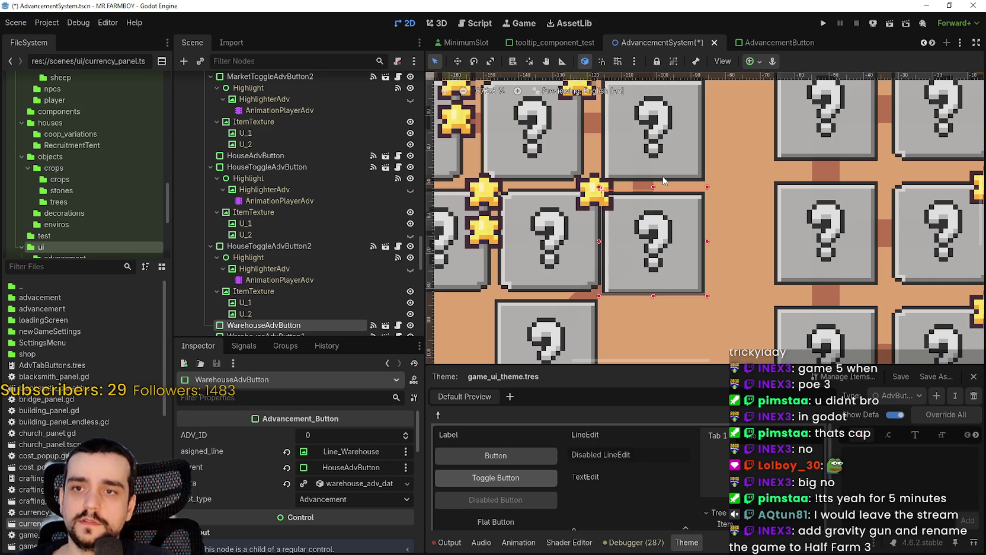
key(Down)
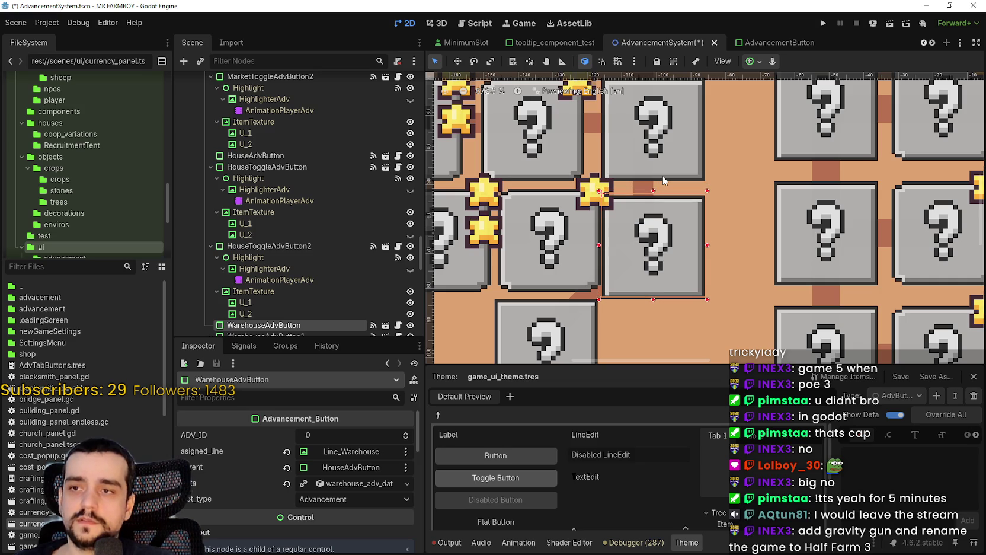
key(Down)
key(Down)
scroll(662, 175, down, 2)
Move WarehouseAdvButton1 two pixels down and two pixels left into its row and column
click(543, 212)
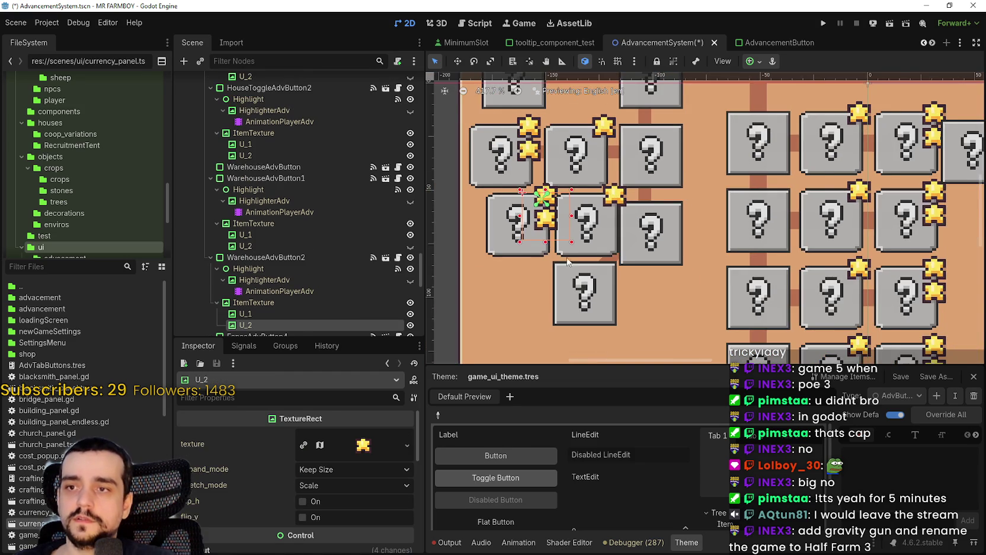
click(590, 246)
scroll(591, 240, up, 1)
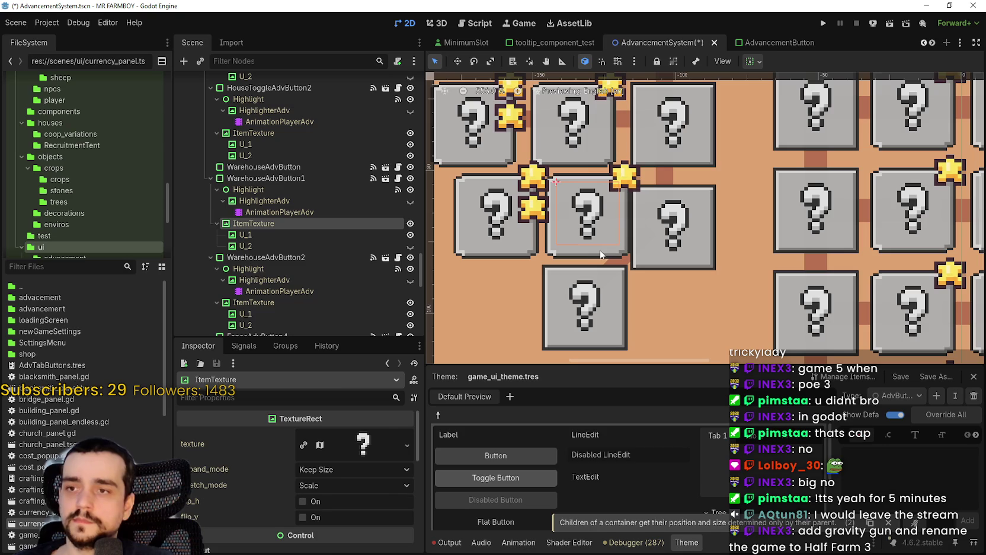
click(623, 253)
key(Down)
key(Down)
key(Down)
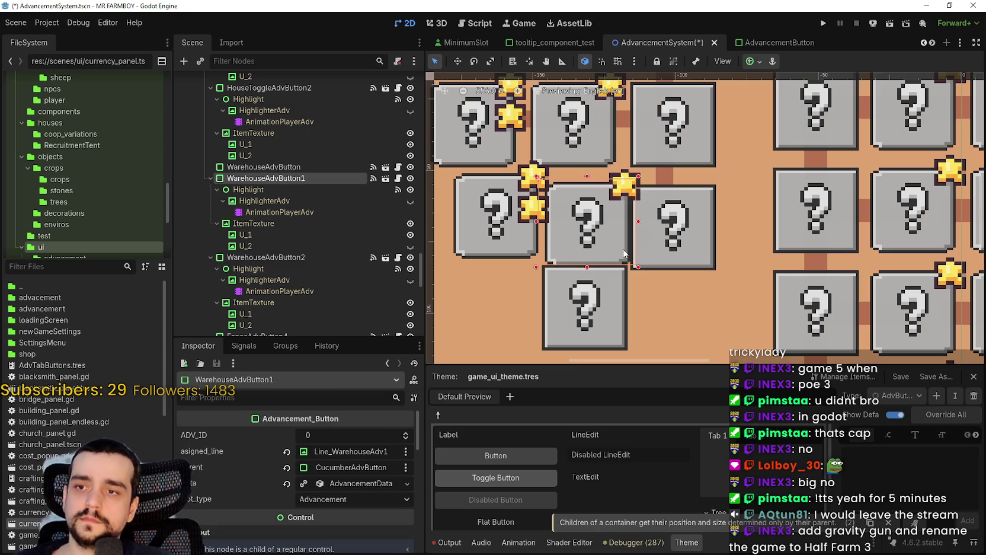
key(Down)
key(Left)
key(Left)
key(Left)
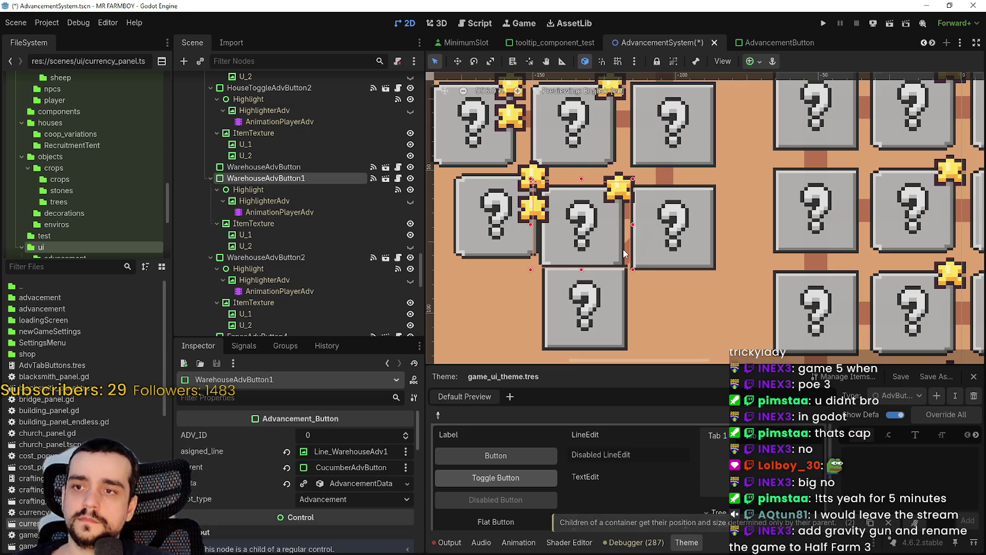
key(Left)
Nudge WarehouseAdvButton2 down and left into place
key(Left)
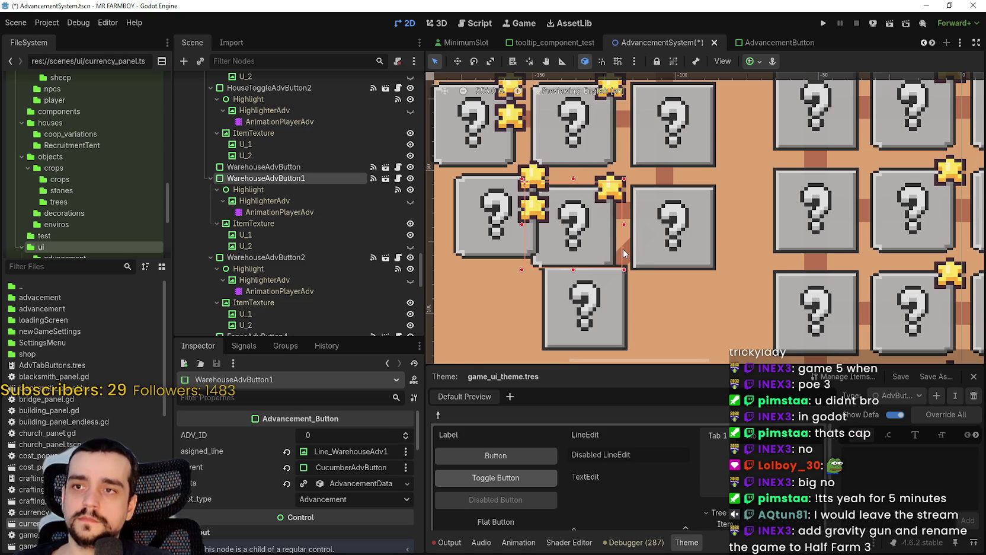
scroll(622, 249, left, 2)
click(505, 249)
key(Down)
key(Down)
key(Down)
key(Left)
key(Left)
key(Left)
key(Left)
key(Left)
key(Left)
key(Left)
key(Left)
scroll(651, 235, down, 4)
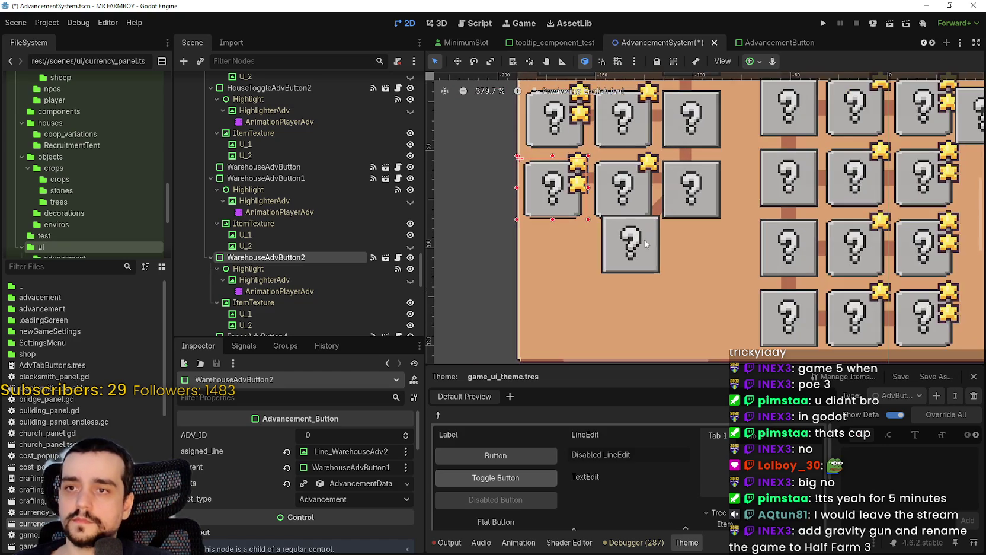
Nudge FenceAdvButton4 below the warehouse row down and left into alignment
click(650, 235)
scroll(684, 239, up, 5)
key(Down)
key(Down)
key(Down)
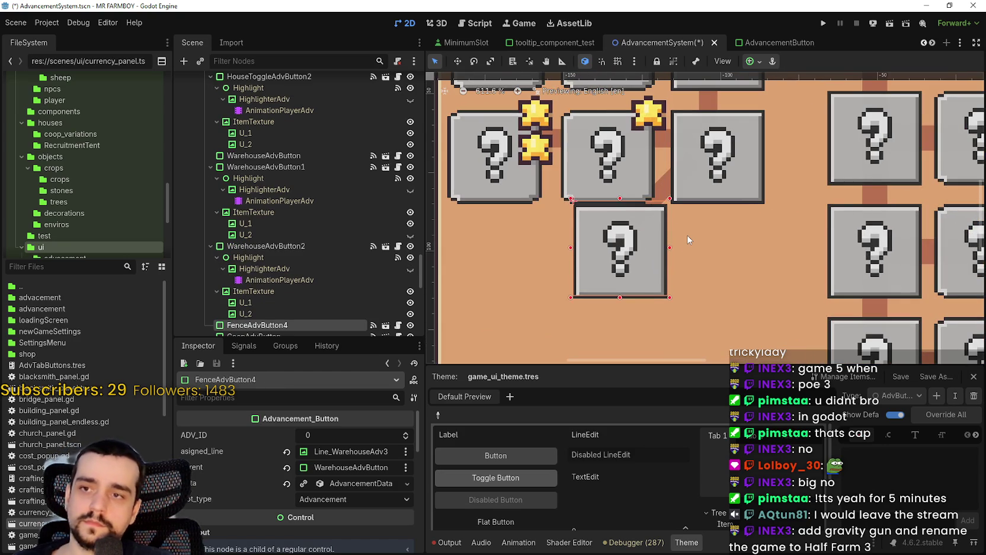
key(Left)
key(Left)
key(Down)
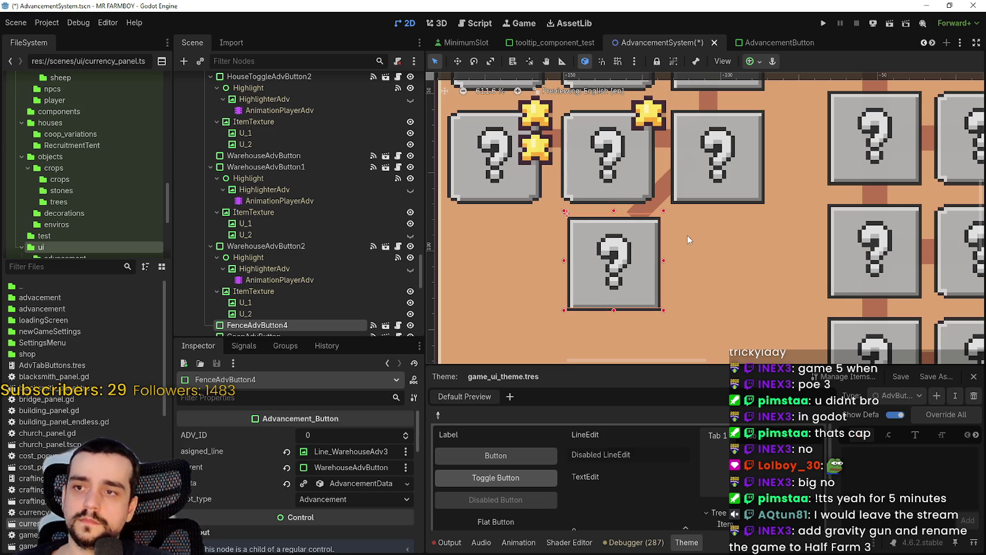
key(Left)
key(Down)
key(Down)
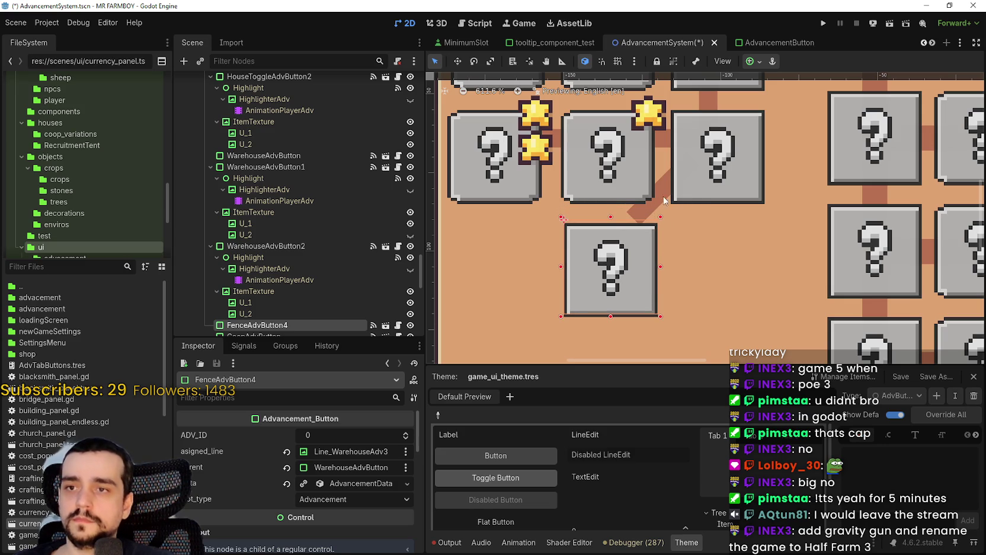
click(662, 199)
click(666, 201)
Drag Line_WarehouseAdv3 down so the diagonal line sits between its buttons
drag(667, 199, 681, 224)
scroll(681, 224, down, 2)
scroll(702, 233, down, 1)
scroll(701, 234, up, 2)
scroll(235, 494, down, 5)
scroll(235, 495, down, 2)
Thicken the connector line from 6 to 8 px via Transform > Size y
click(256, 515)
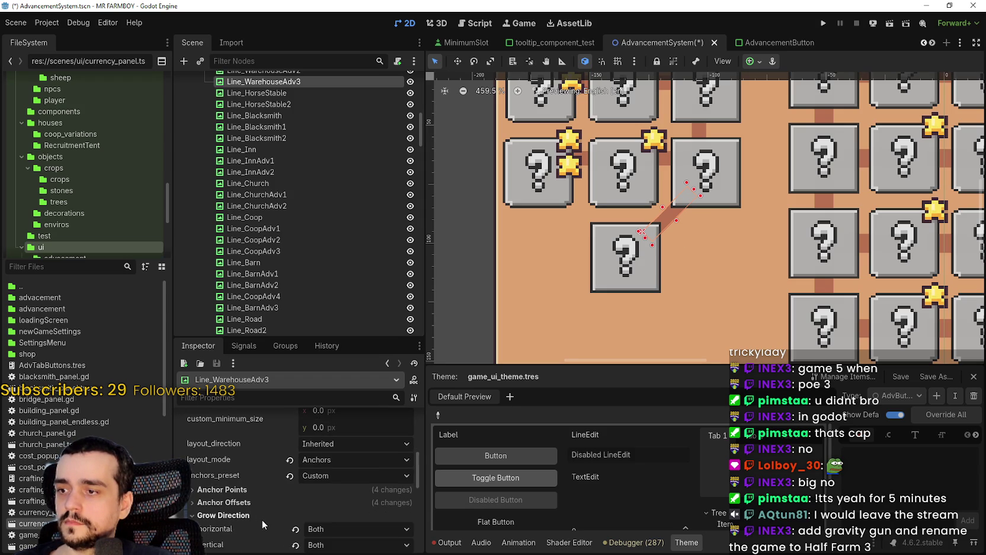
scroll(261, 519, down, 3)
click(226, 463)
click(229, 478)
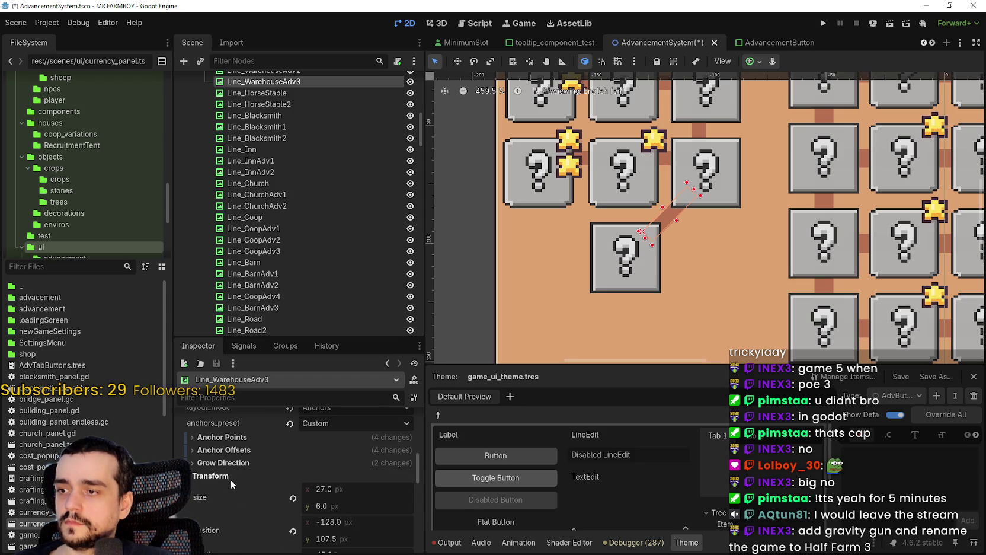
drag(357, 504, 374, 504)
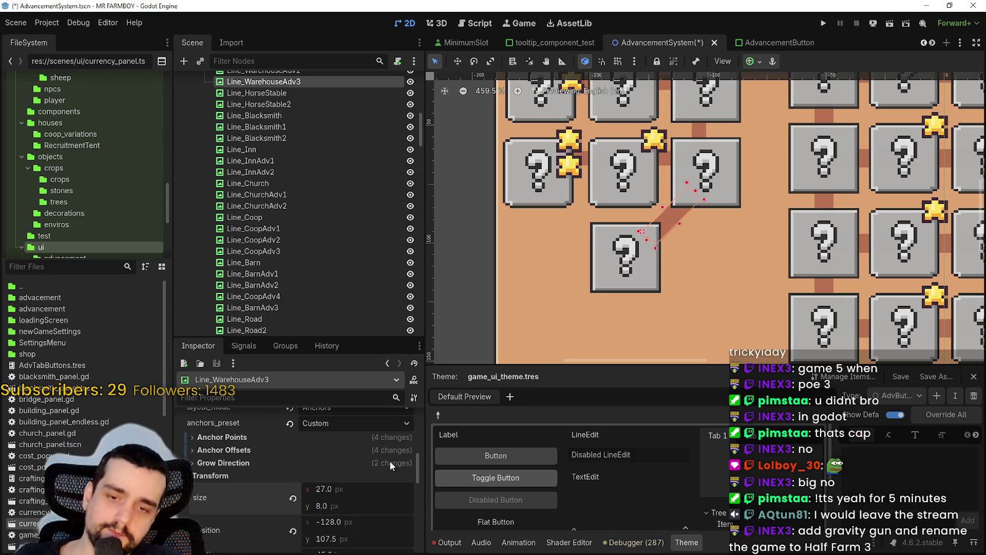
scroll(607, 309, down, 4)
Save the advancement scene with Ctrl+S
key(ctrl+s)
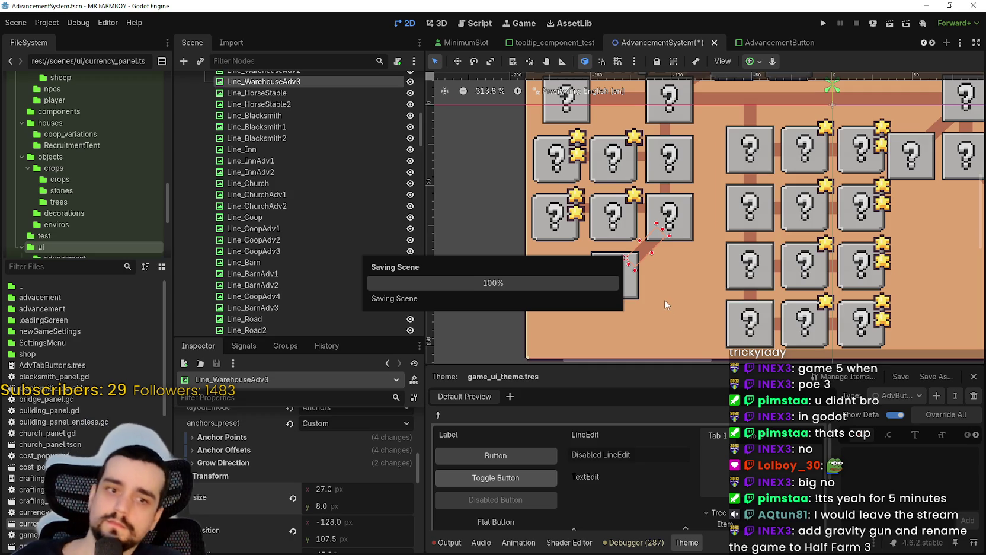
scroll(665, 284, up, 1)
scroll(665, 282, down, 1)
scroll(663, 270, down, 1)
scroll(661, 261, up, 1)
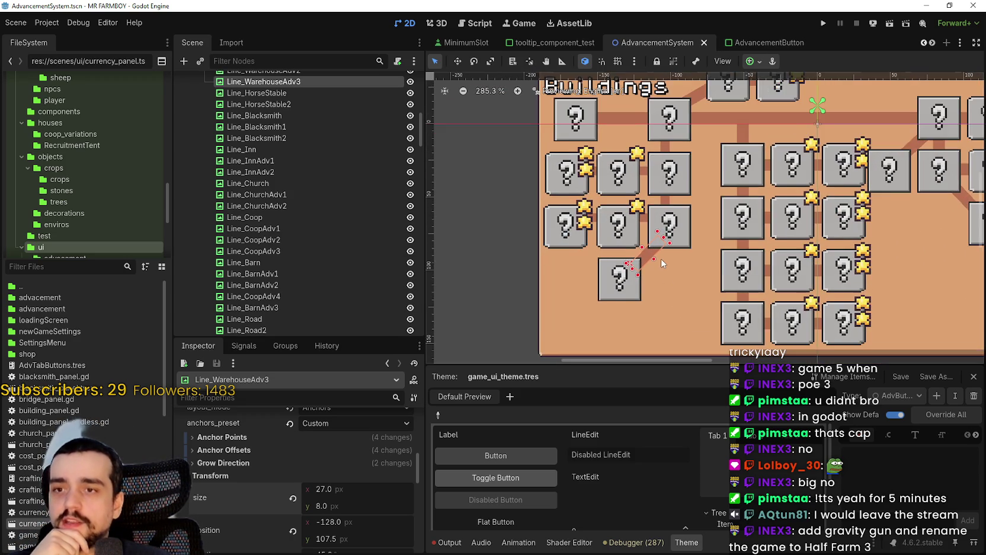
scroll(662, 259, up, 1)
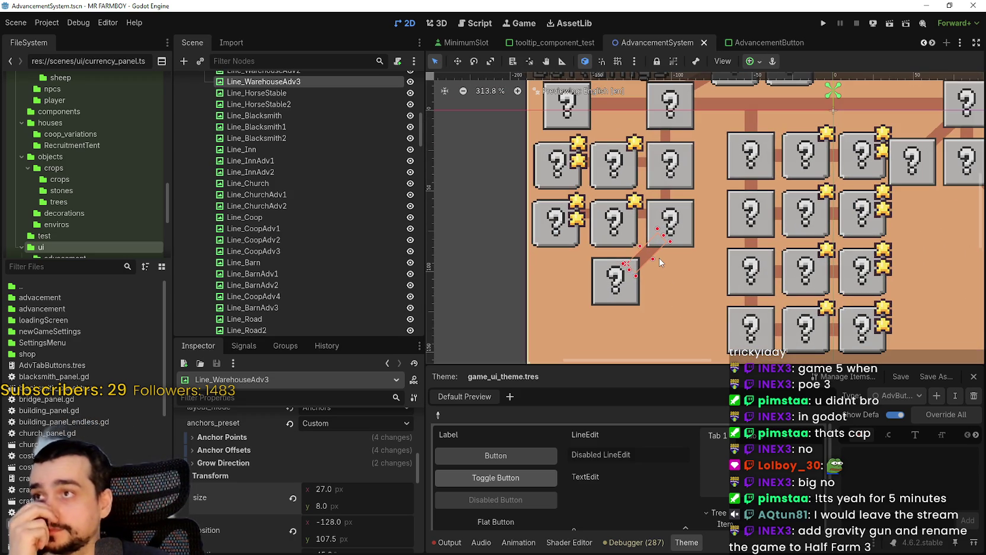
scroll(659, 260, down, 4)
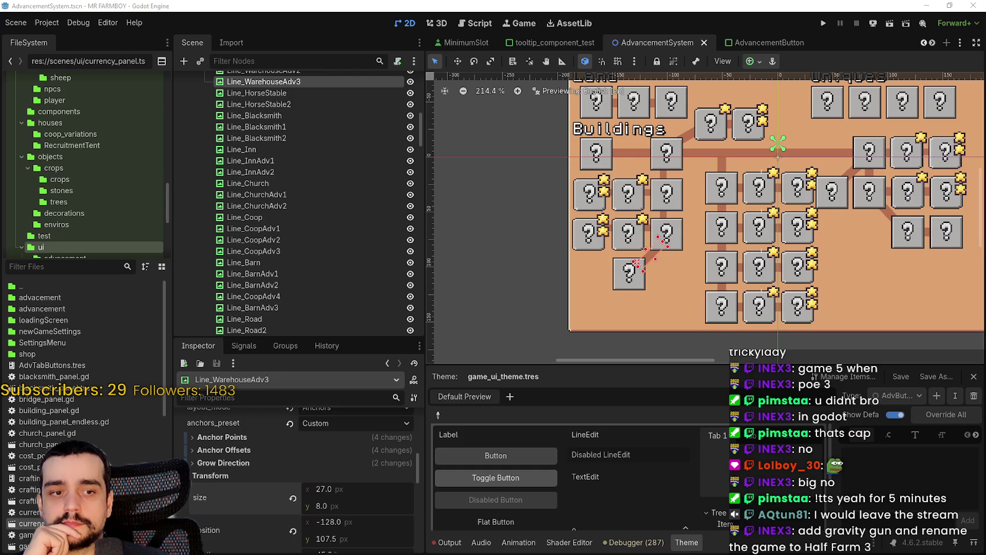
key(alt+Tab)
Reload the SteamDB page and zoom MR FARMBOY's player chart to the last 48 hours
right_click(784, 296)
click(793, 305)
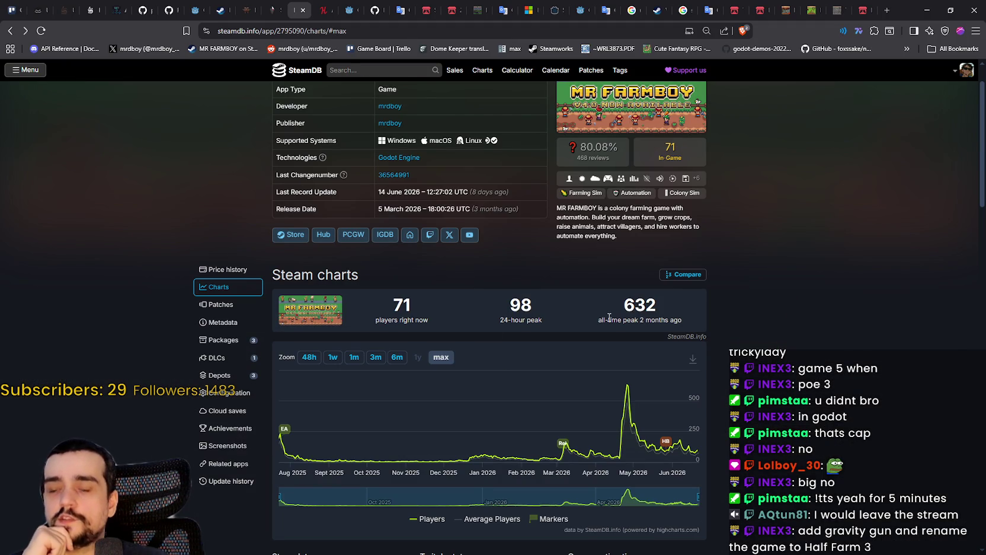
click(309, 358)
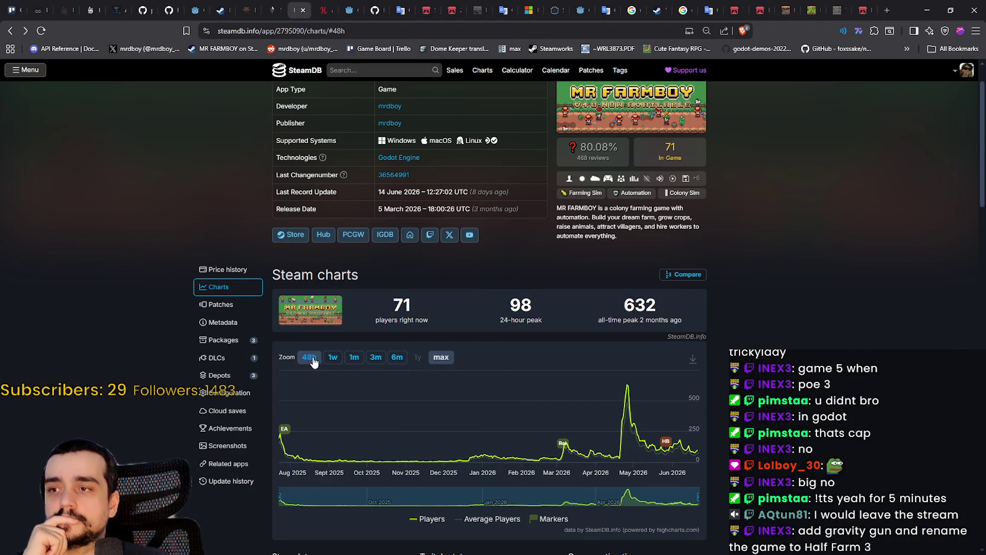
mouse_move(527, 385)
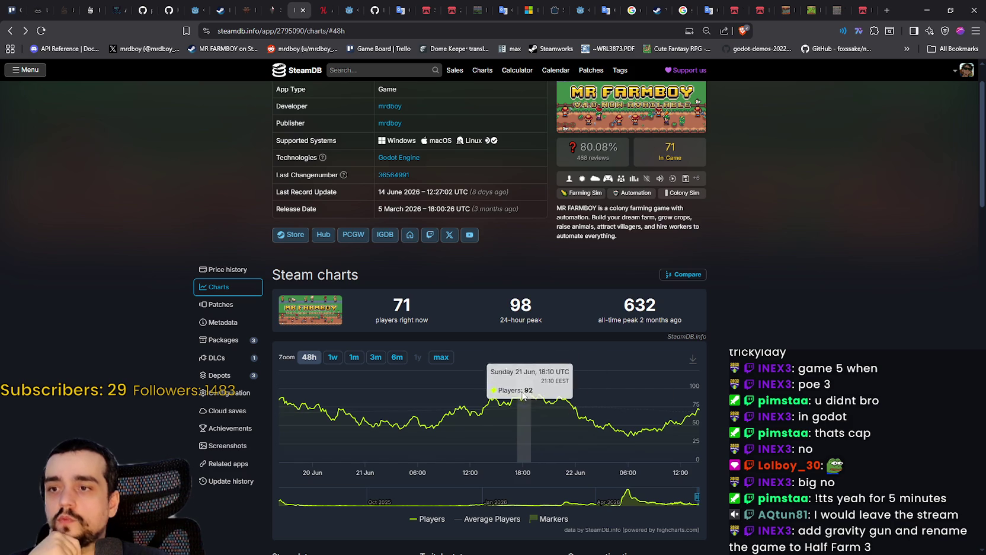
drag(507, 299, 518, 305)
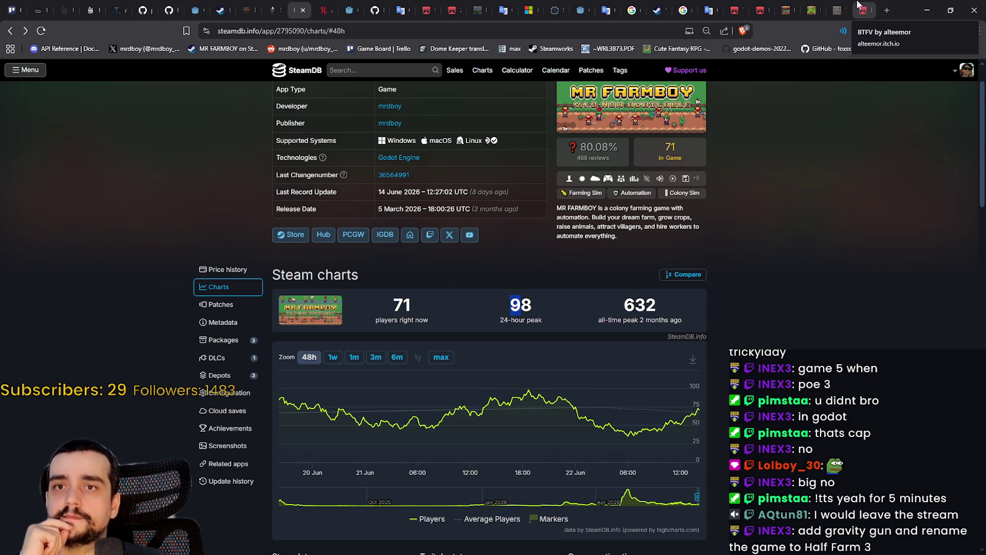
click(857, 5)
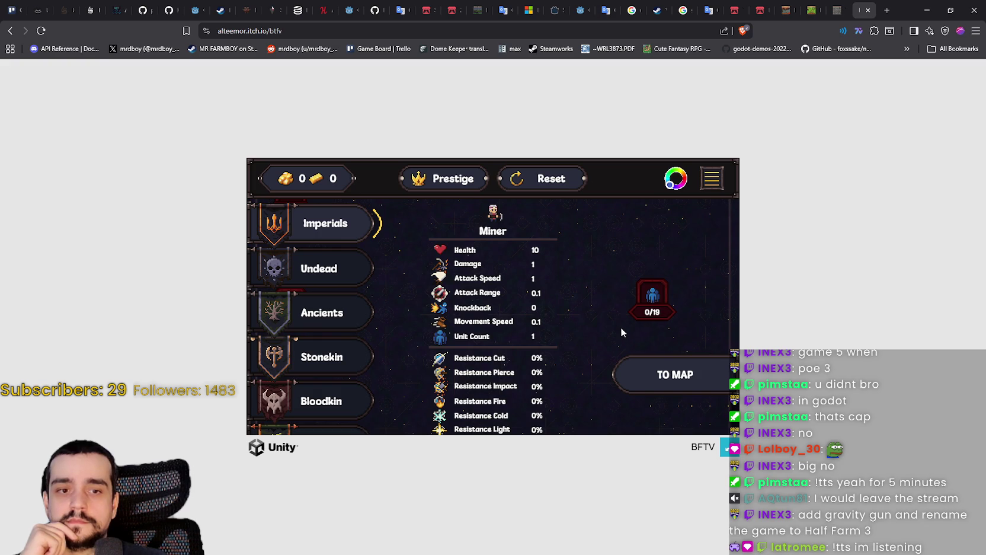
Look at the Undead units, return to Imperials, and dismiss the Cannot Prestige message
click(334, 267)
click(335, 220)
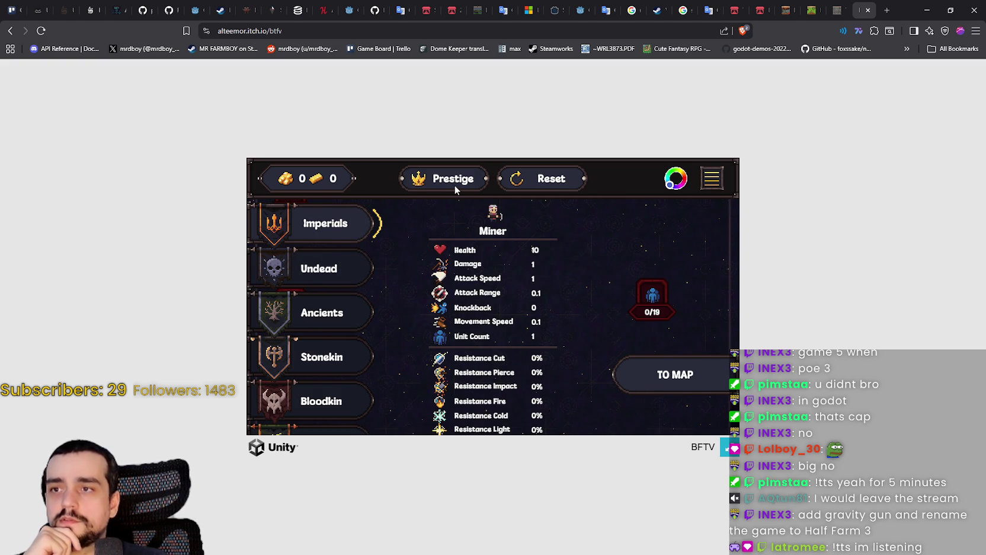
click(433, 178)
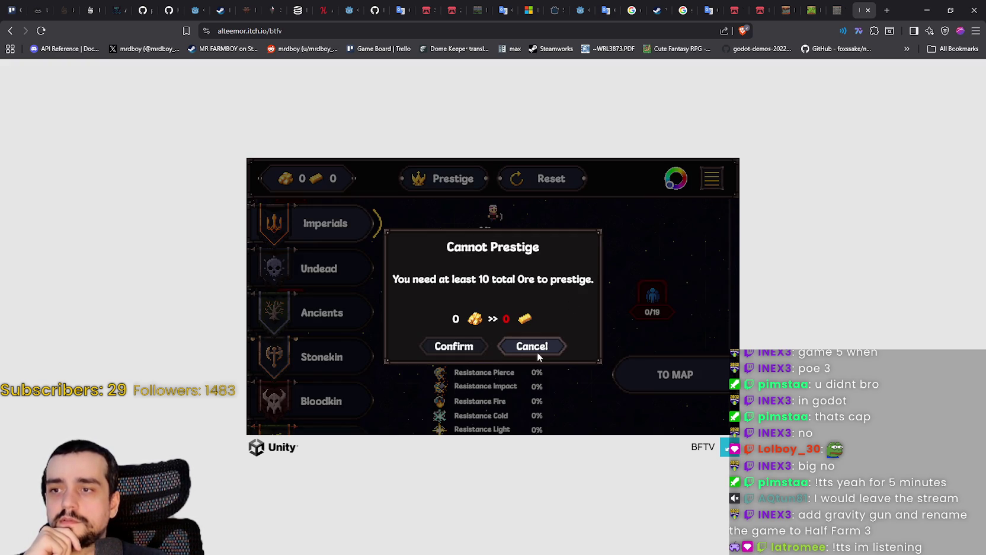
click(540, 345)
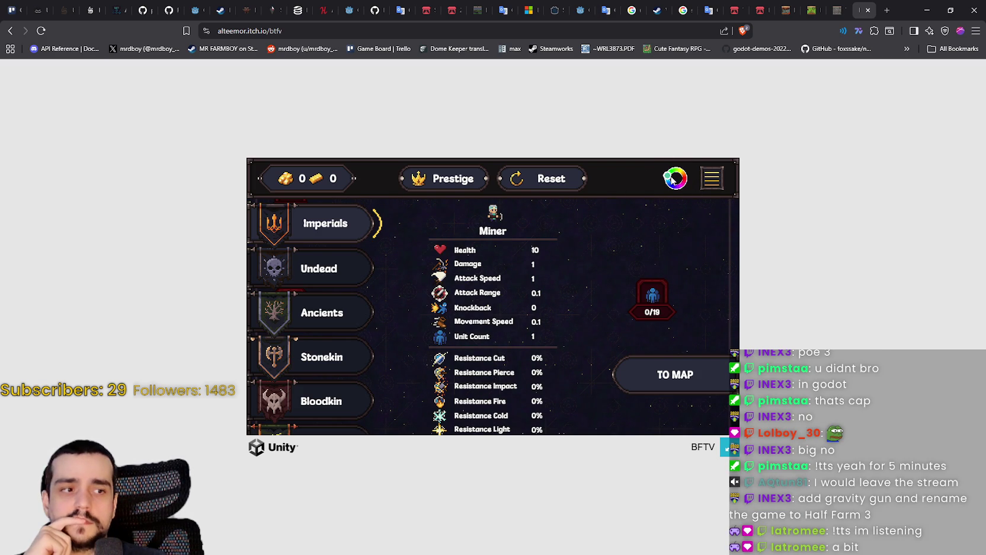
Launch a two-unit mining run on Poppy Plains from the world map, in fullscreen
key(m)
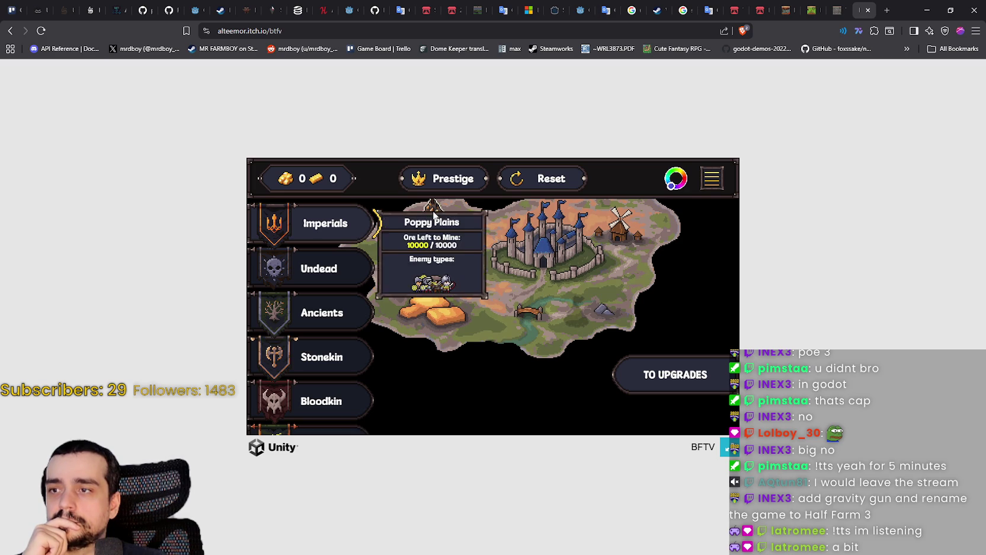
click(436, 218)
click(342, 304)
click(383, 299)
click(460, 401)
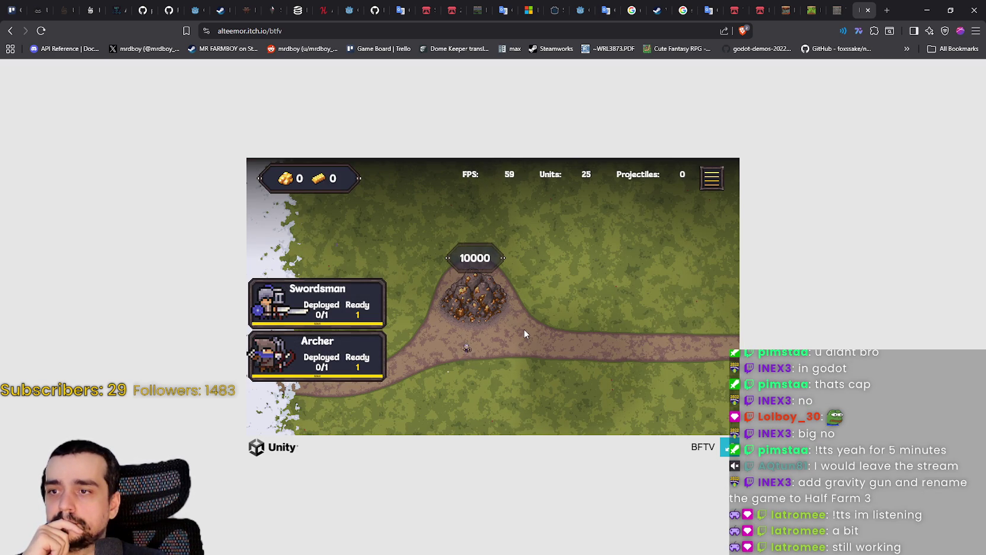
click(724, 447)
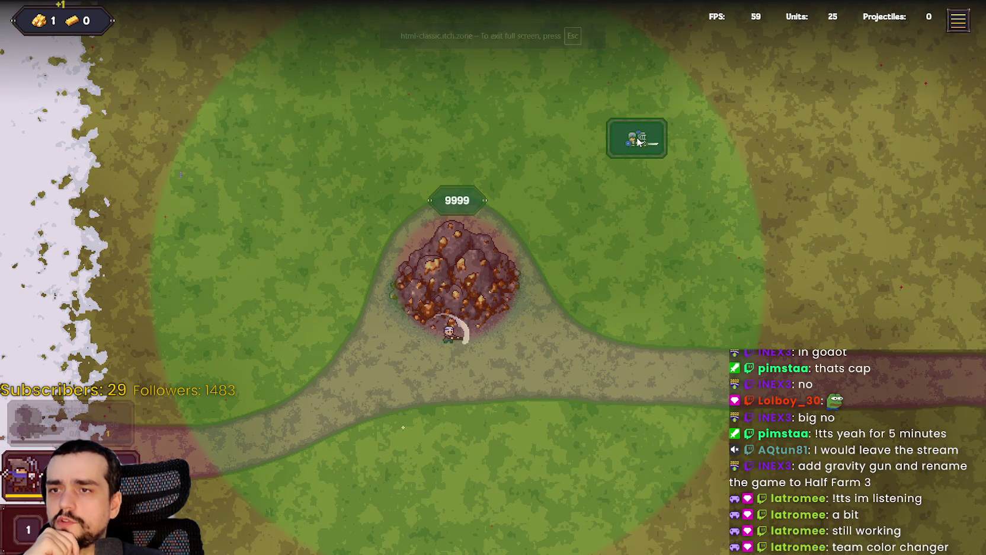
Place units above the ore and deploy extra swordsmen beside the ore pile, then exit fullscreen
click(646, 89)
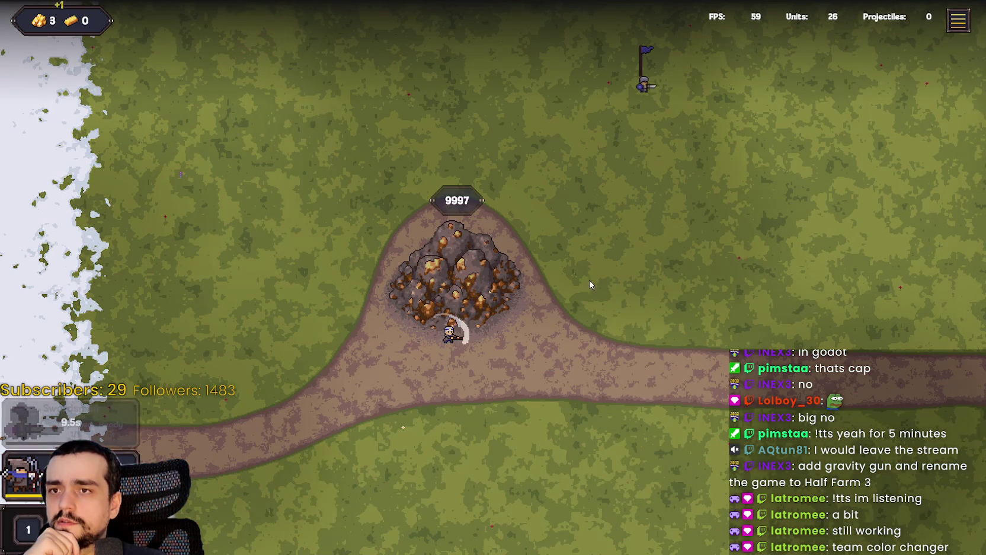
key(1)
click(682, 98)
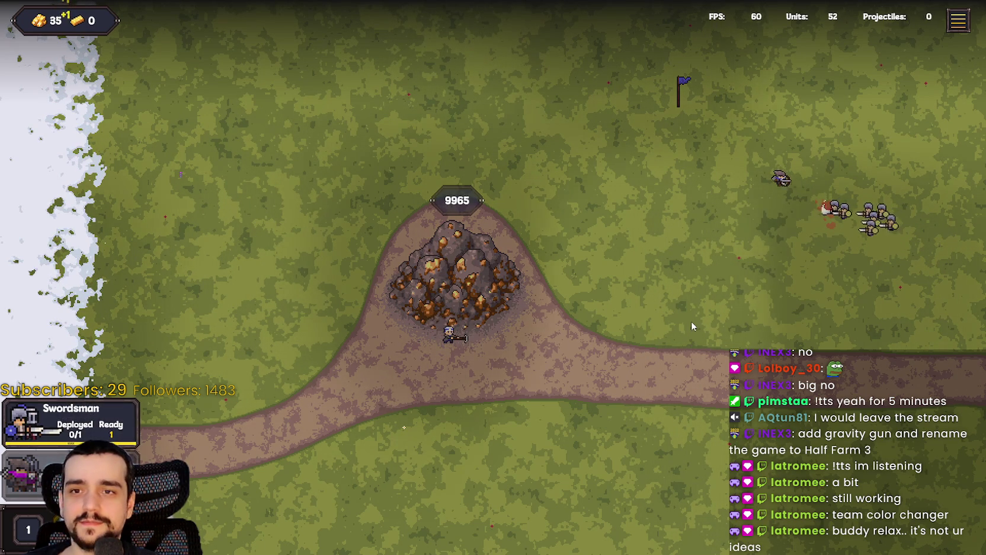
key(1)
click(695, 205)
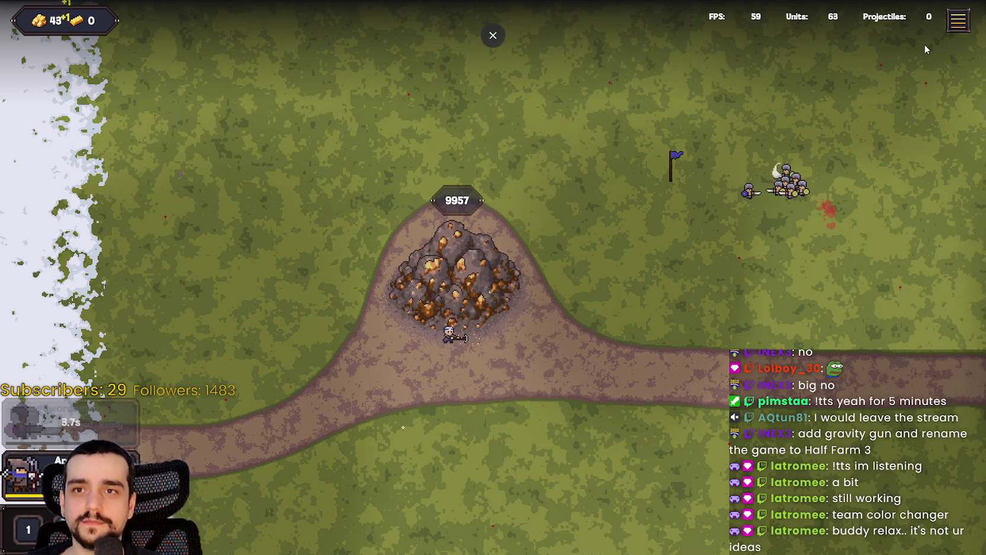
mouse_move(24, 474)
mouse_down()
mouse_move(521, 353)
mouse_move(674, 240)
mouse_up()
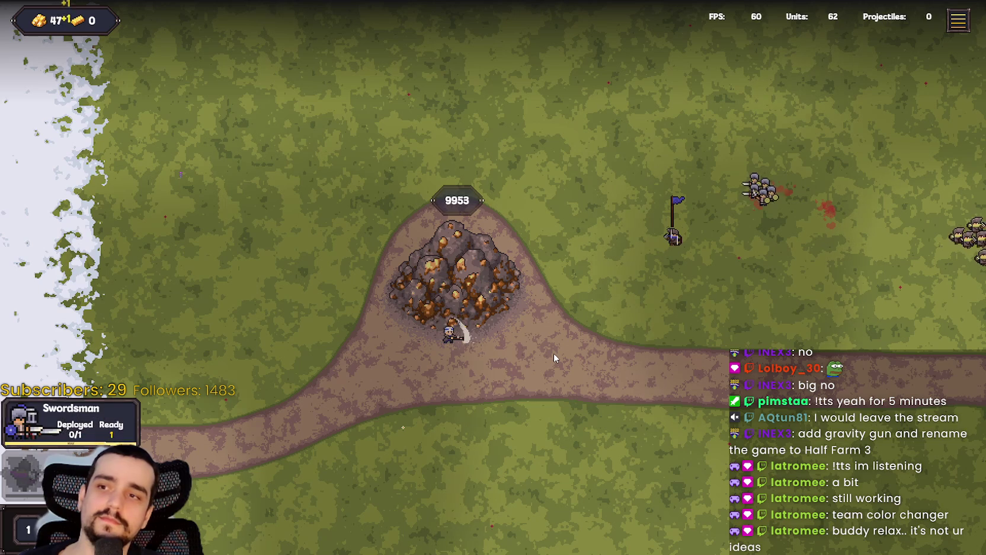
drag(17, 426, 711, 178)
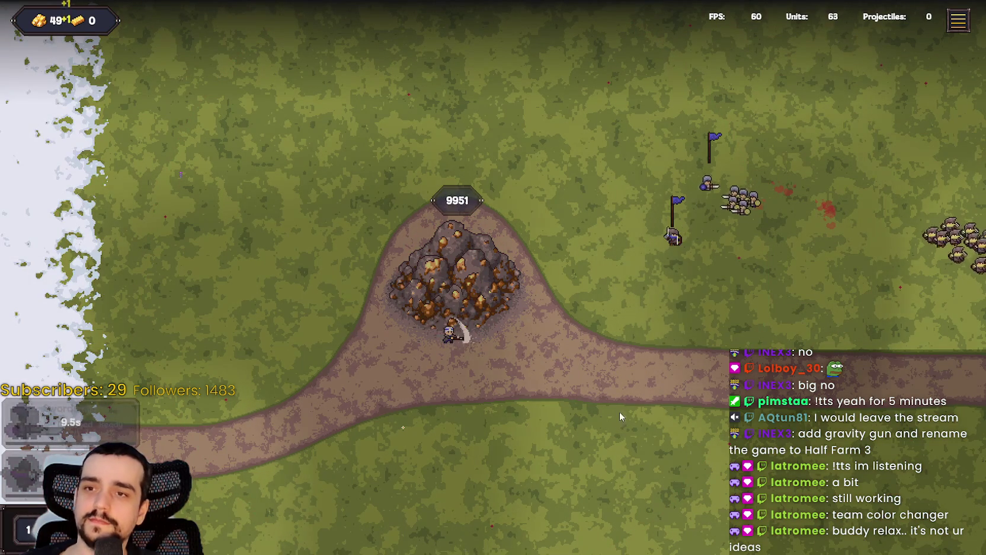
key(Escape)
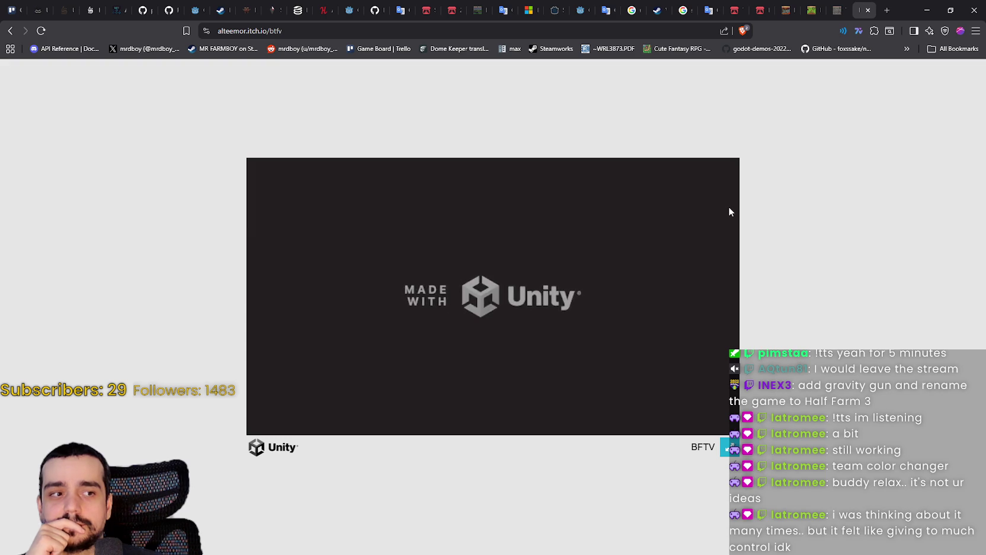
Switch through the Tiny RPG Character and Human Settlement RTS SFX tabs to the Game assets listing
click(836, 6)
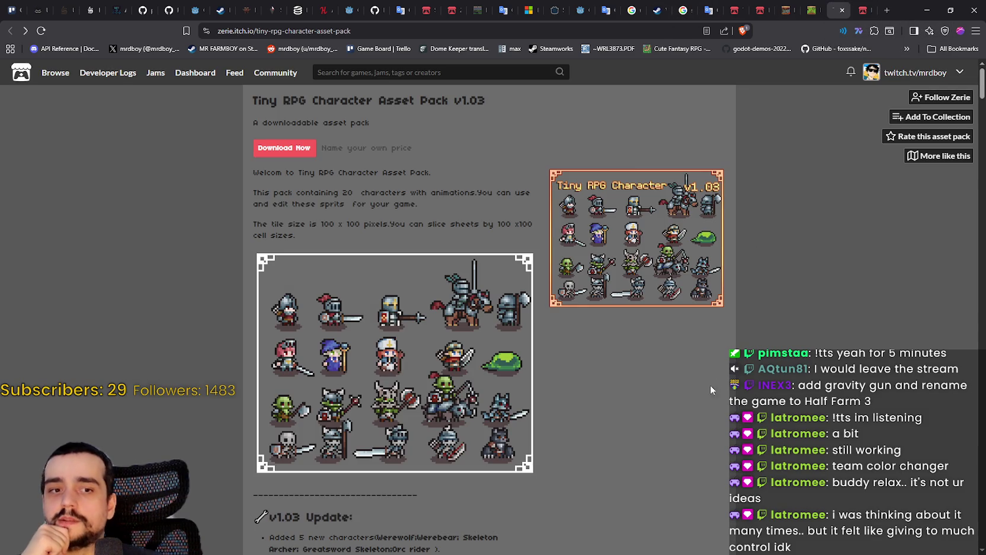
click(816, 6)
scroll(640, 280, up, 3)
scroll(634, 409, up, 10)
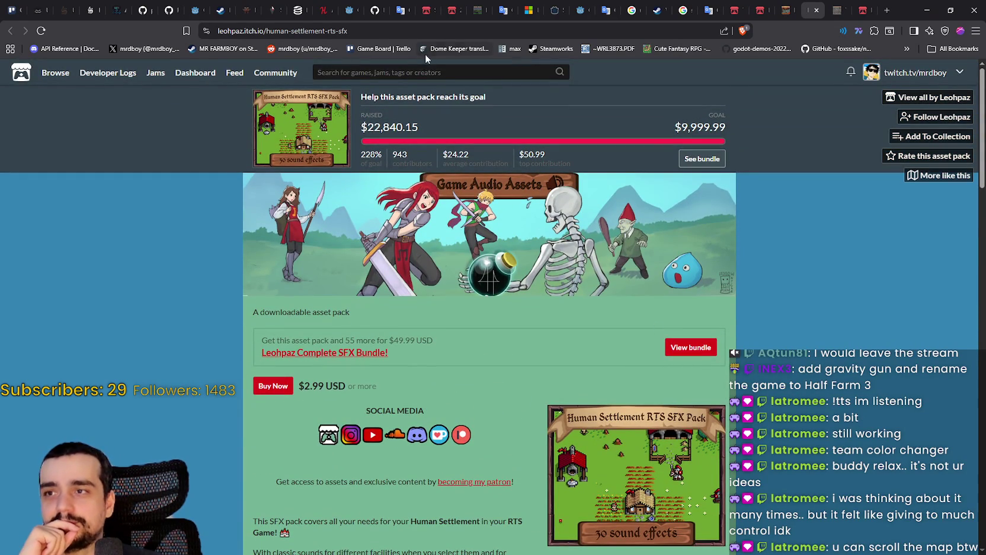
mouse_move(62, 74)
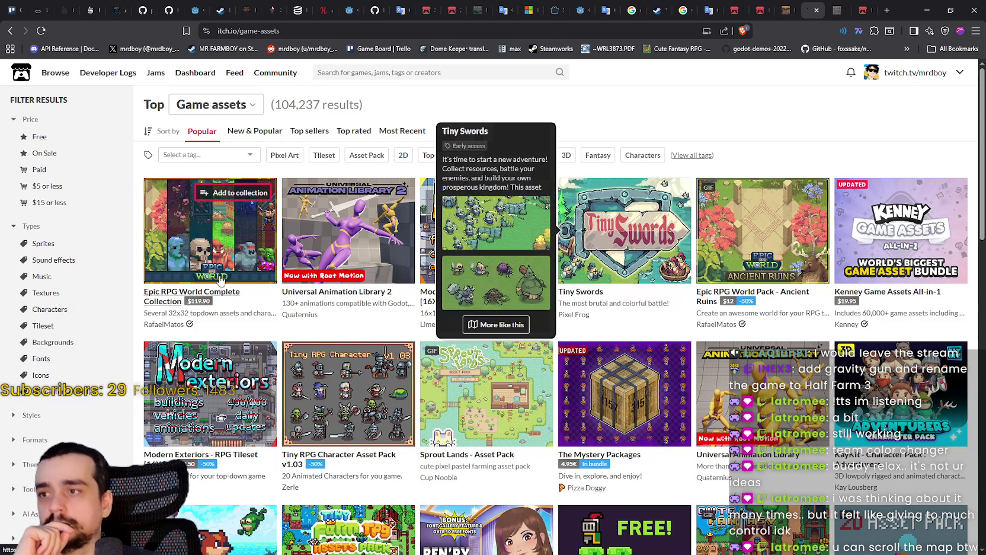
scroll(356, 403, down, 3)
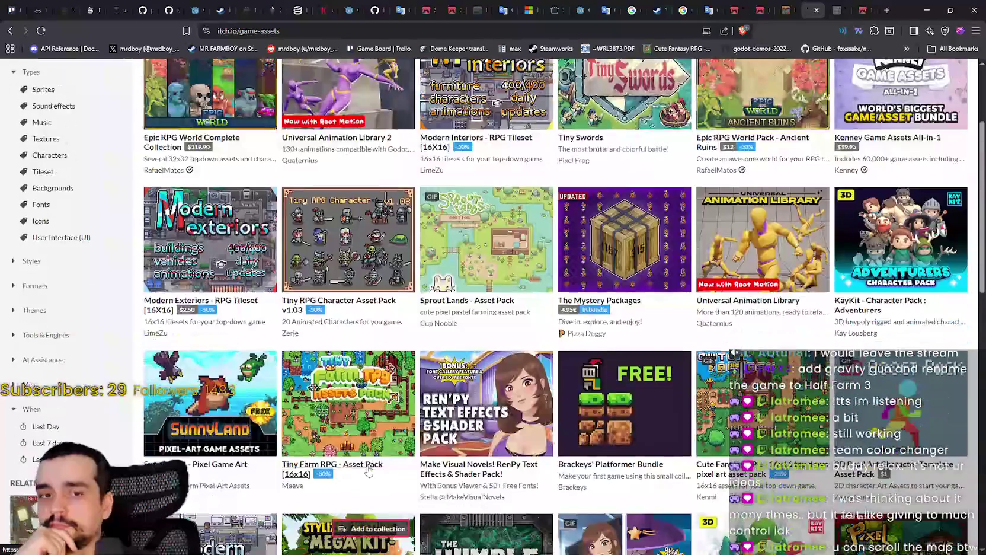
mouse_move(805, 442)
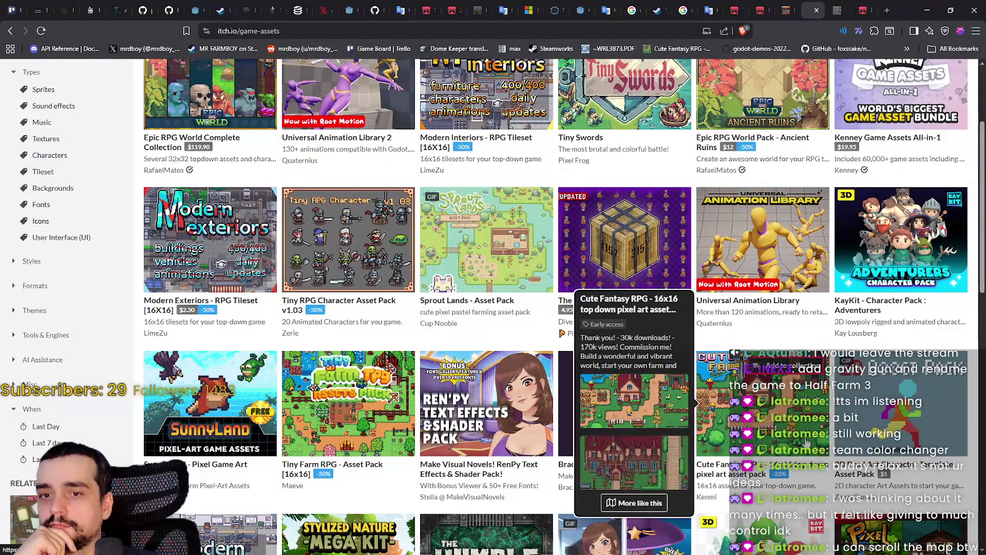
scroll(805, 442, down, 5)
mouse_move(793, 333)
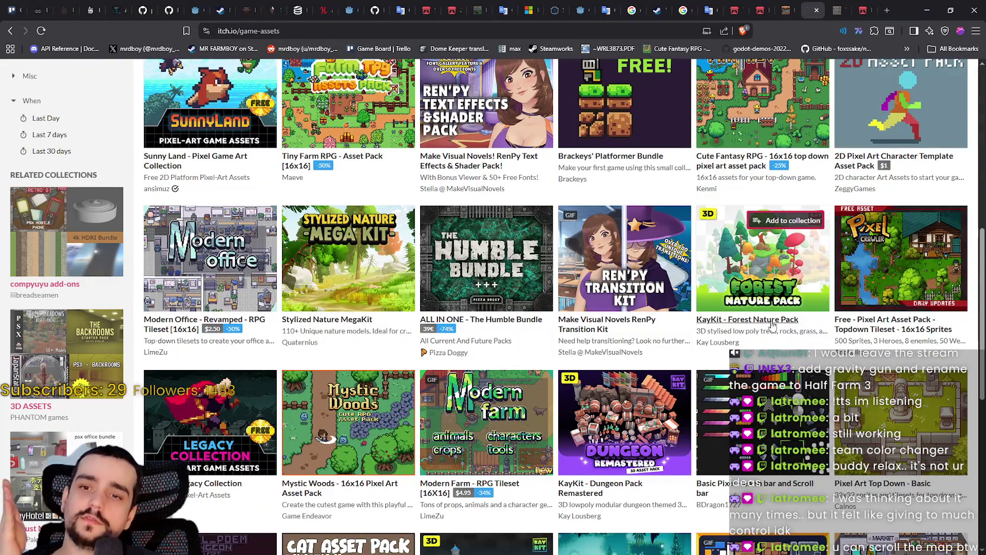
scroll(772, 325, down, 2)
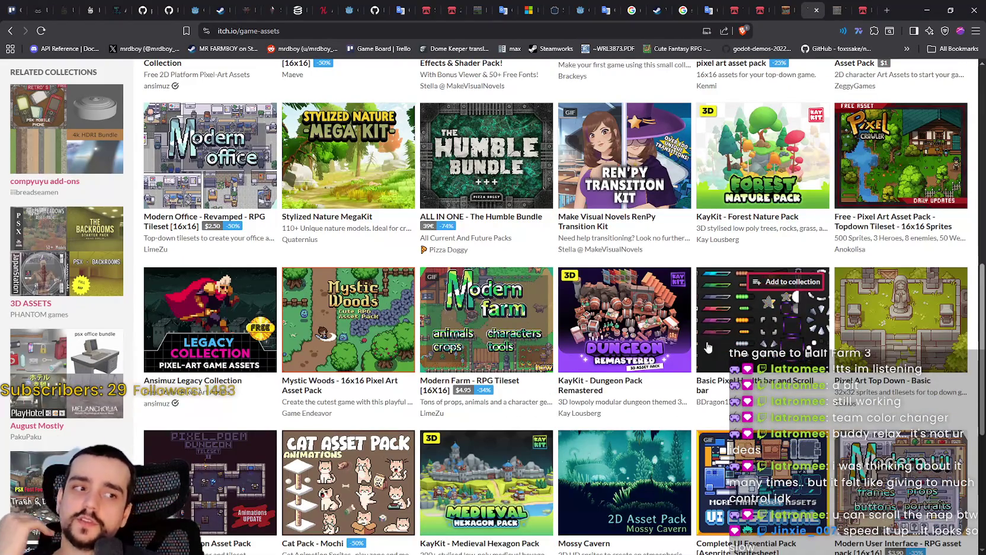
scroll(690, 397, up, 3)
scroll(688, 421, down, 3)
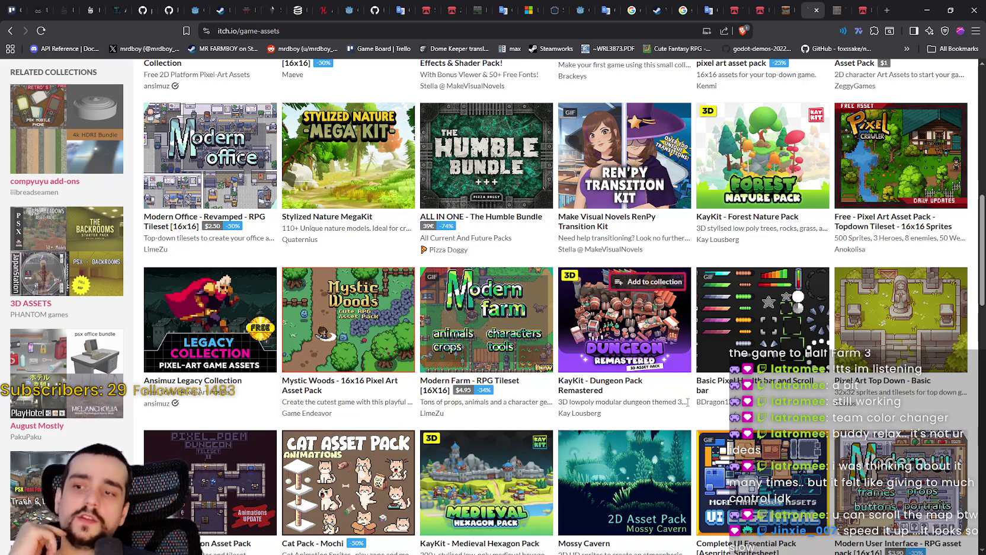
scroll(687, 388, up, 2)
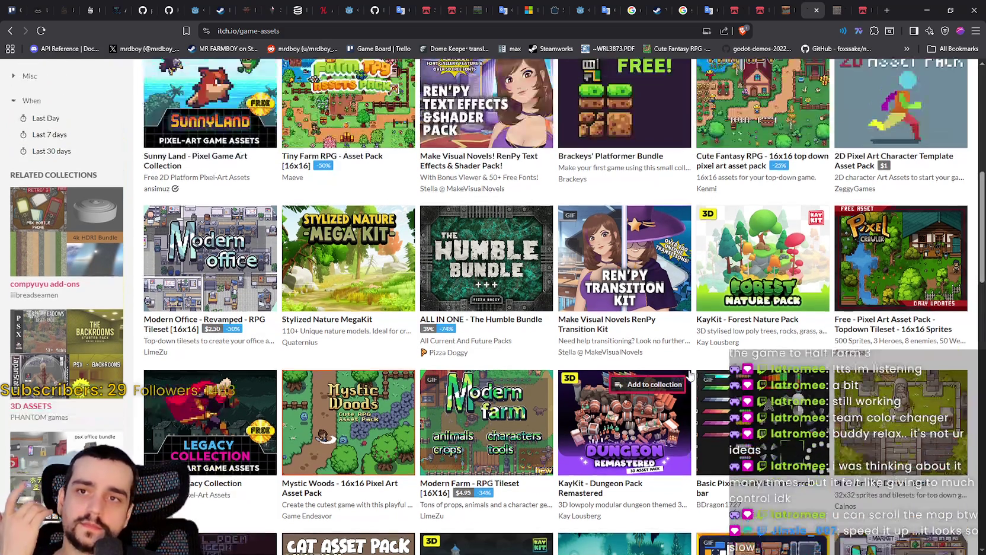
scroll(689, 375, down, 2)
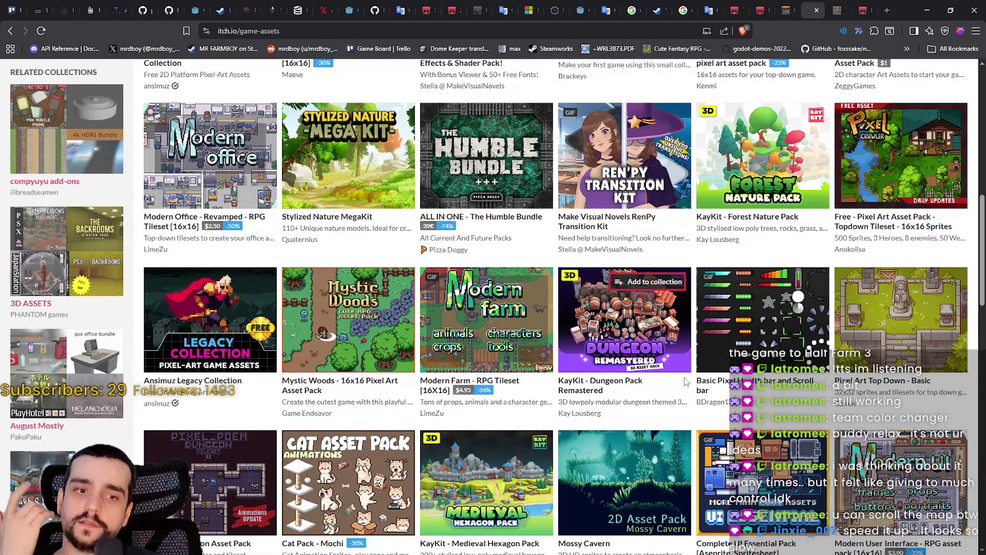
mouse_move(688, 367)
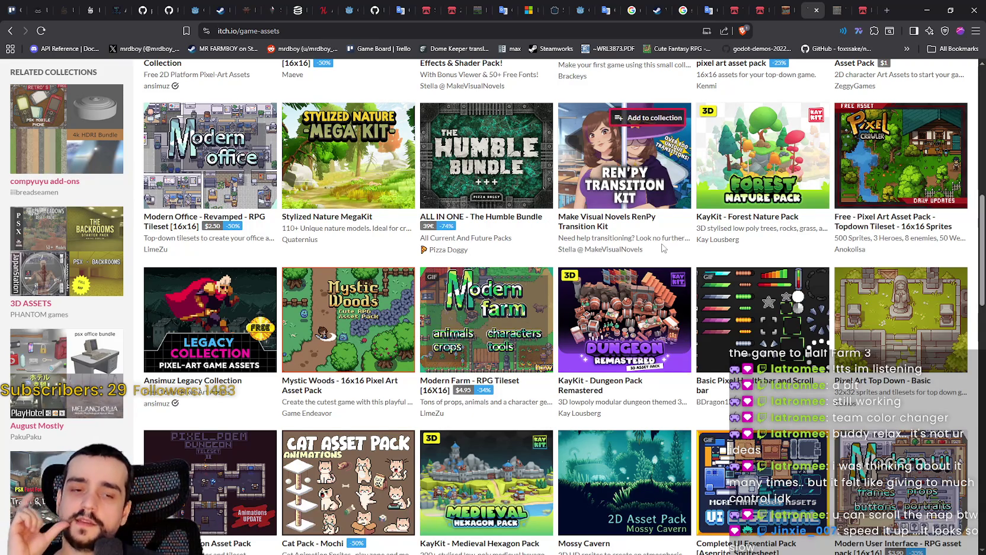
mouse_move(628, 297)
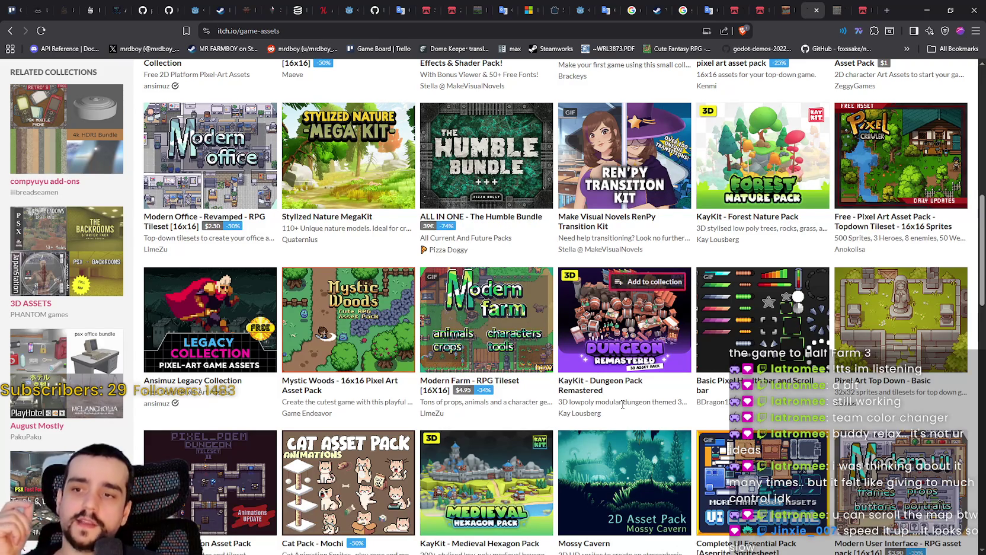
scroll(623, 398, up, 2)
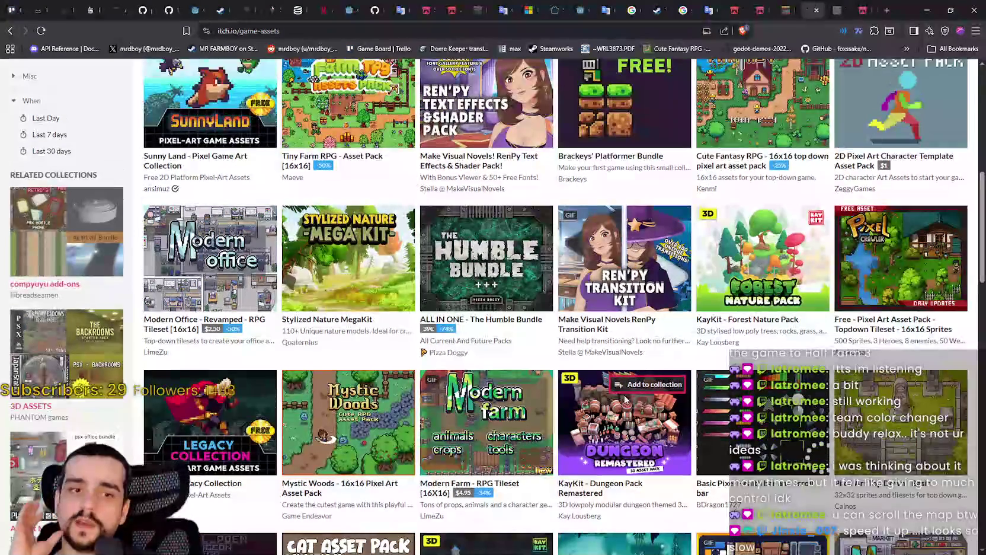
scroll(617, 409, up, 5)
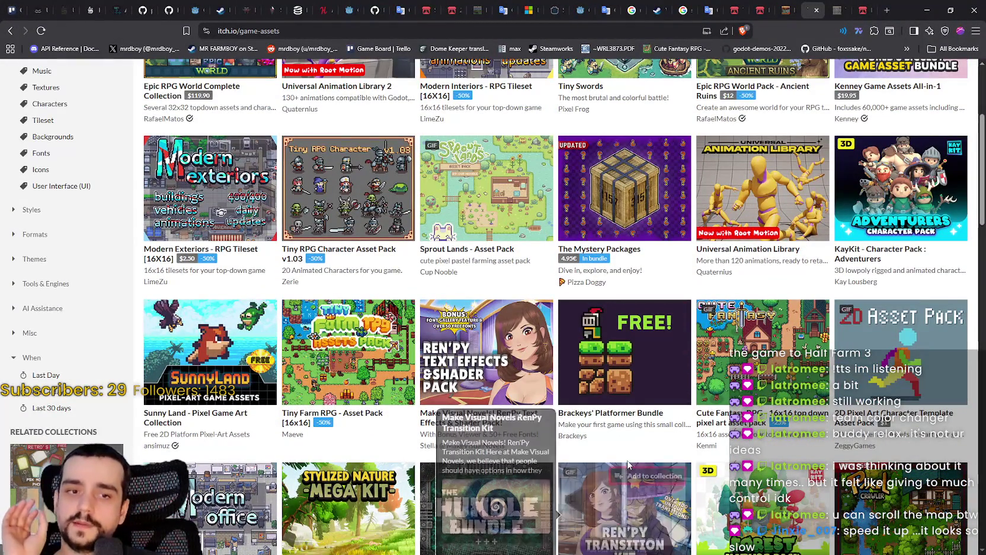
scroll(625, 450, up, 2)
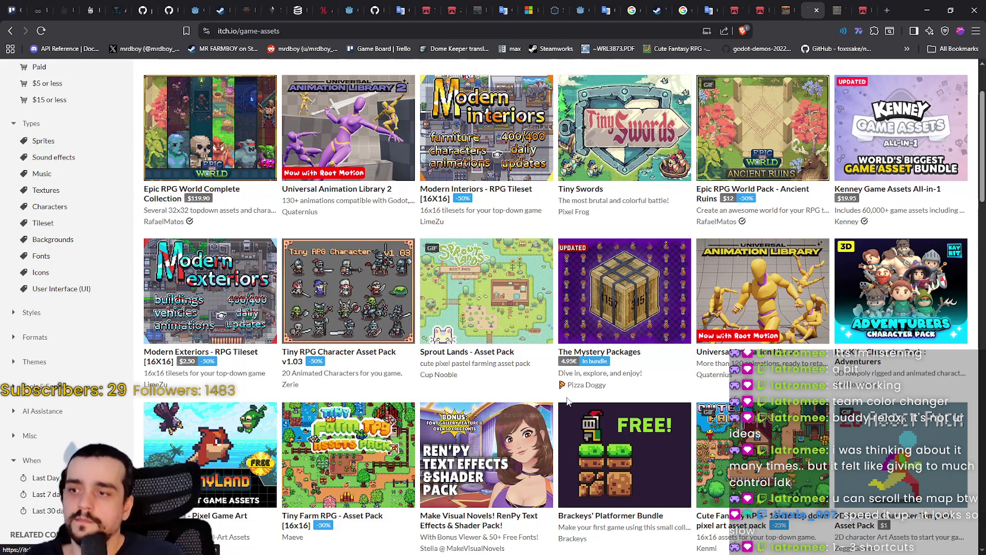
scroll(616, 389, up, 2)
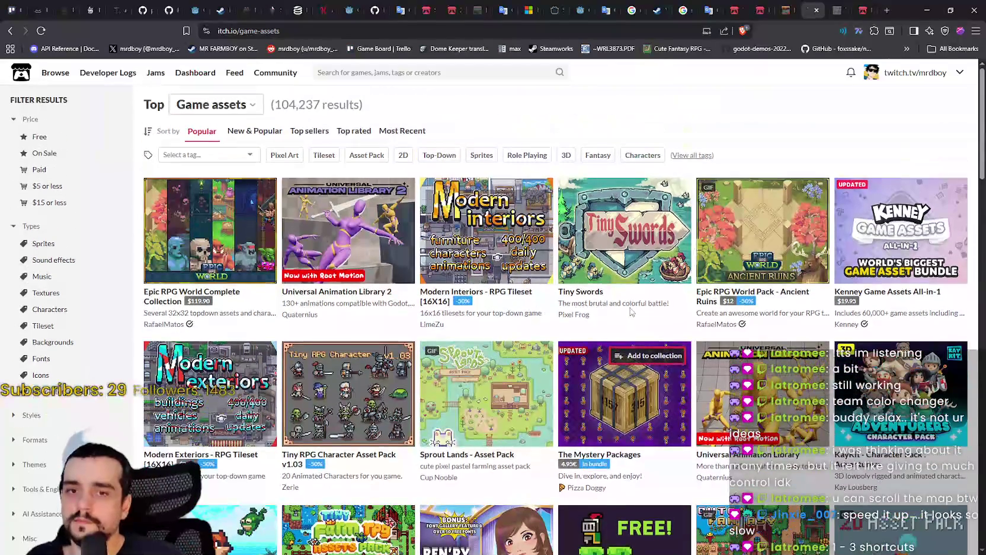
scroll(633, 289, down, 5)
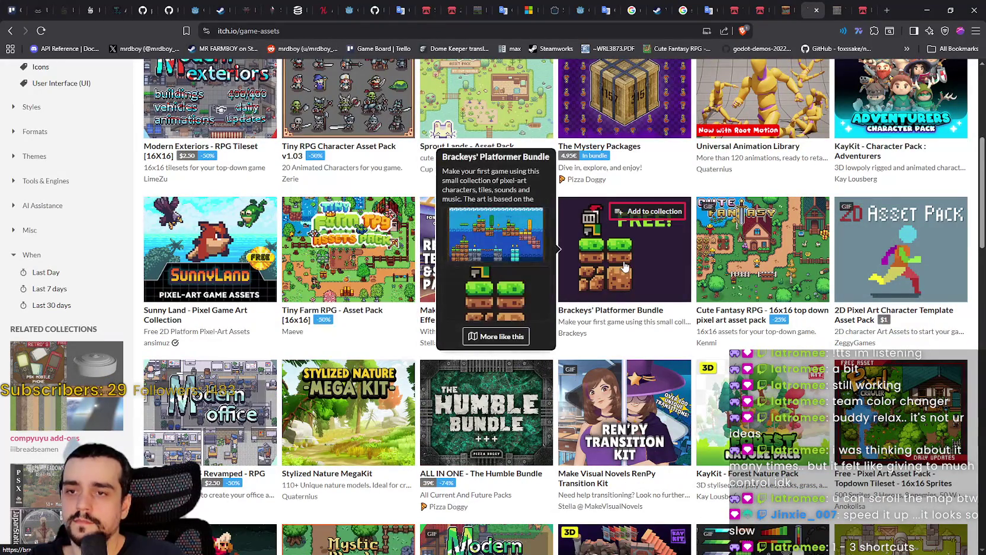
scroll(652, 281, down, 5)
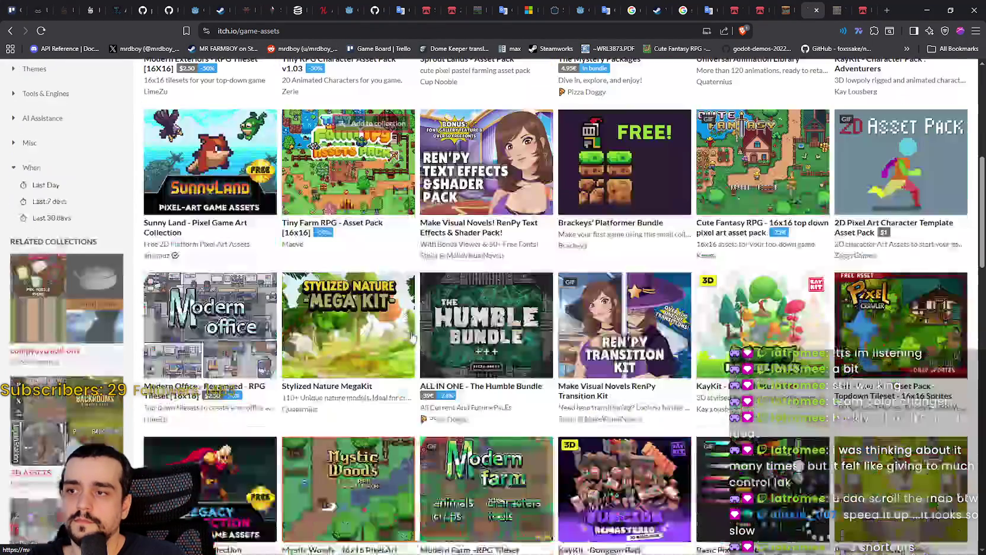
scroll(590, 216, down, 2)
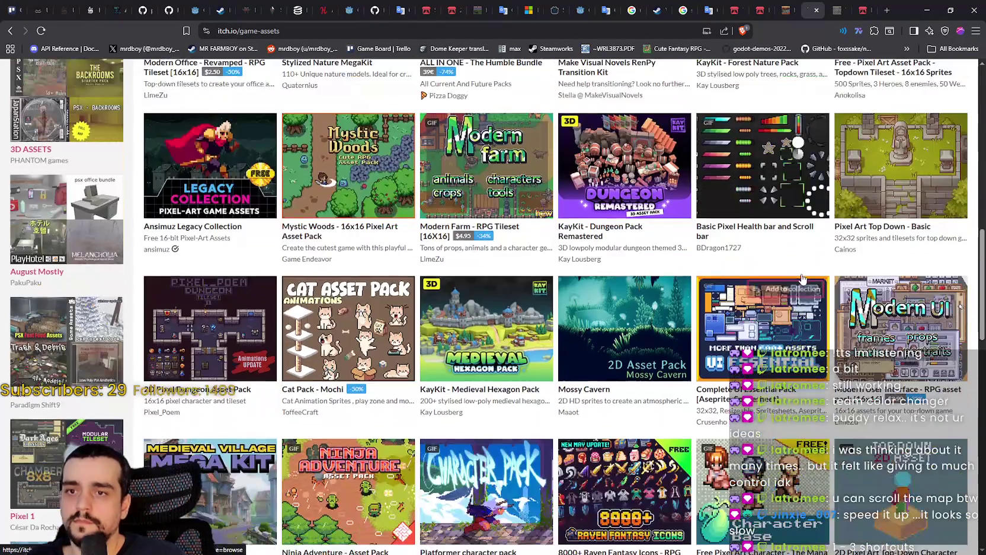
mouse_move(590, 216)
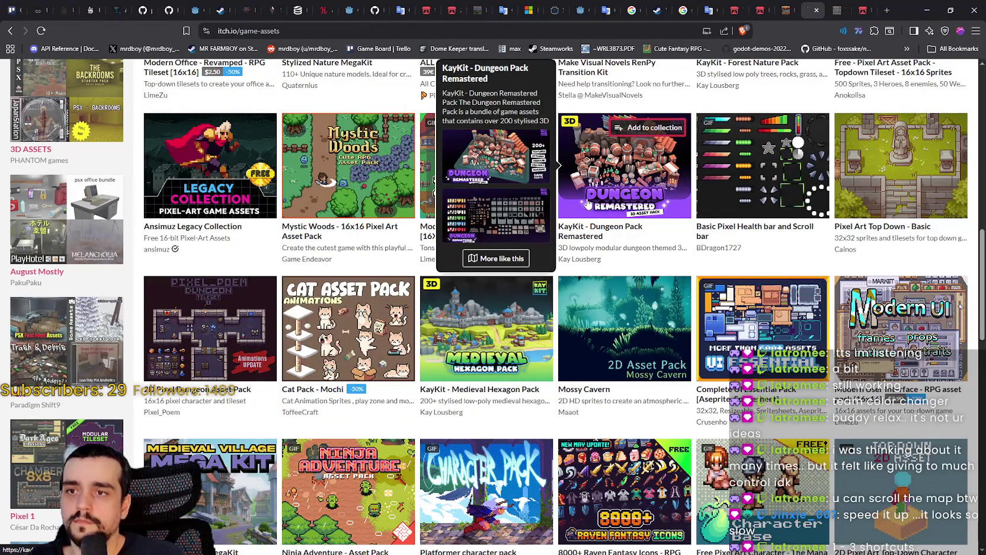
scroll(588, 204, down, 4)
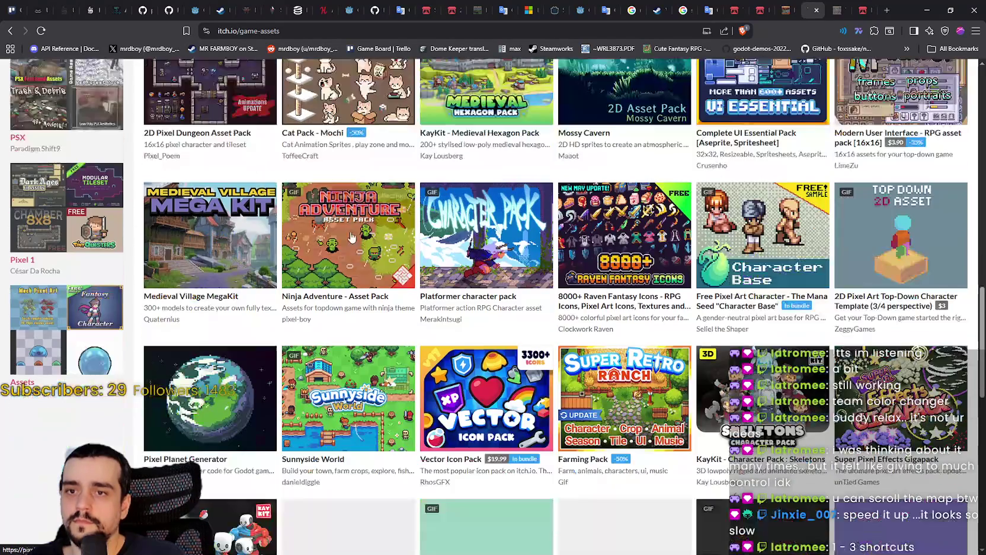
scroll(353, 268, up, 2)
scroll(352, 267, down, 7)
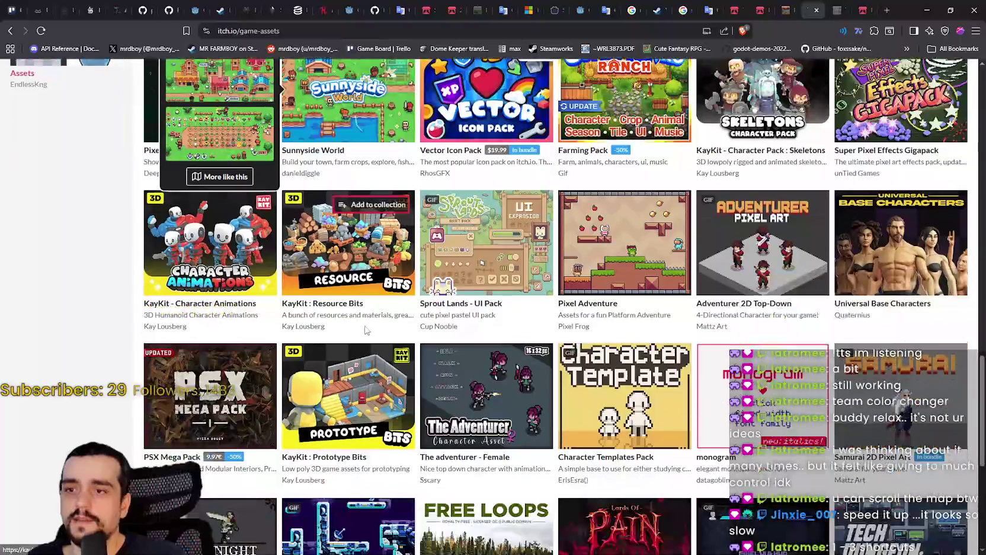
scroll(365, 325, down, 2)
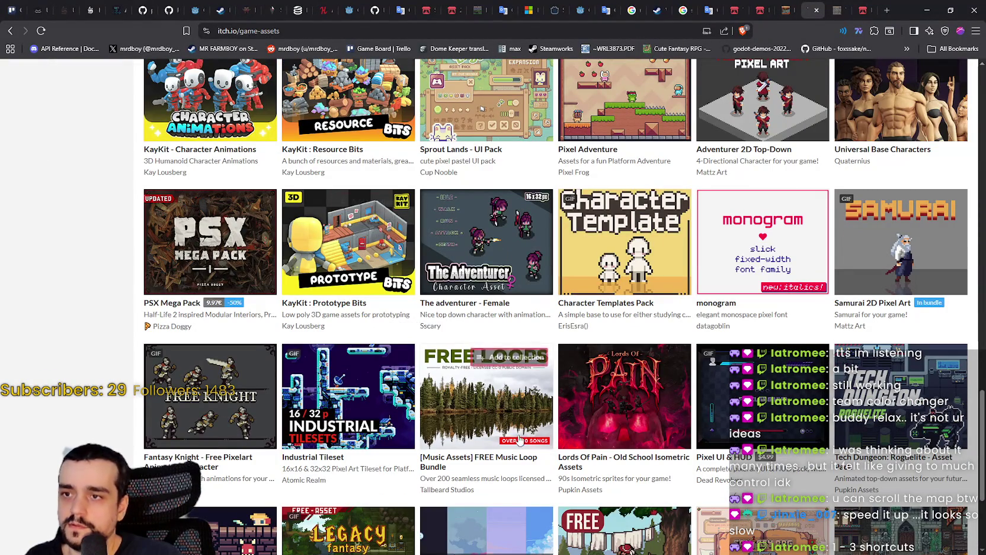
mouse_move(511, 410)
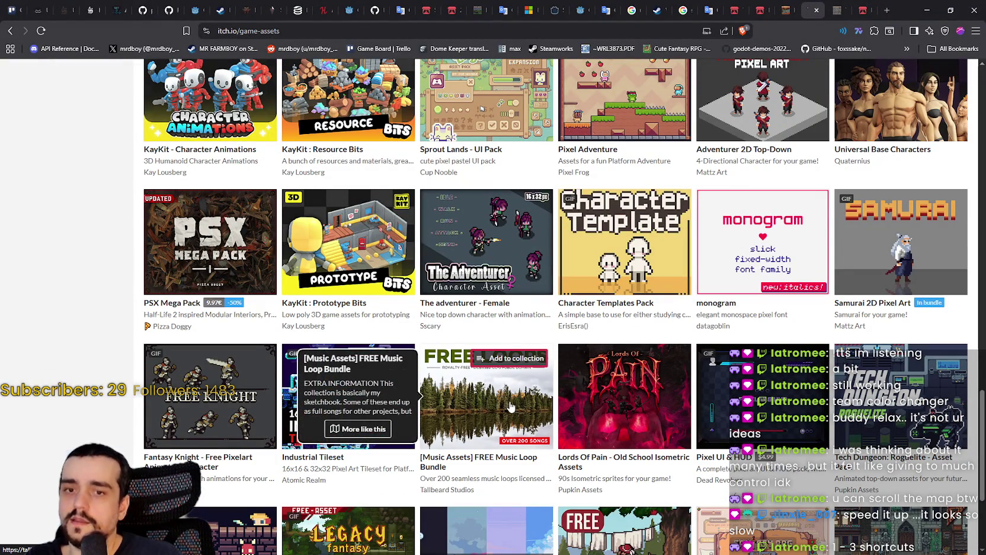
scroll(508, 409, down, 1)
scroll(504, 384, down, 2)
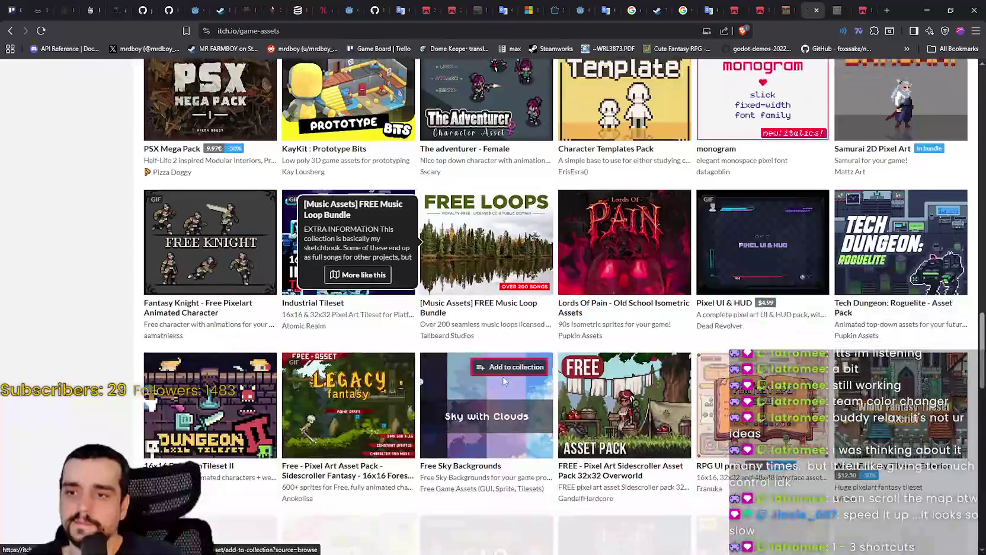
scroll(503, 379, down, 3)
scroll(503, 378, down, 4)
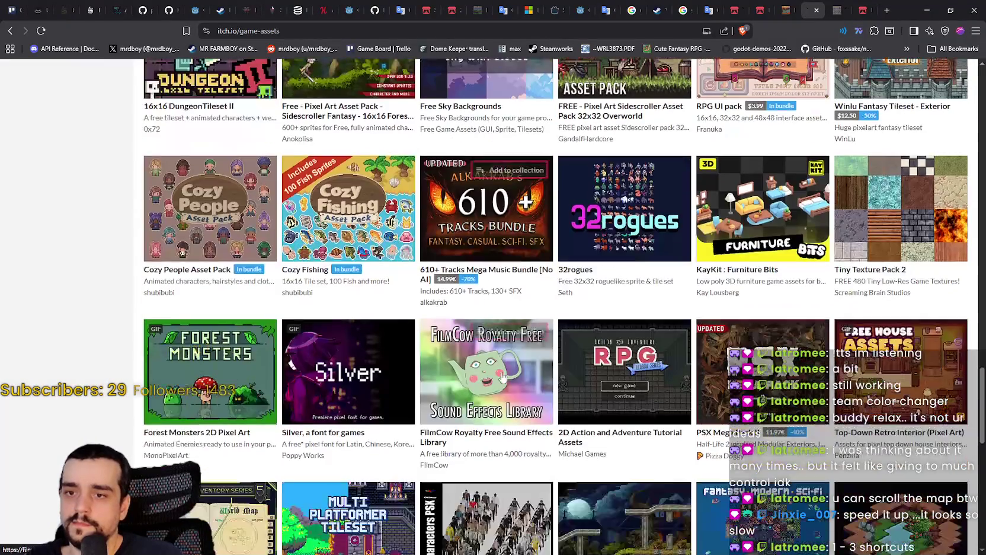
scroll(502, 377, down, 4)
scroll(503, 377, down, 3)
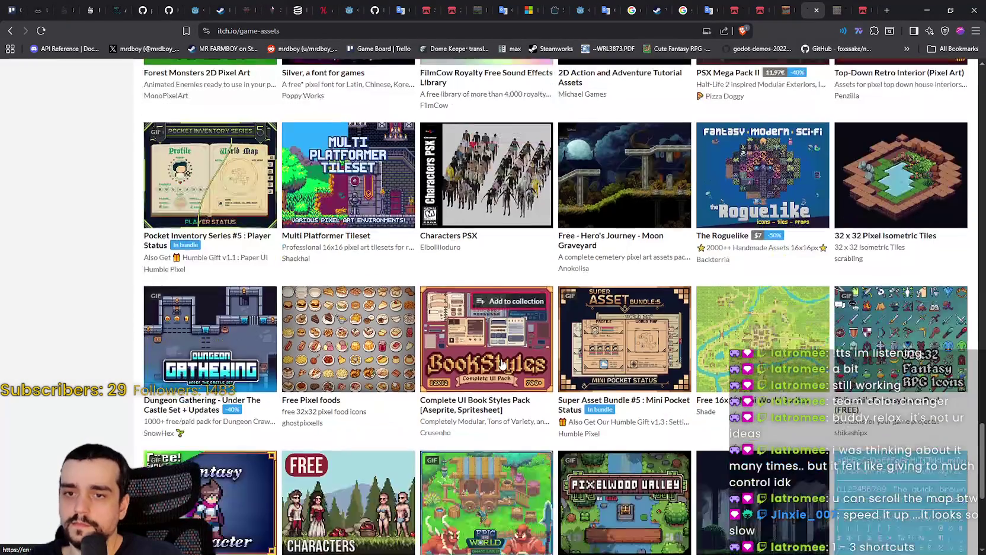
scroll(958, 400, up, 8)
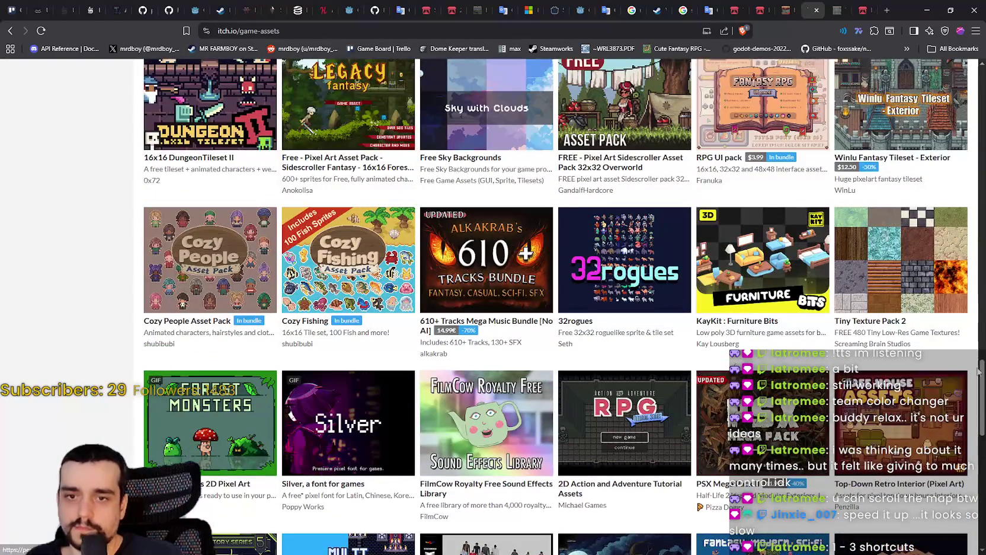
key(F5)
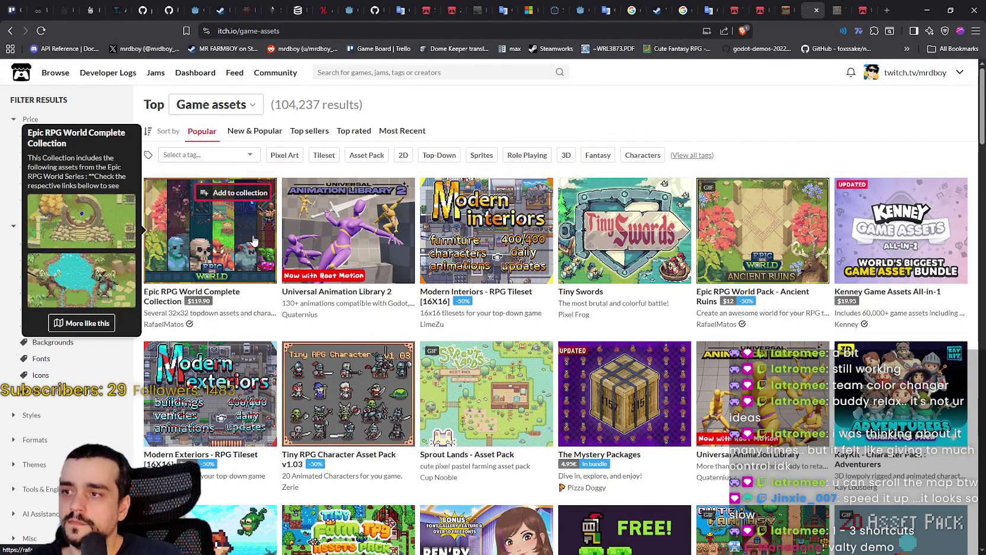
mouse_move(883, 258)
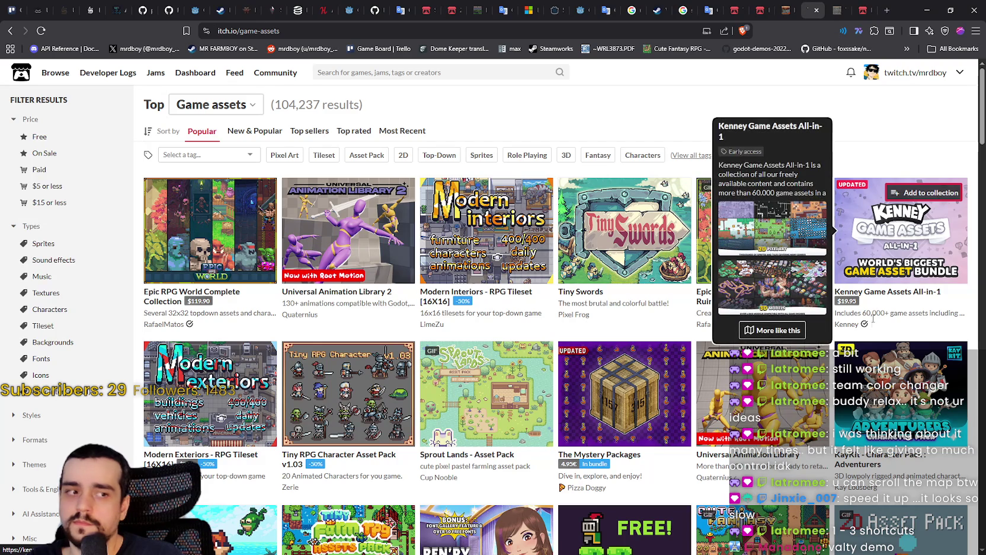
scroll(869, 316, down, 3)
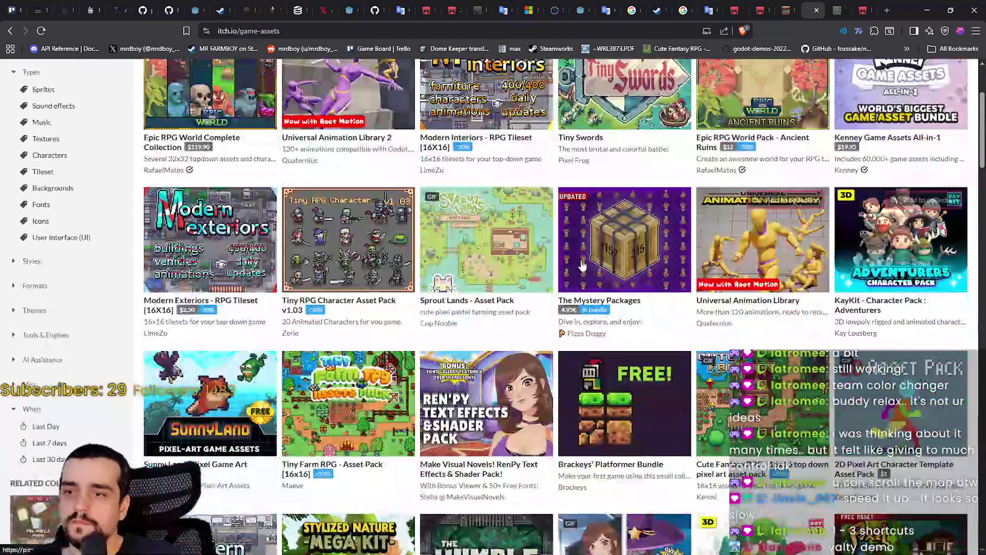
mouse_move(623, 270)
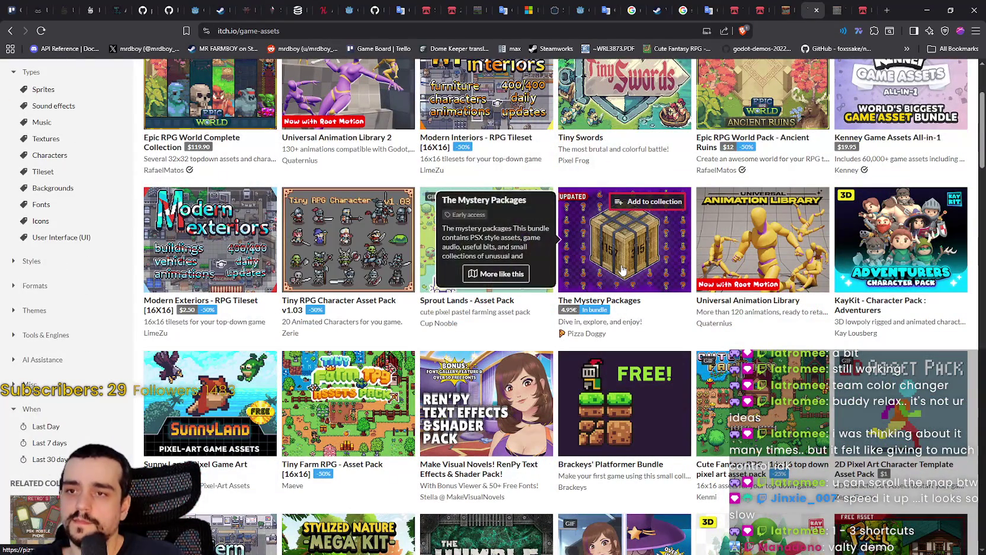
scroll(703, 319, up, 3)
scroll(714, 328, down, 3)
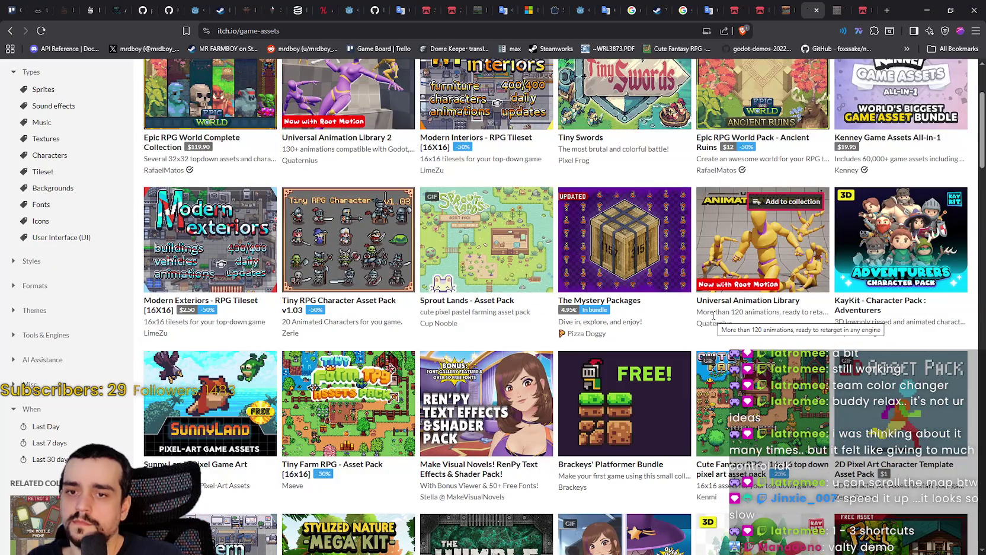
scroll(714, 317, down, 4)
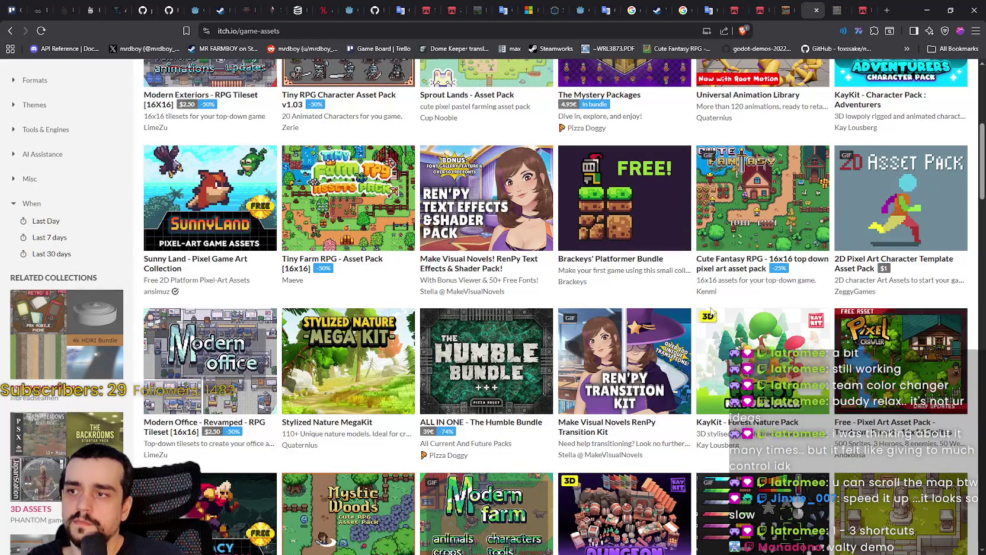
scroll(711, 308, down, 3)
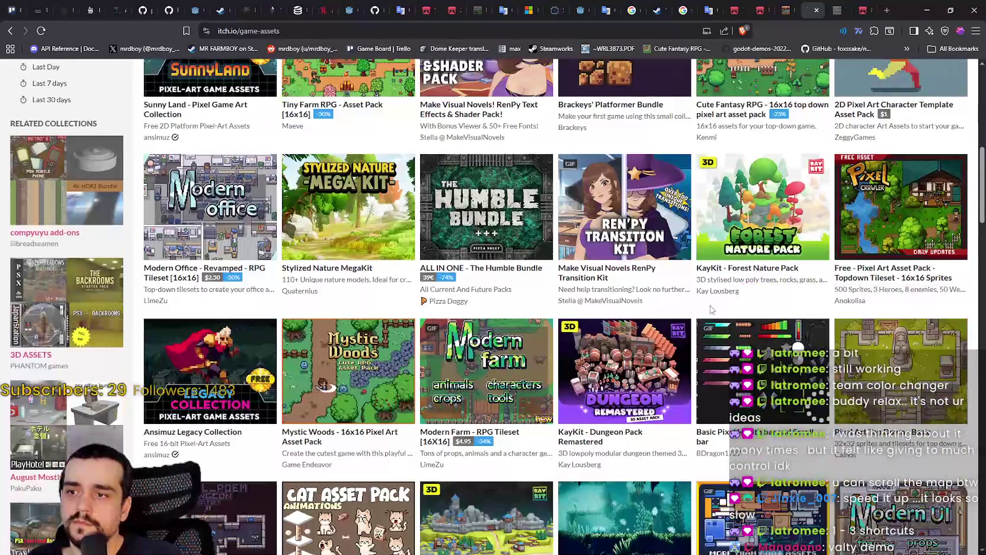
scroll(609, 340, up, 3)
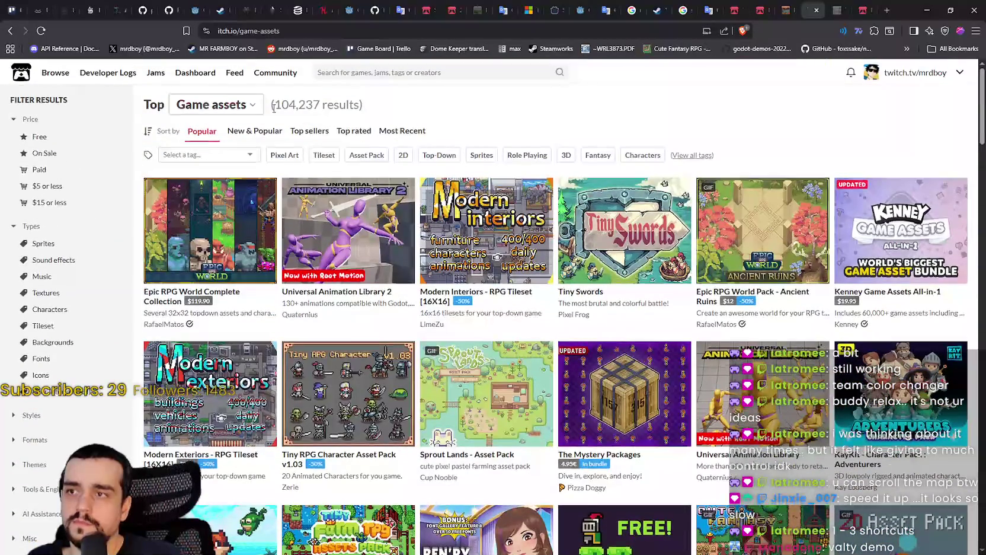
click(266, 131)
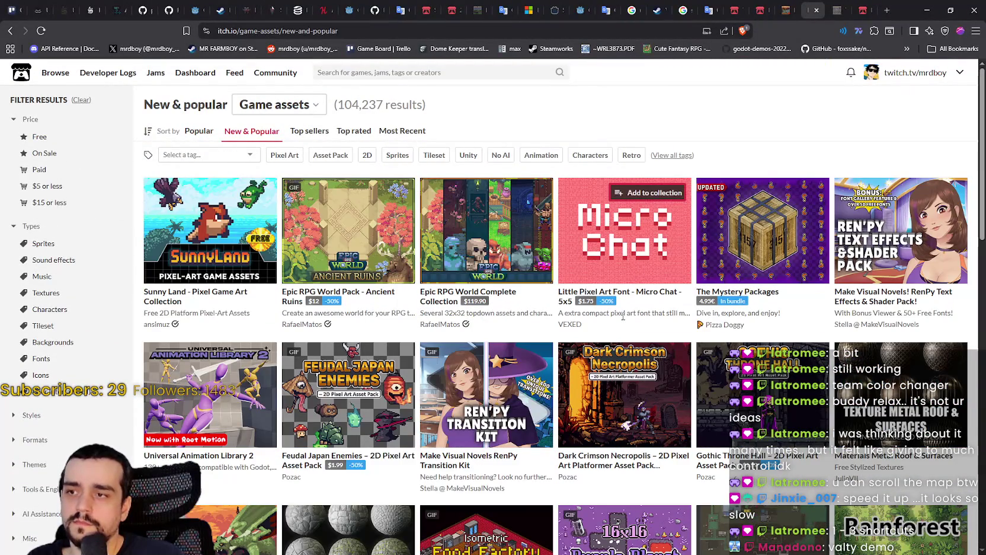
Open Sunny Land in a separate window and move that window aside
mouse_move(172, 237)
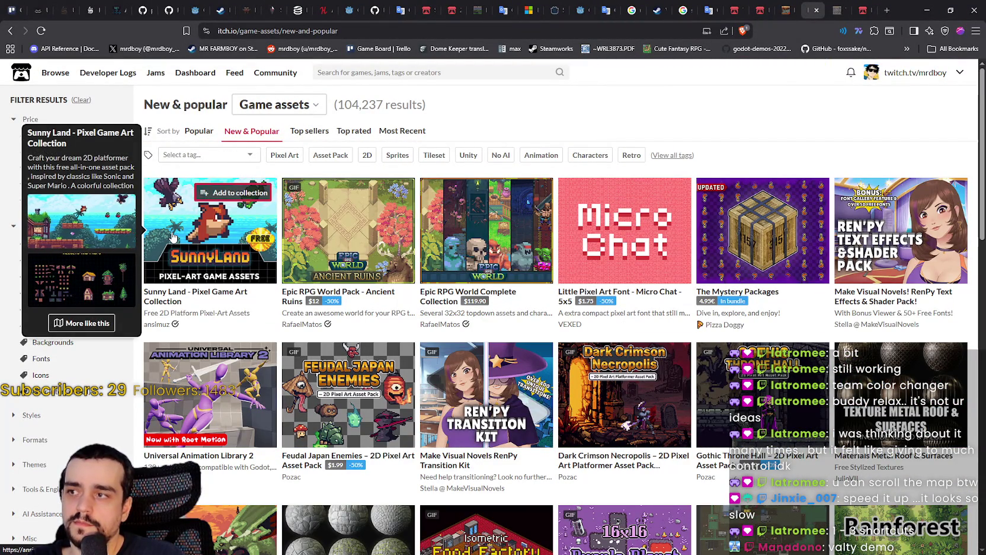
right_click(213, 291)
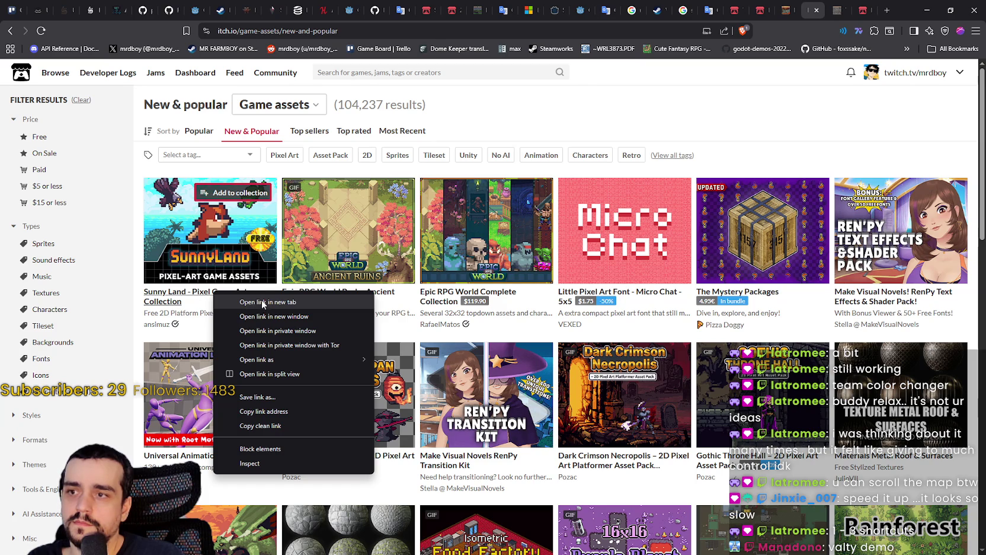
click(280, 316)
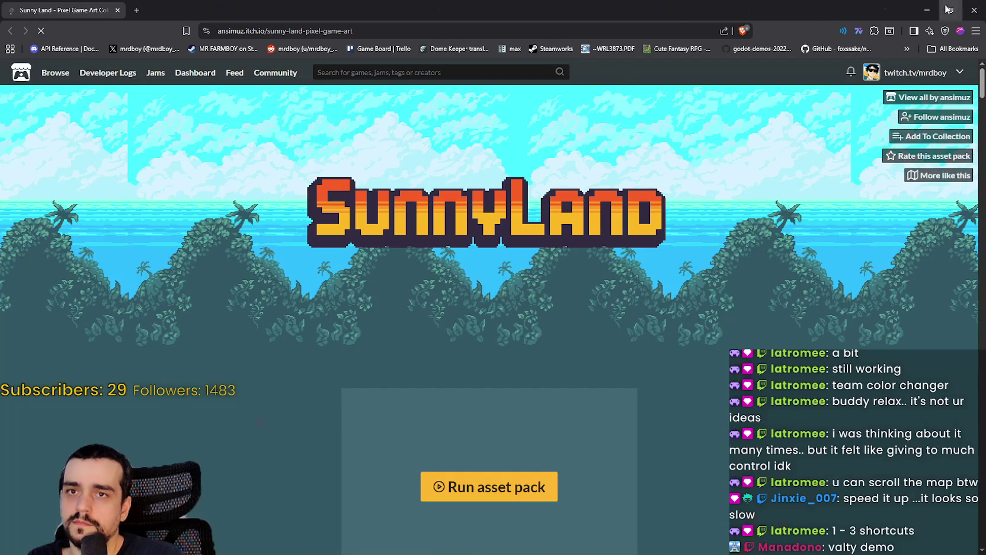
click(950, 10)
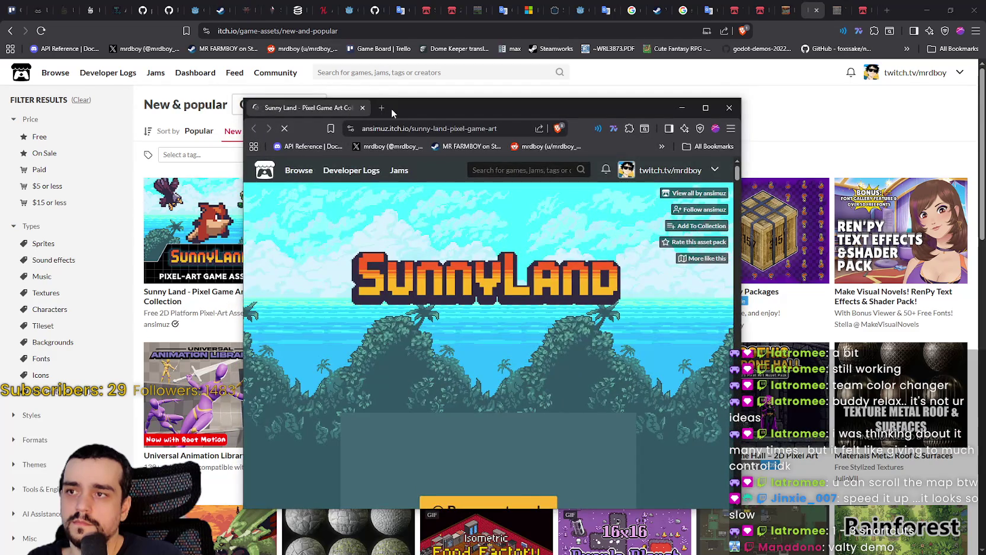
drag(391, 109, 737, 102)
click(738, 83)
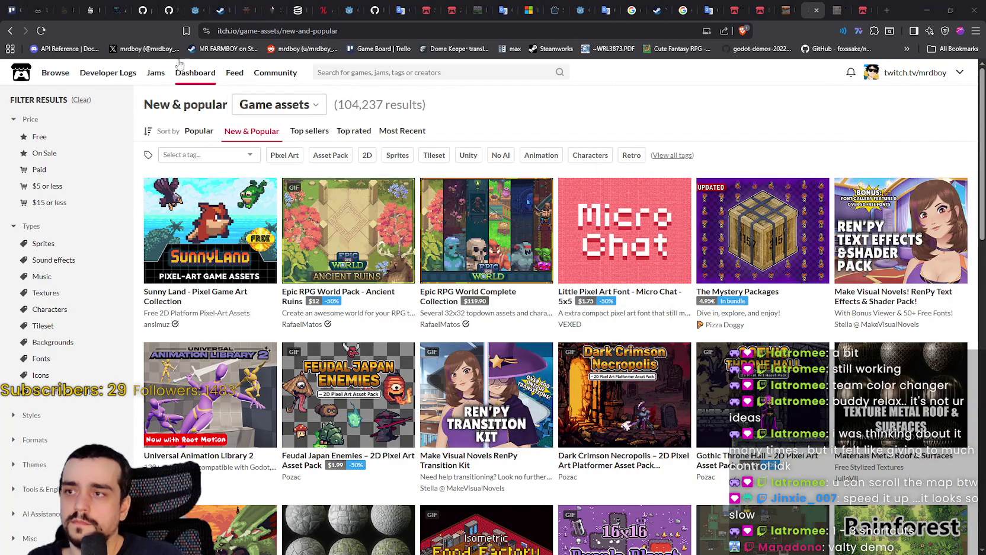
Copy the Sunny Land page address and maximize the two-tab browser window
click(276, 29)
right_click(277, 28)
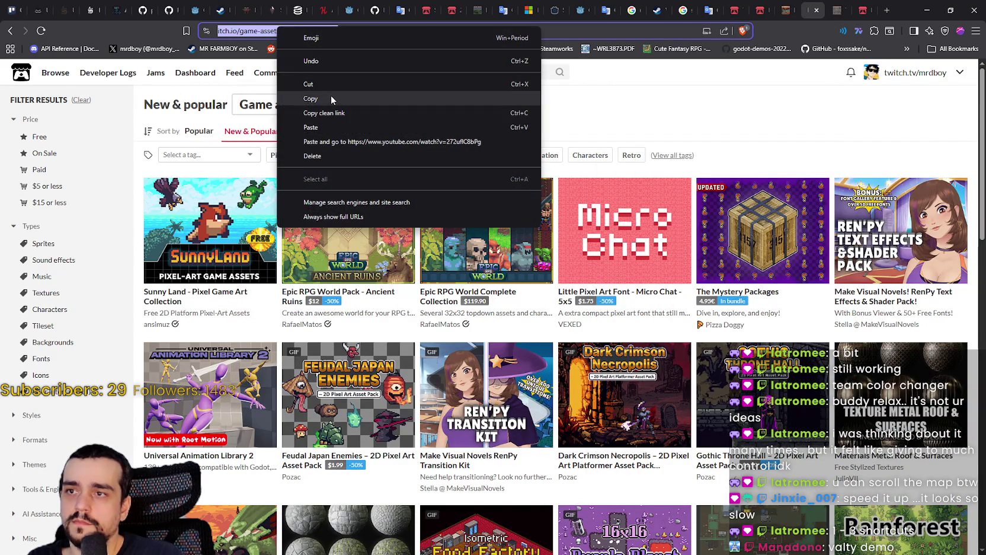
click(330, 95)
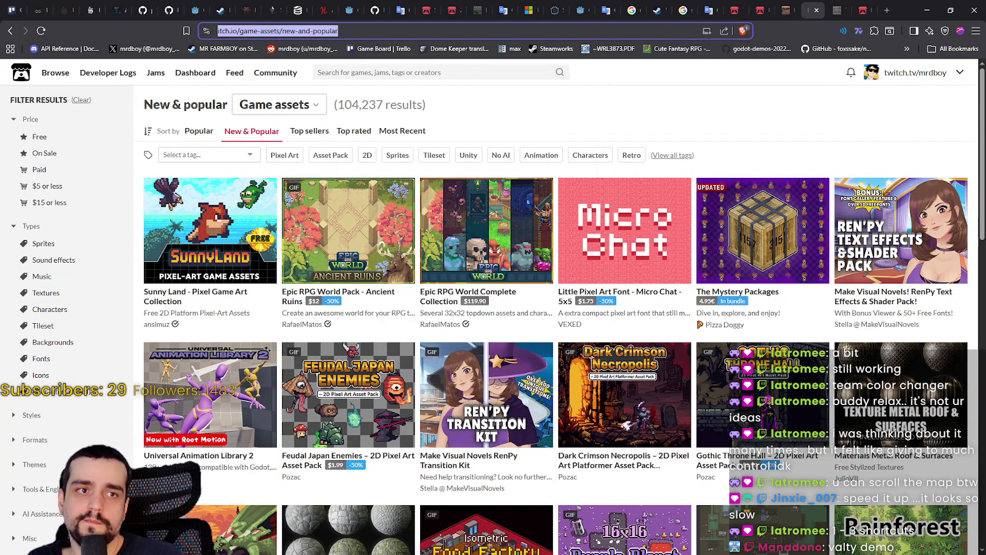
key(alt+Tab)
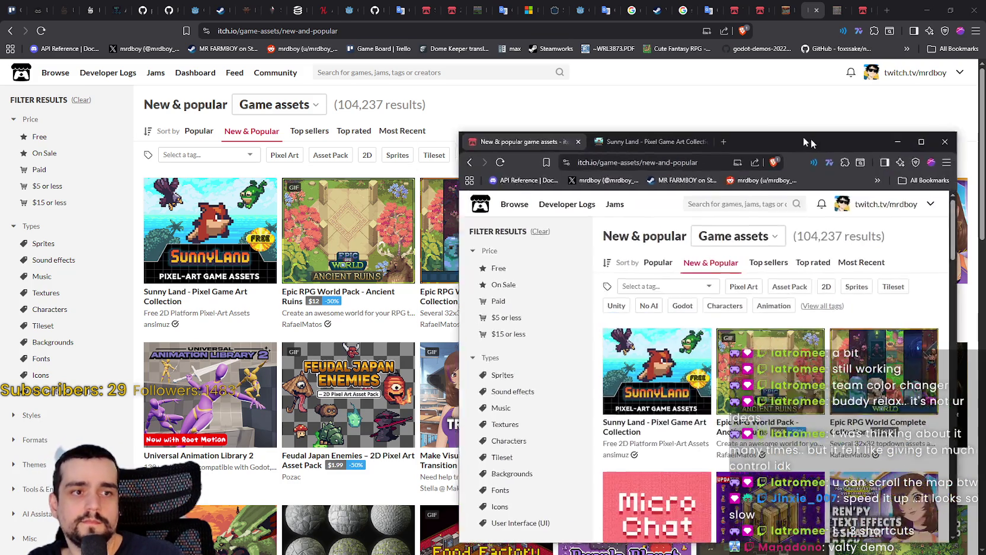
drag(712, 137, 593, 63)
click(800, 65)
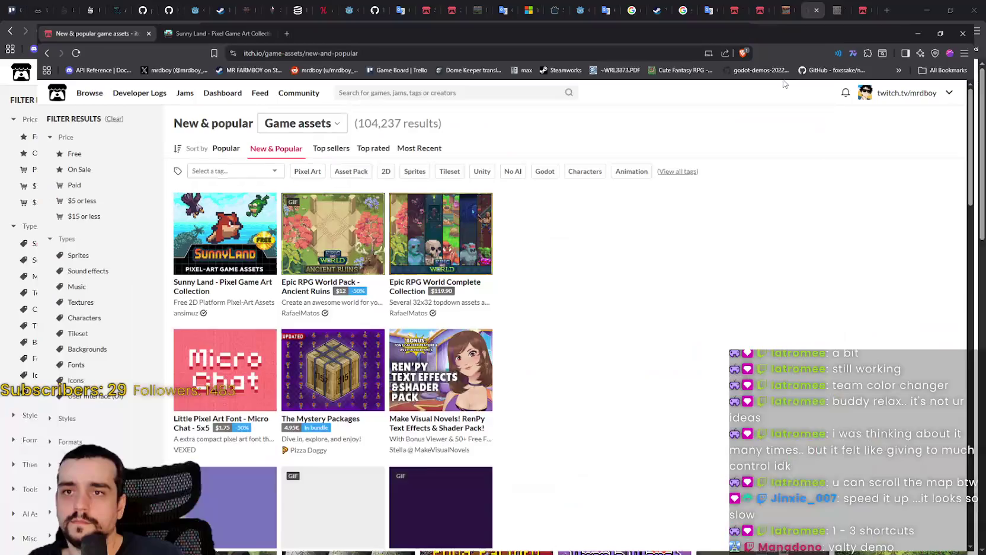
Open Feudal Japan Enemies and Dark Crimson Necropolis in new tabs
mouse_move(267, 236)
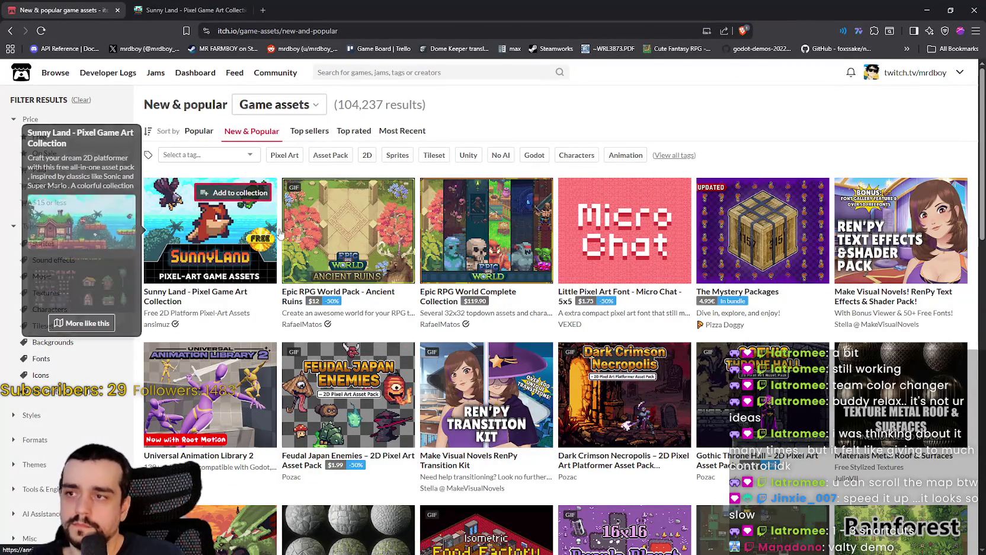
mouse_move(462, 261)
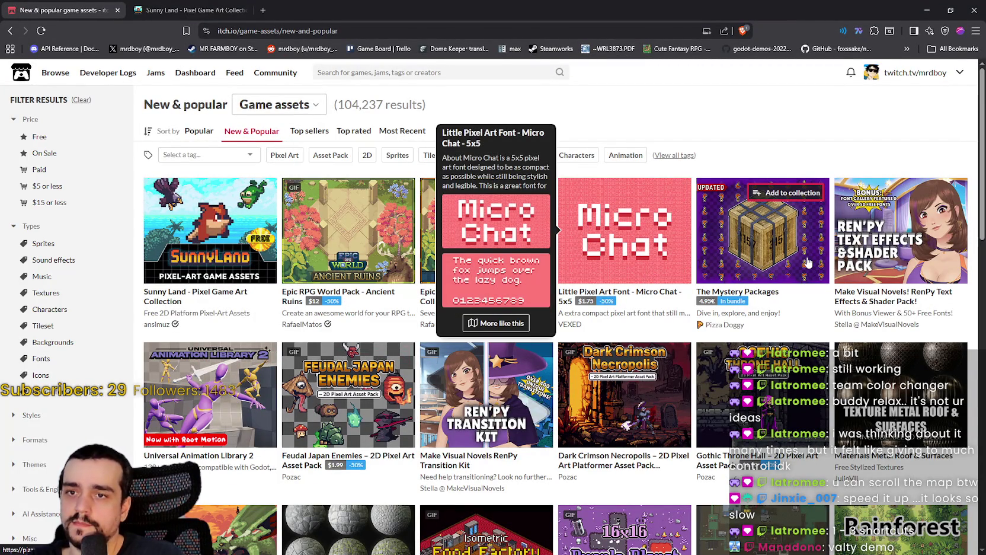
mouse_move(807, 261)
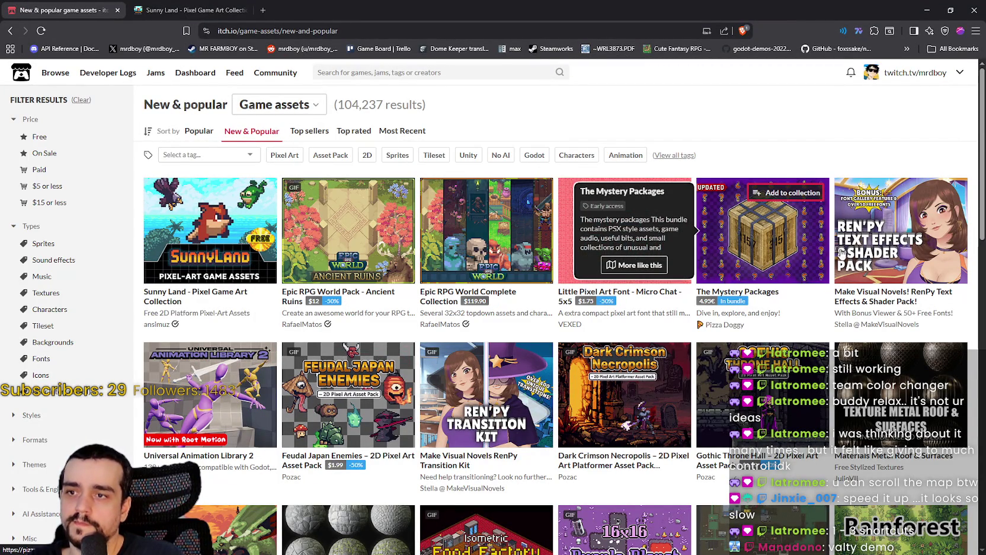
mouse_move(876, 251)
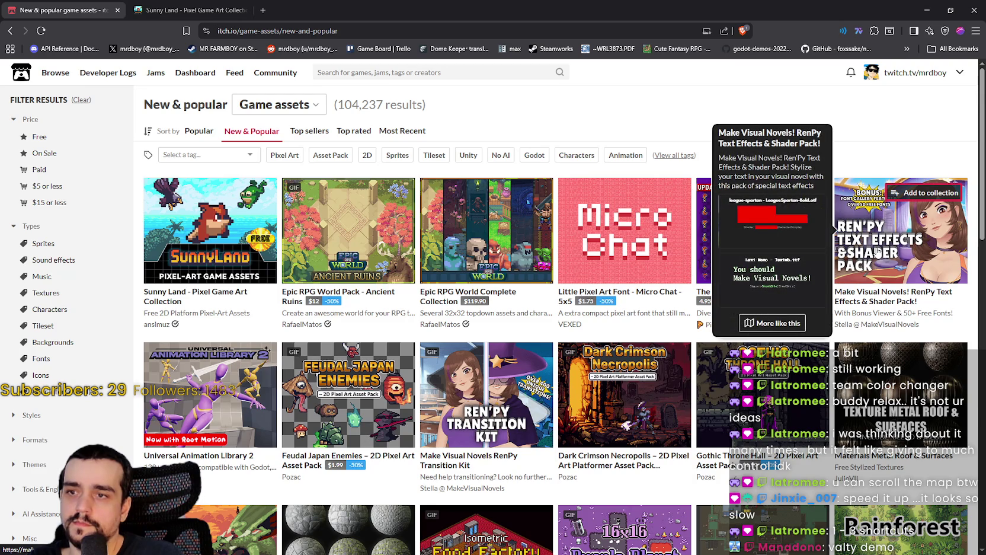
scroll(876, 251, down, 3)
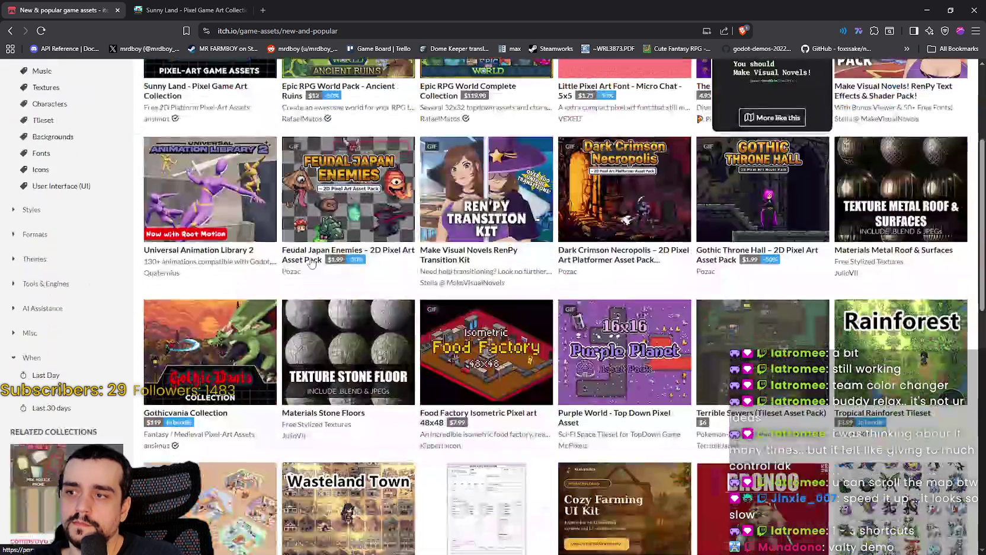
mouse_move(332, 234)
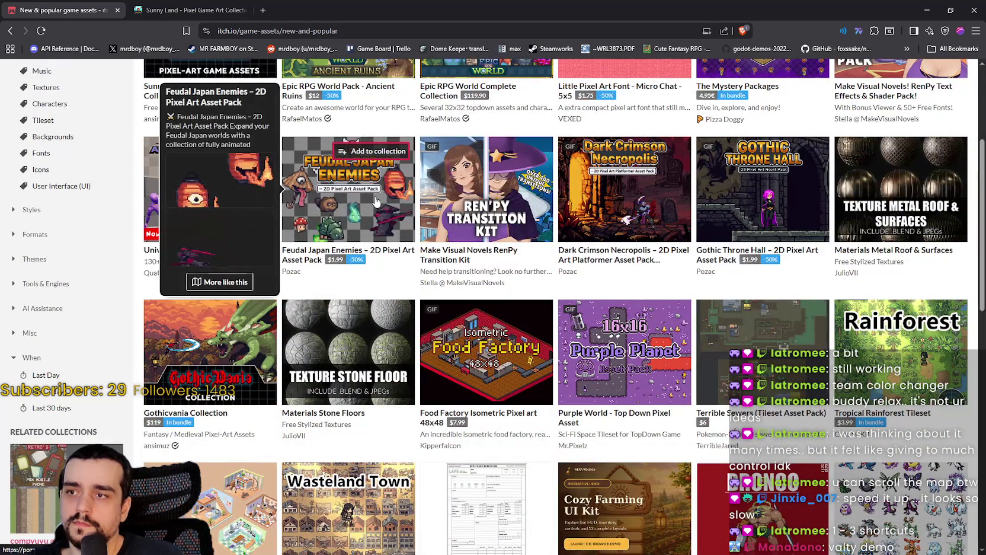
right_click(334, 247)
click(367, 259)
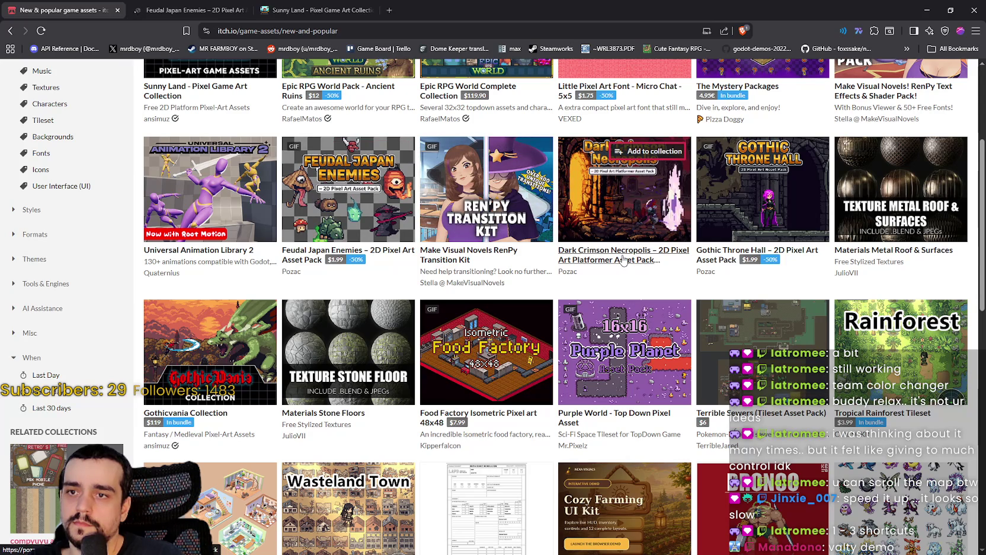
right_click(620, 256)
right_click(599, 261)
click(628, 268)
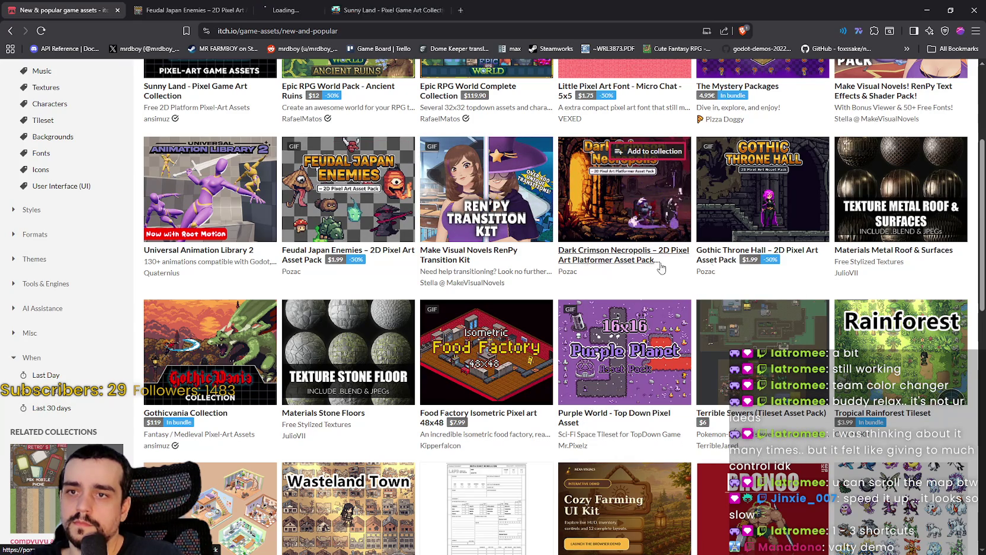
Open Gothic Throne Hall, Tropical Rainforest Tileset, Purple World and Gothicvania Collection in new tabs
right_click(744, 257)
click(748, 261)
right_click(695, 226)
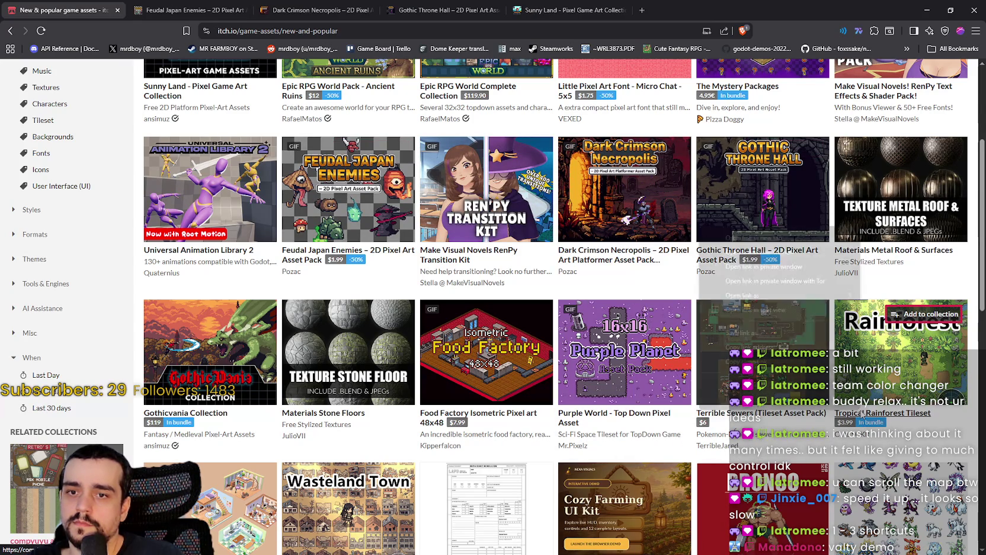
click(776, 237)
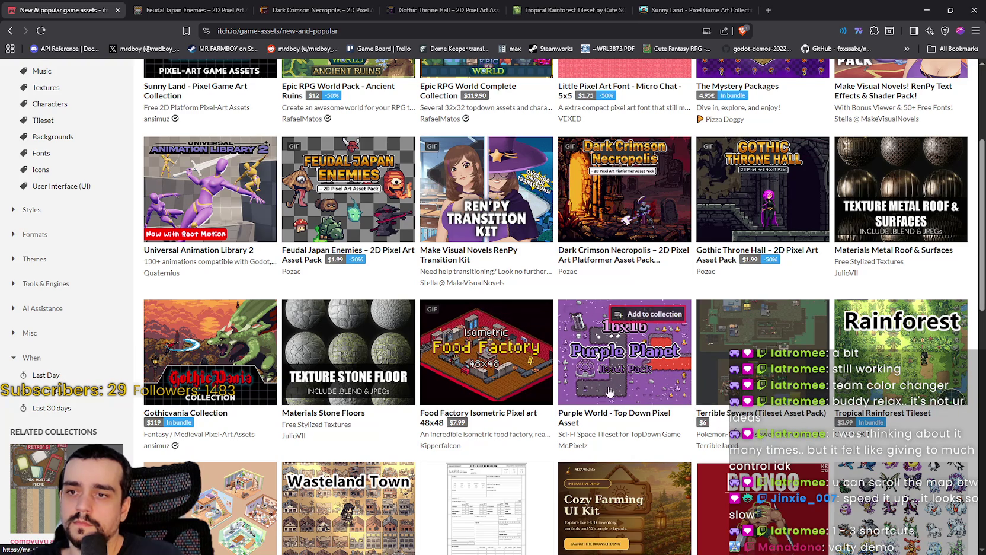
right_click(614, 416)
click(670, 240)
right_click(178, 419)
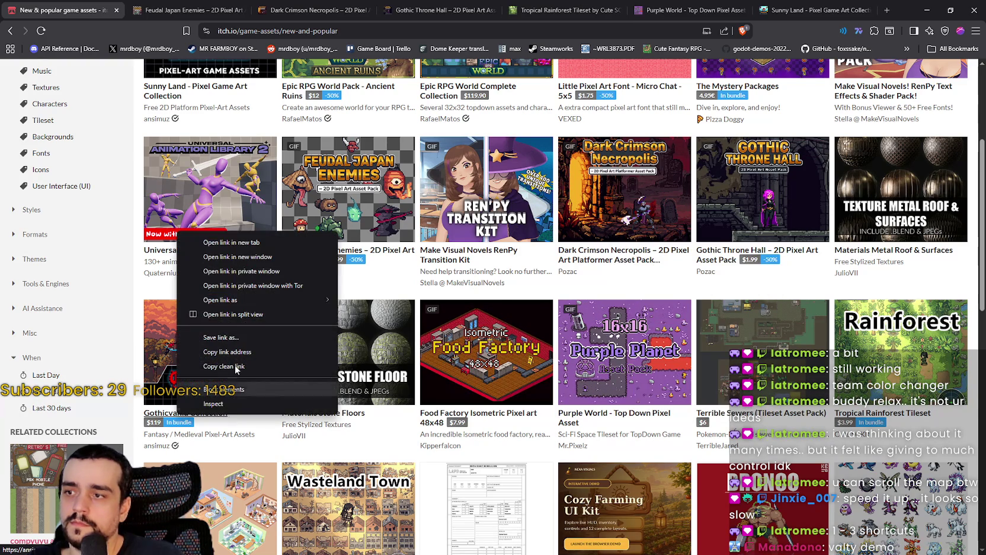
click(226, 246)
scroll(298, 441, down, 3)
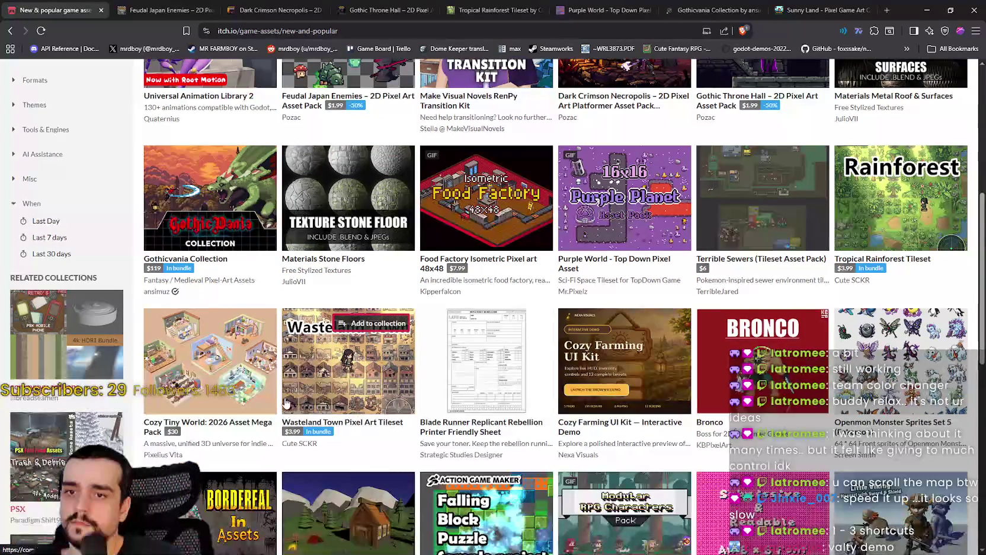
Open Pixel Art Modular RPG Characters and Minimal Desert Platformer Tileset in new tabs
scroll(284, 403, down, 3)
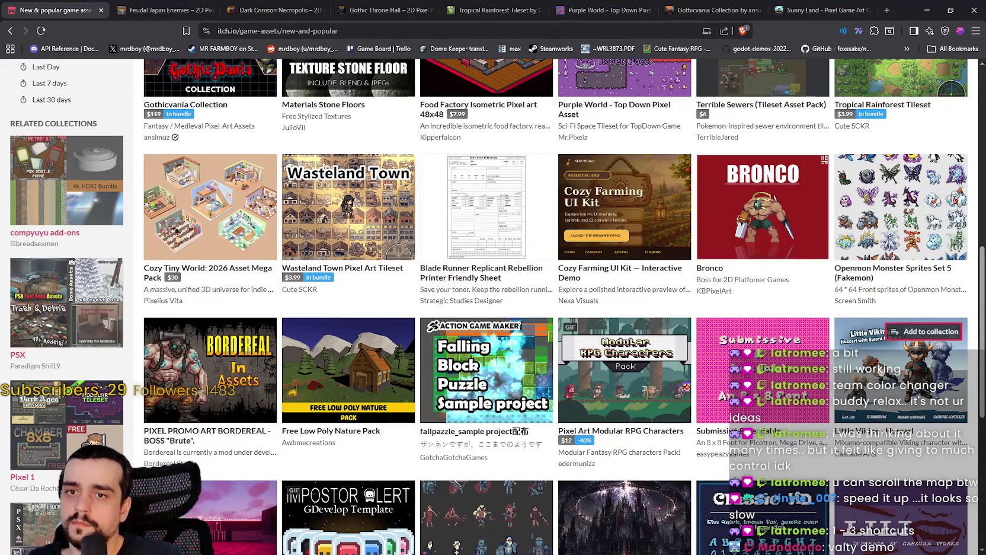
right_click(614, 428)
click(660, 258)
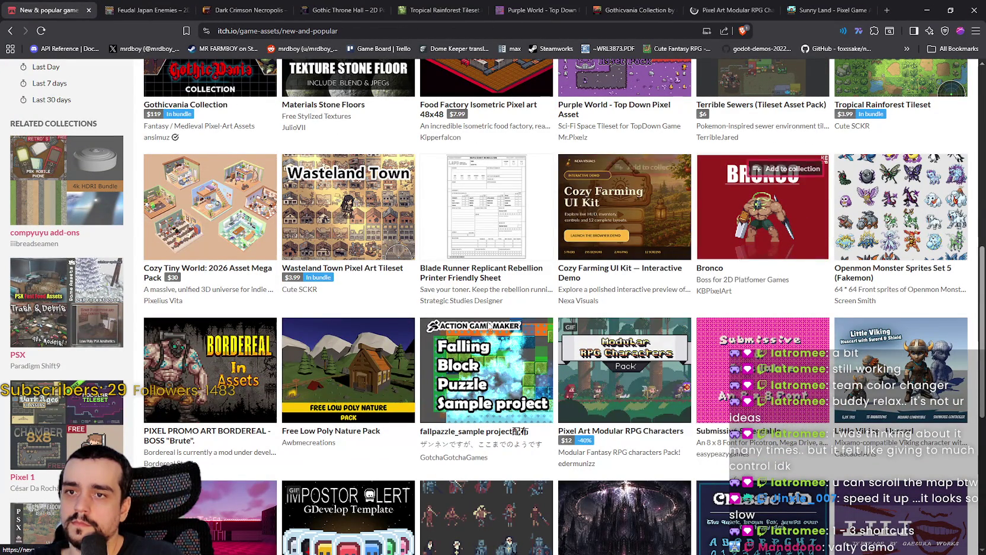
scroll(398, 344, down, 5)
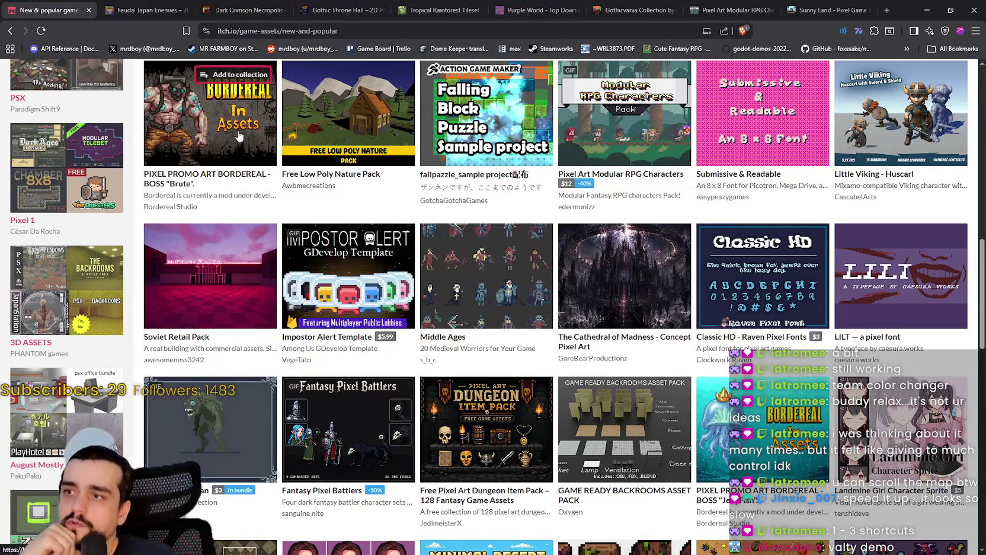
scroll(687, 313, down, 2)
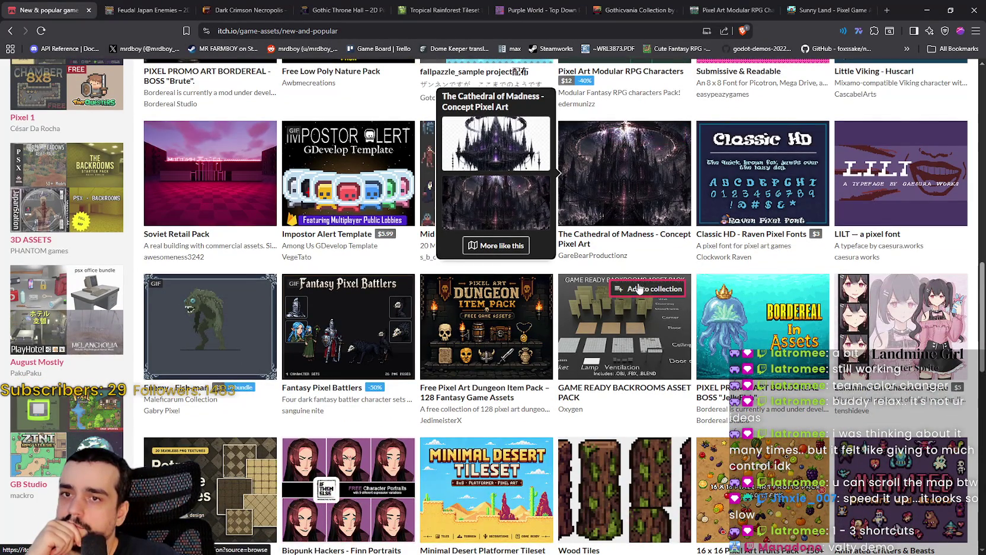
scroll(634, 287, down, 4)
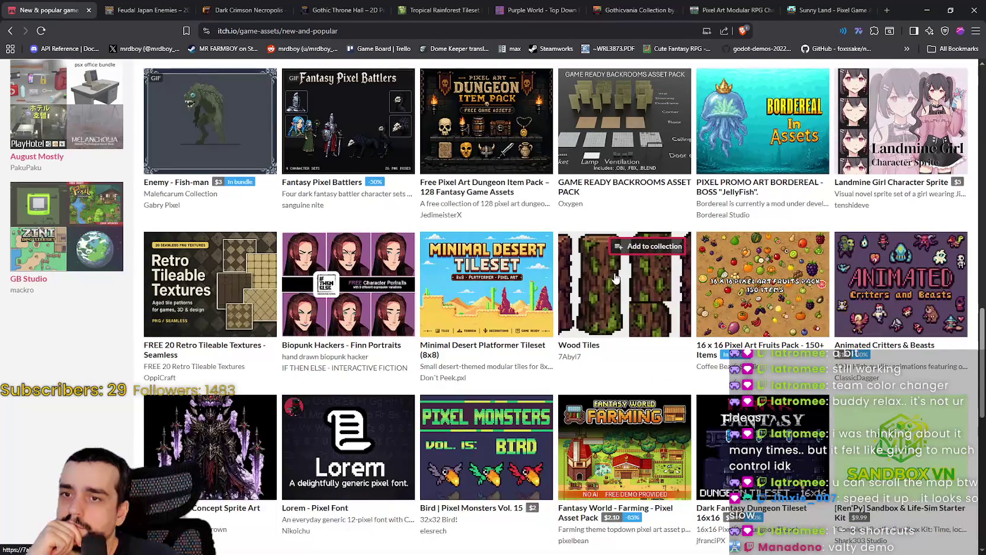
mouse_move(758, 291)
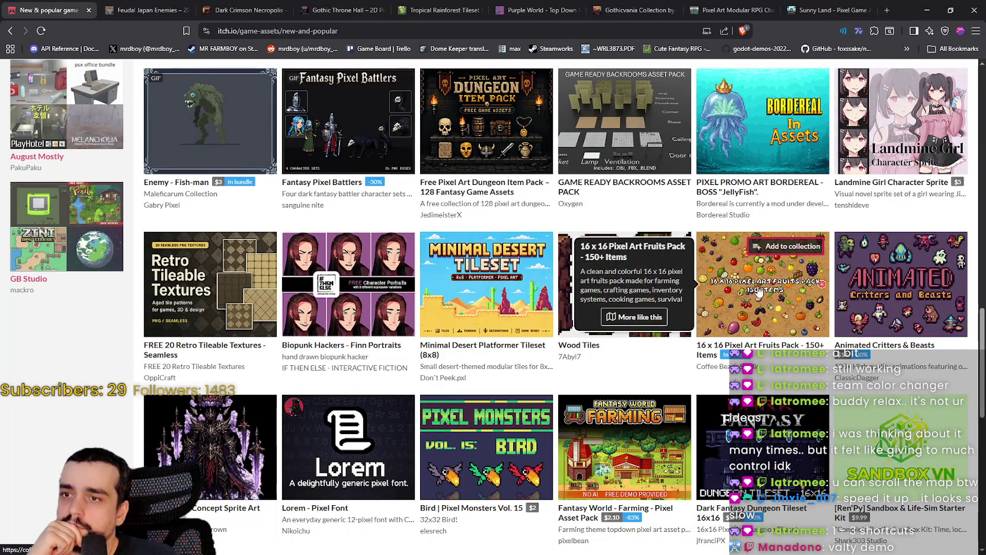
right_click(455, 347)
click(488, 355)
Open the Fantasy World farming pack and Dwarven Mountain Buildings Pack in new tabs
scroll(629, 398, down, 2)
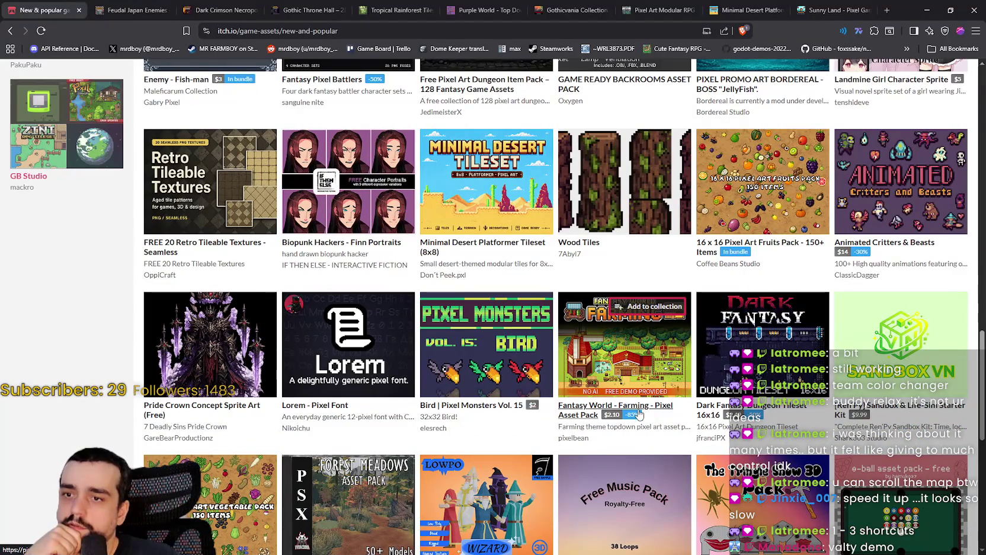
right_click(639, 410)
click(698, 233)
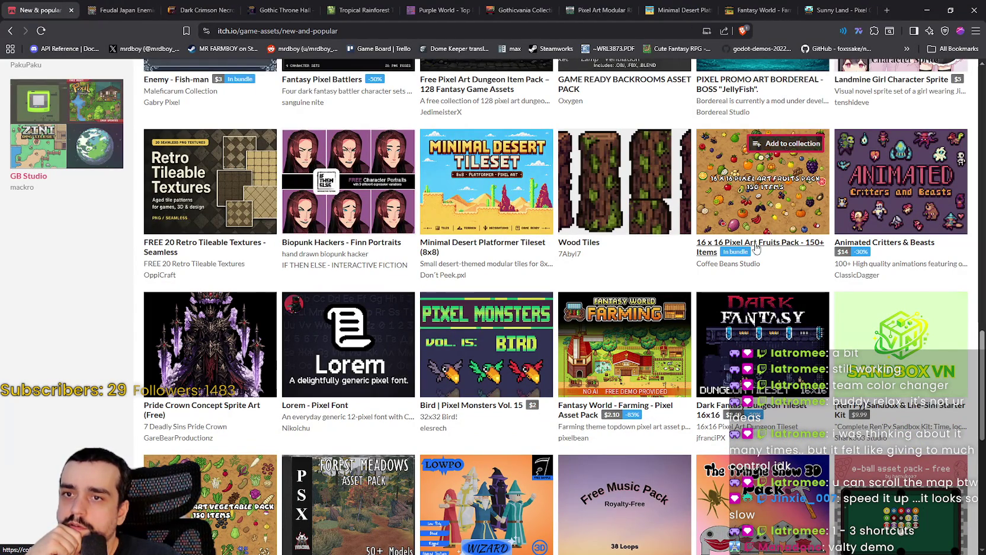
scroll(522, 407, down, 4)
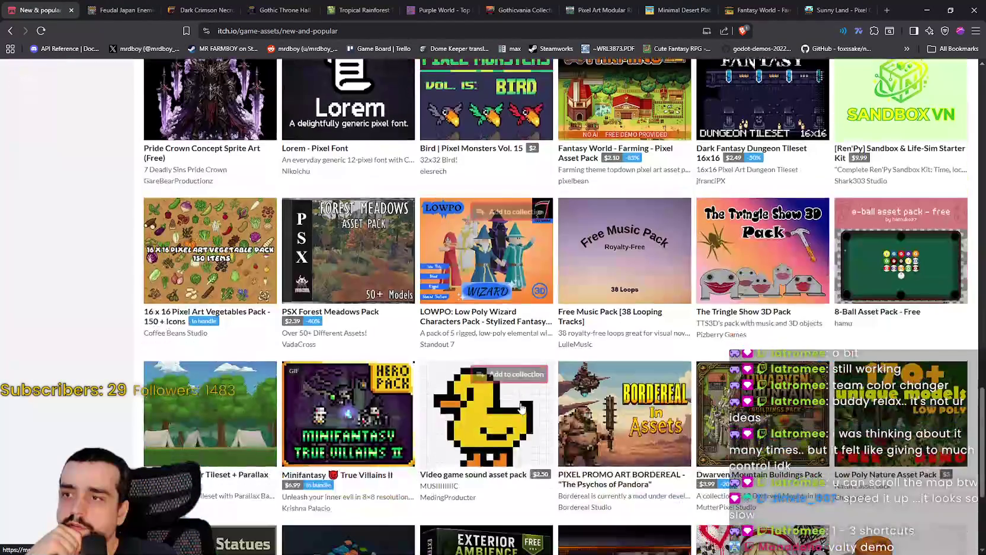
scroll(522, 406, down, 1)
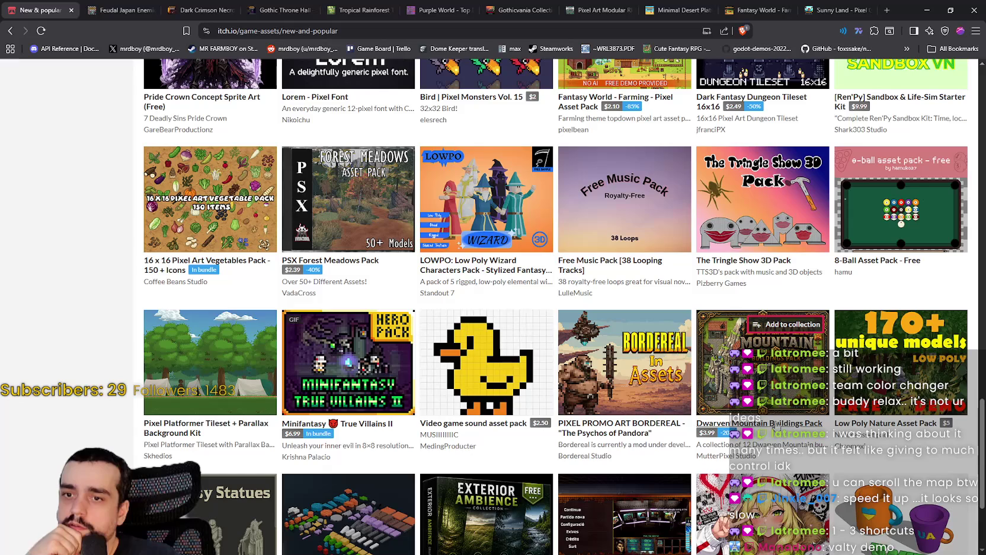
right_click(774, 422)
click(817, 249)
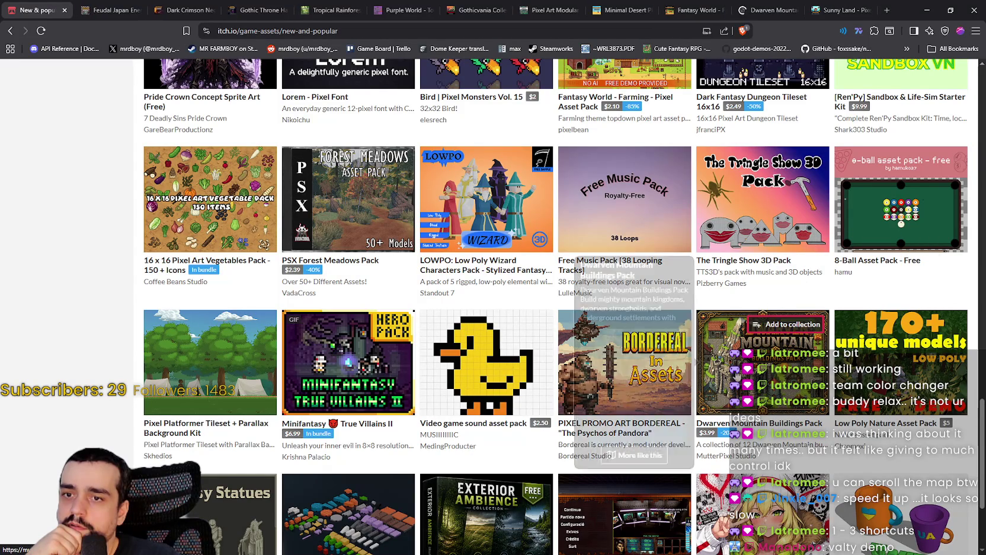
scroll(766, 388, down, 2)
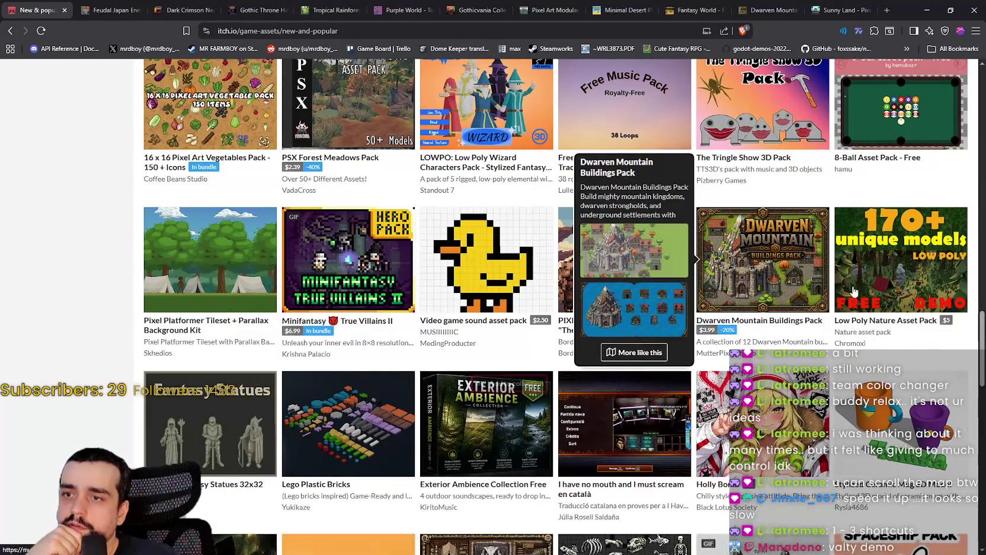
mouse_move(871, 304)
scroll(910, 329, down, 2)
scroll(919, 353, down, 1)
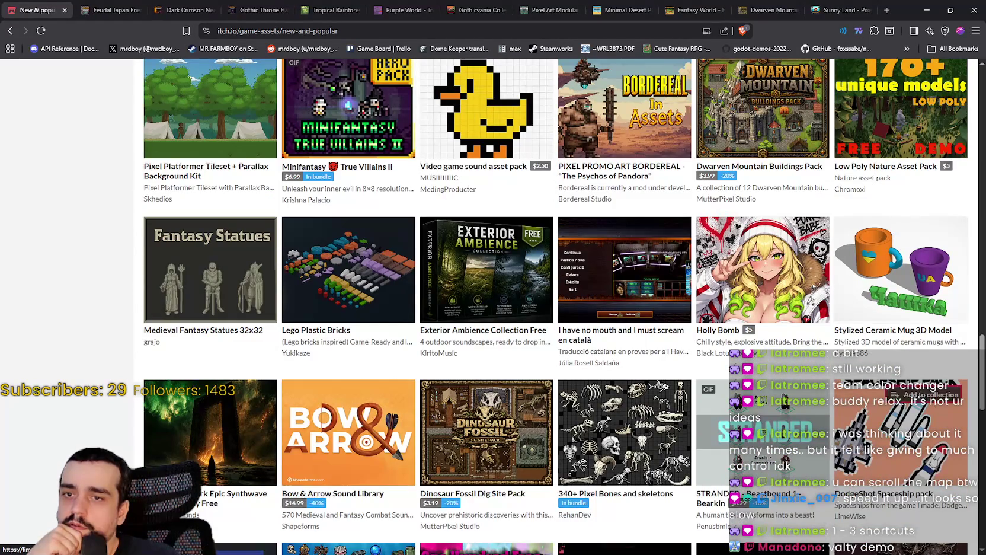